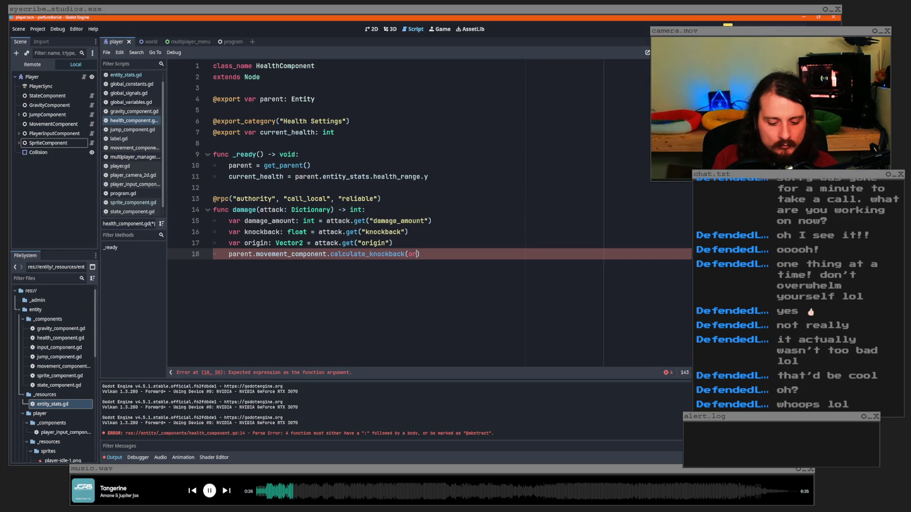
Complete the calculate_knockback(origin, knockback) call and open an empty line above it.
{"action": "type", "text": "igin, "}
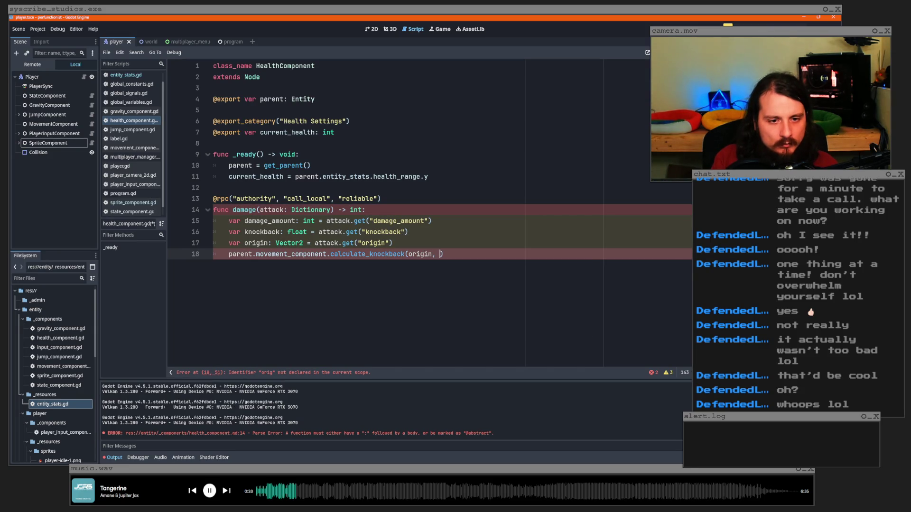
{"action": "type", "text": "kn"}
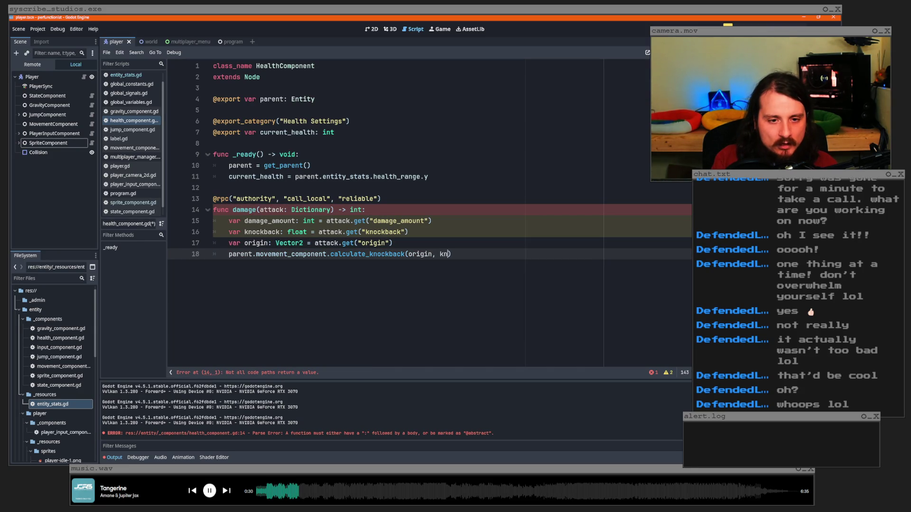
{"action": "key", "text": "Return"}
{"action": "key", "text": "Return"}
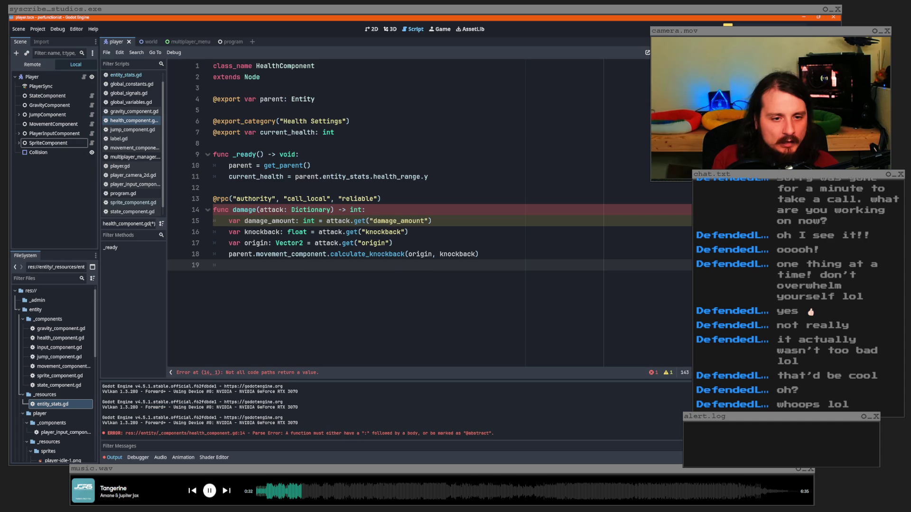
{"action": "key", "text": "BackSpace"}
{"action": "key", "text": "ctrl+shift+Return"}
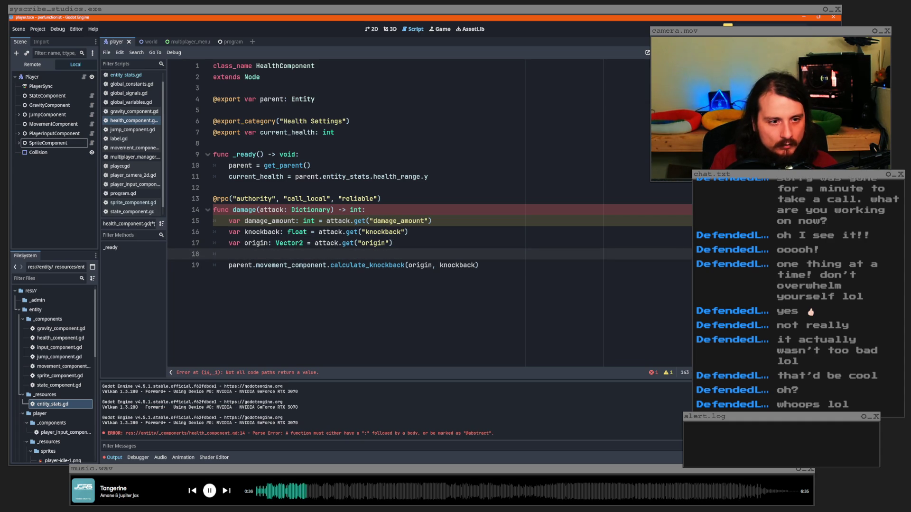
Write 'current_health -= damage_amount' on the line above the knockback call.
{"action": "type", "text": "hea"}
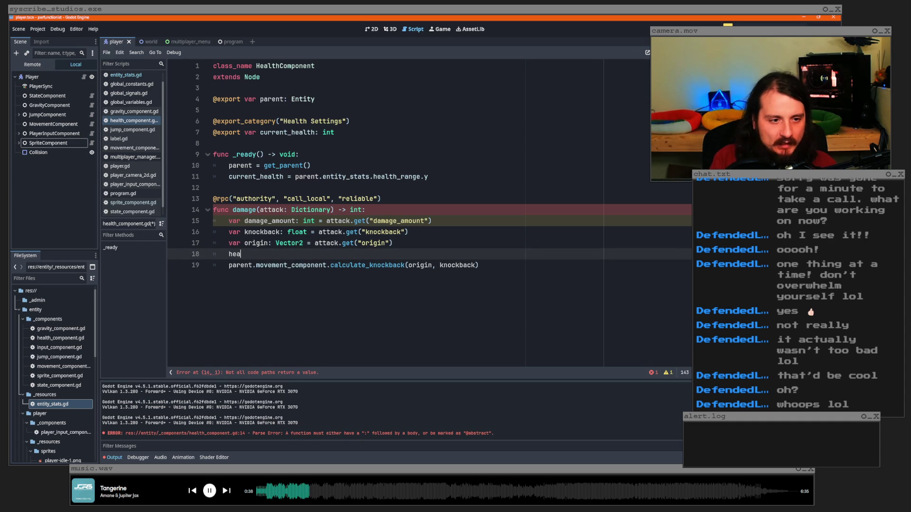
{"action": "key", "text": "BackSpace"}
{"action": "key", "text": "BackSpace"}
{"action": "key", "text": "BackSpace"}
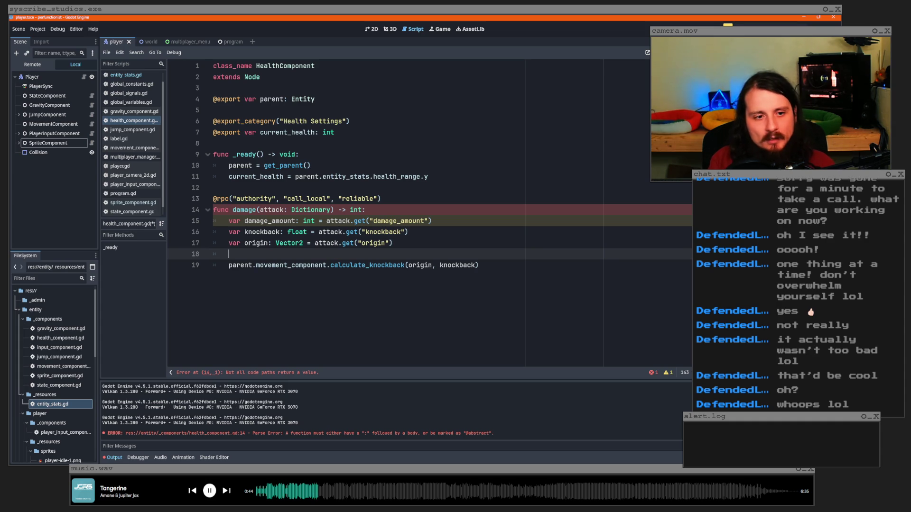
{"action": "type", "text": "cu"}
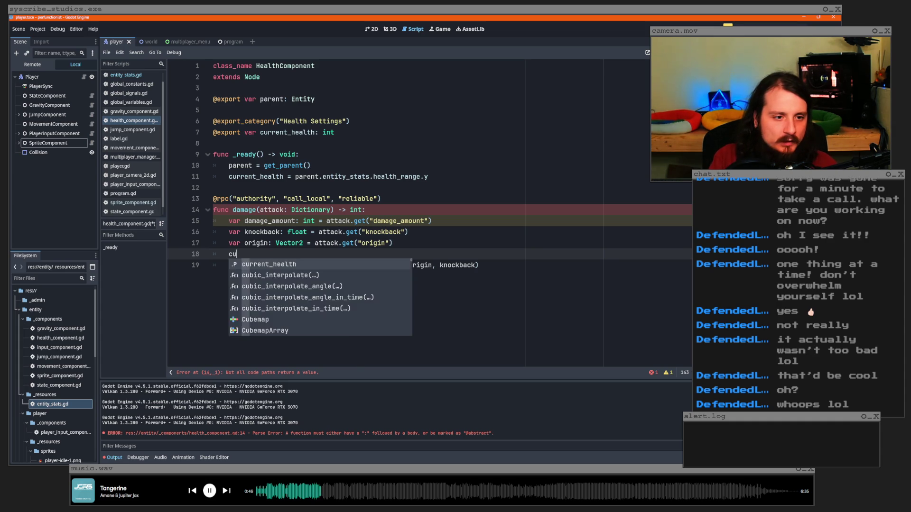
{"action": "key", "text": "Return"}
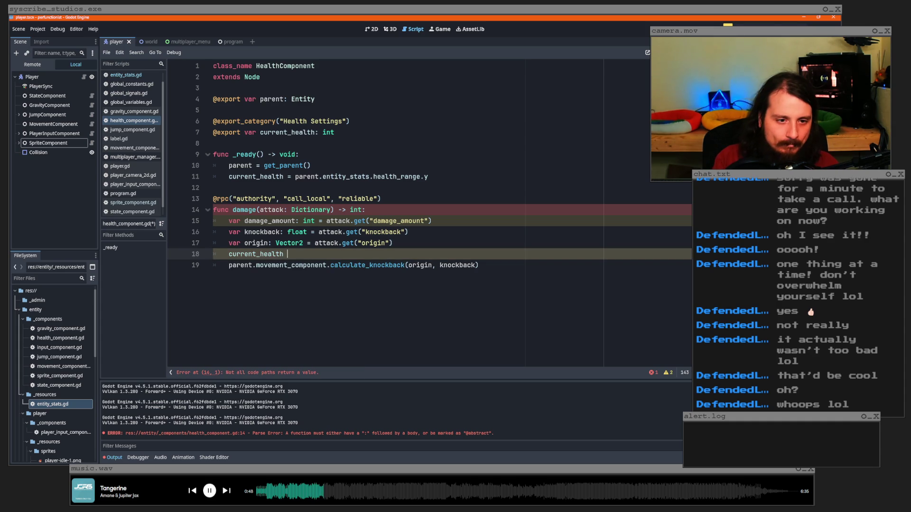
{"action": "type", "text": "-="}
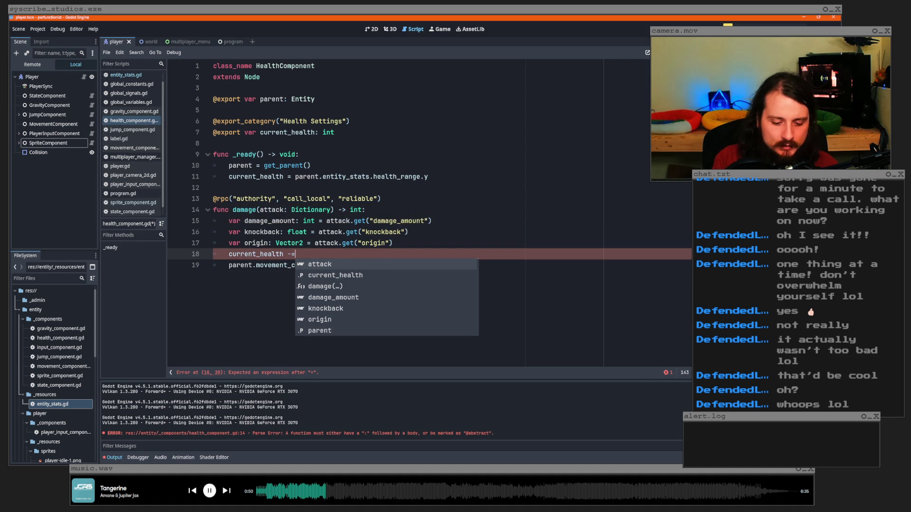
{"action": "type", "text": " dam"}
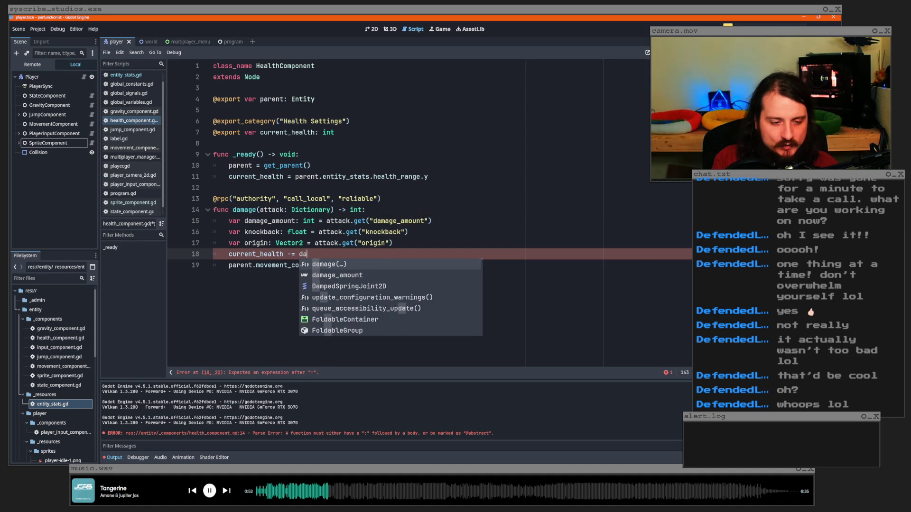
{"action": "key", "text": "Return"}
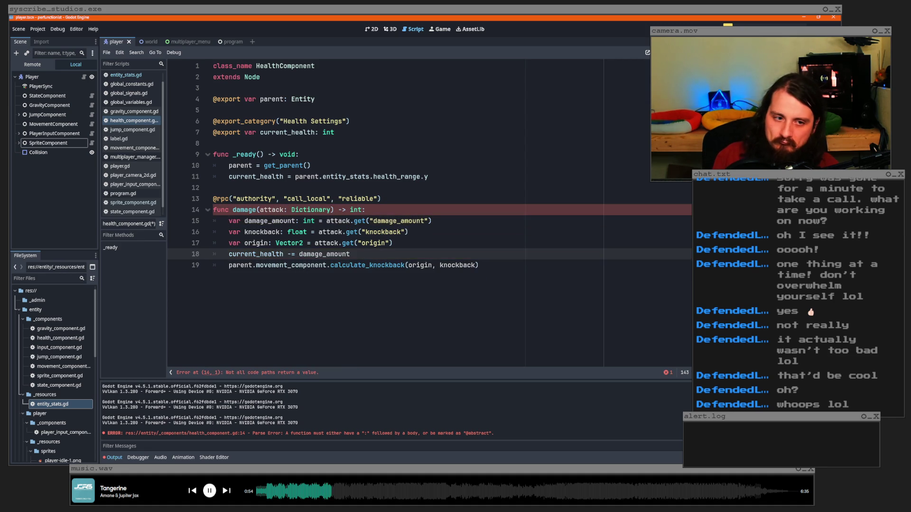
Add a new empty line after the knockback call in the damage function.
{"action": "left_click", "coordinate": [462, 201]}
{"action": "left_click", "coordinate": [365, 209]}
{"action": "left_click", "coordinate": [479, 265]}
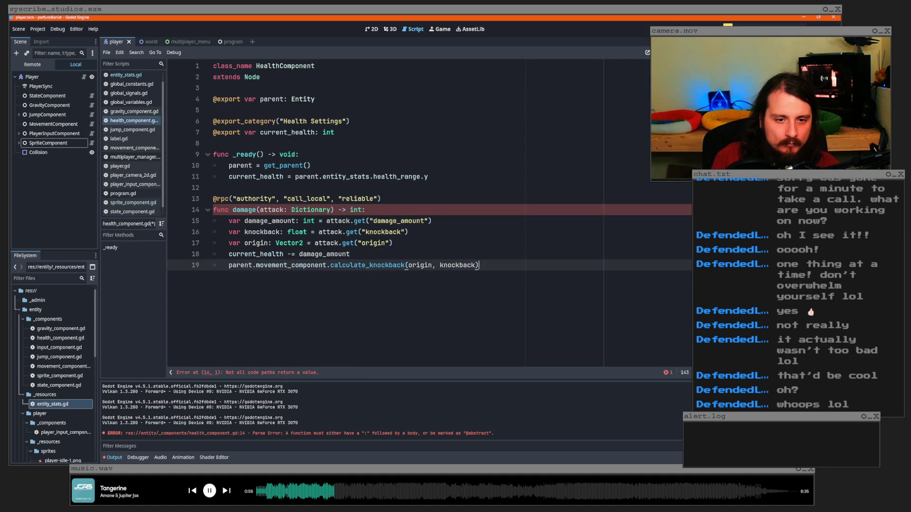
{"action": "key", "text": "Return"}
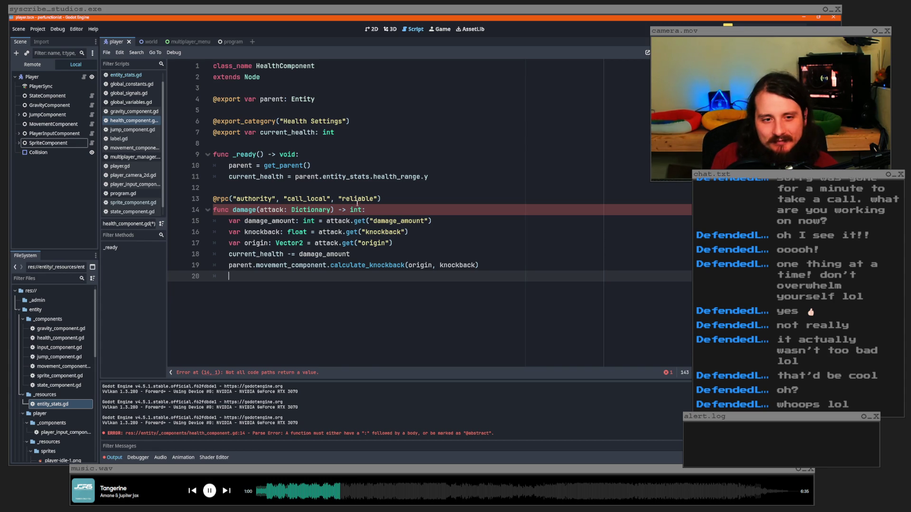
Change the damage function's return type from int to void and save the script.
{"action": "double_click", "coordinate": [358, 210]}
{"action": "type", "text": "void"}
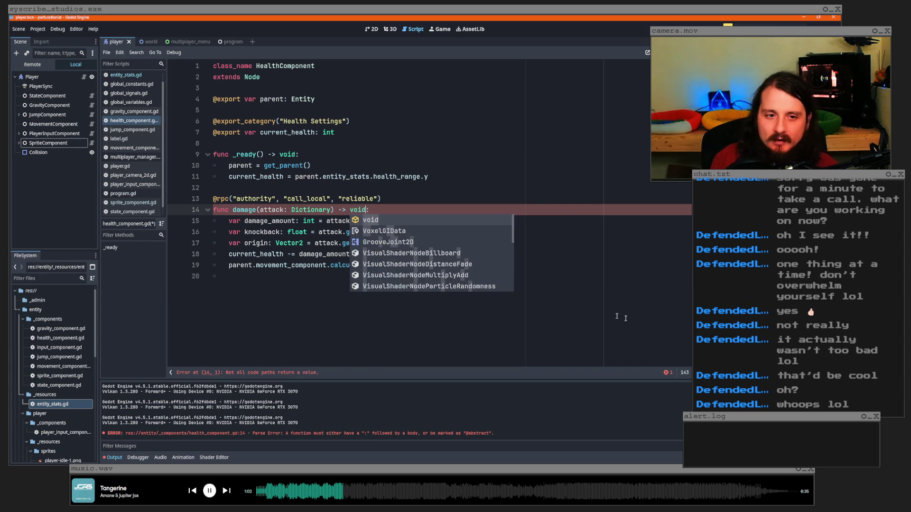
{"action": "left_click", "coordinate": [229, 276]}
{"action": "key", "text": "ctrl+s"}
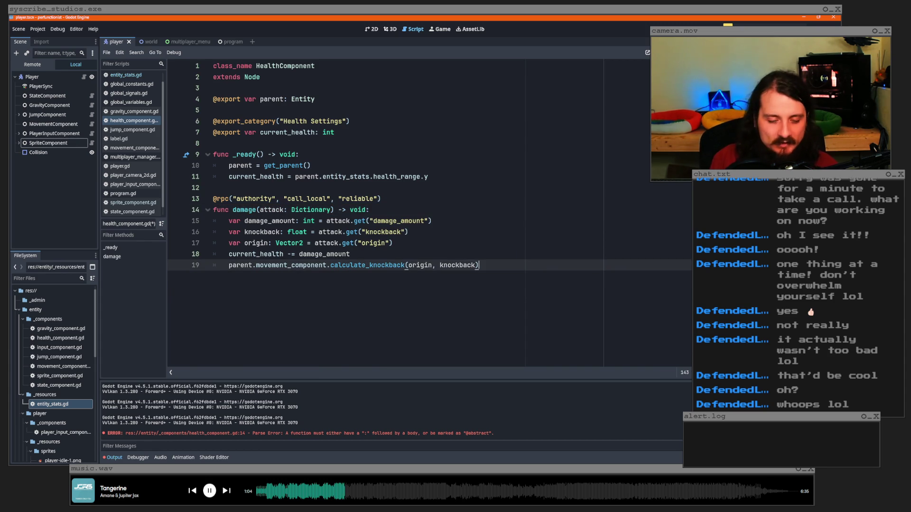
Start a set(new_health): setter block under the health_range.y line.
{"action": "left_click", "coordinate": [408, 232]}
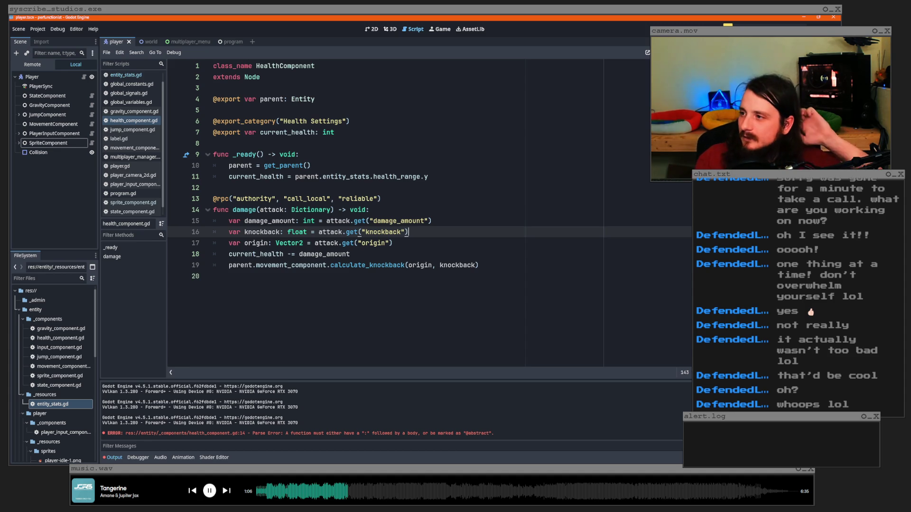
{"action": "left_click", "coordinate": [311, 166]}
{"action": "left_click", "coordinate": [428, 176]}
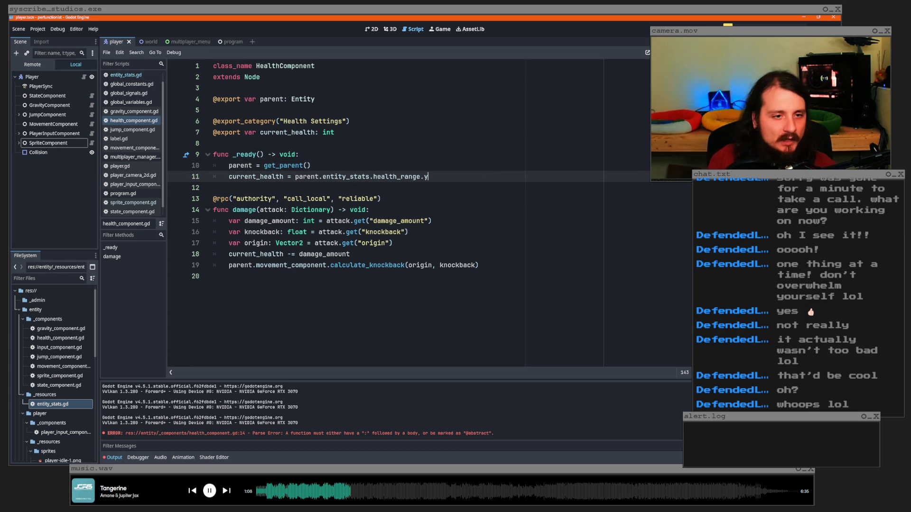
{"action": "key", "text": "Return"}
{"action": "type", "text": "set("}
{"action": "type", "text": "new_health"}
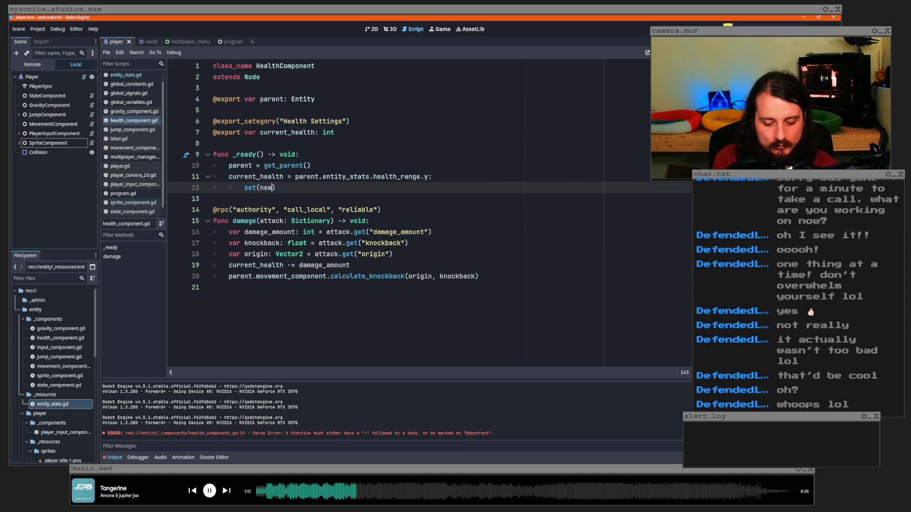
{"action": "key", "text": "End"}
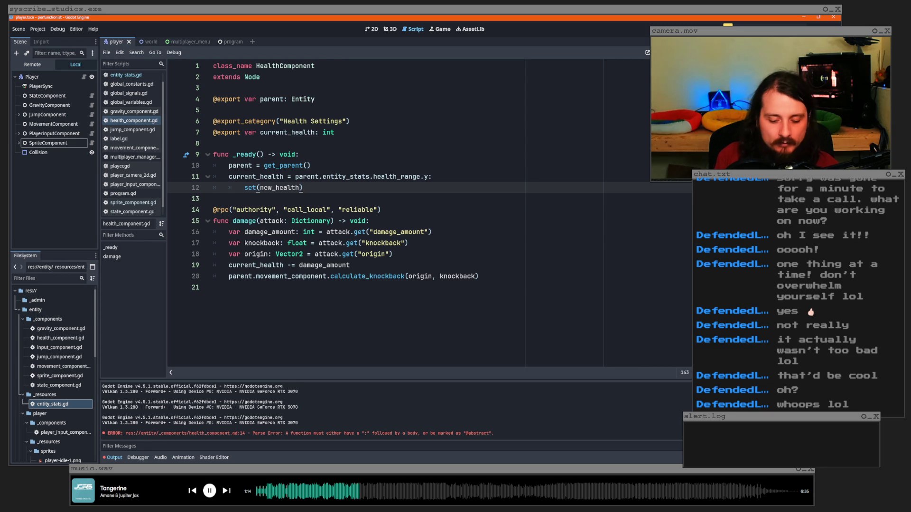
{"action": "type", "text": ":"}
{"action": "key", "text": "Return"}
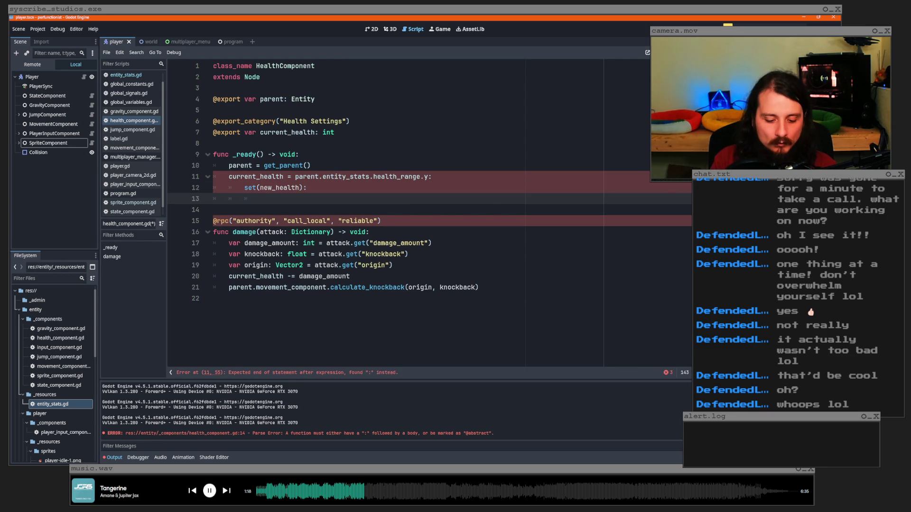
Try an if new_health condition in the setter, then delete the unfinished draft.
{"action": "type", "text": "if ne"}
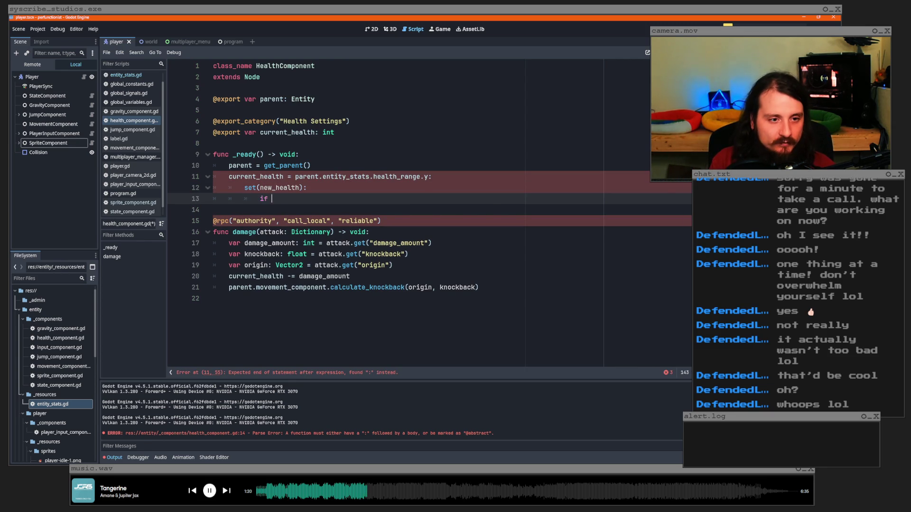
{"action": "type", "text": "w"}
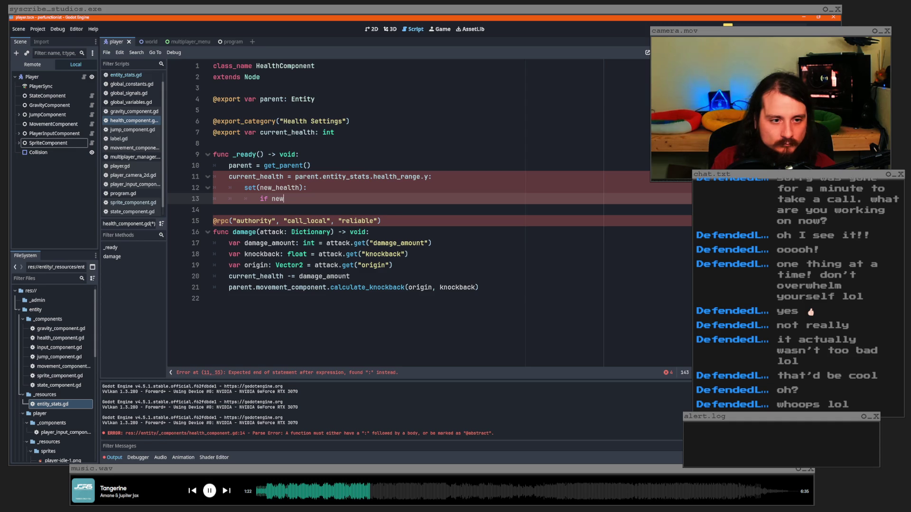
{"action": "type", "text": "_h"}
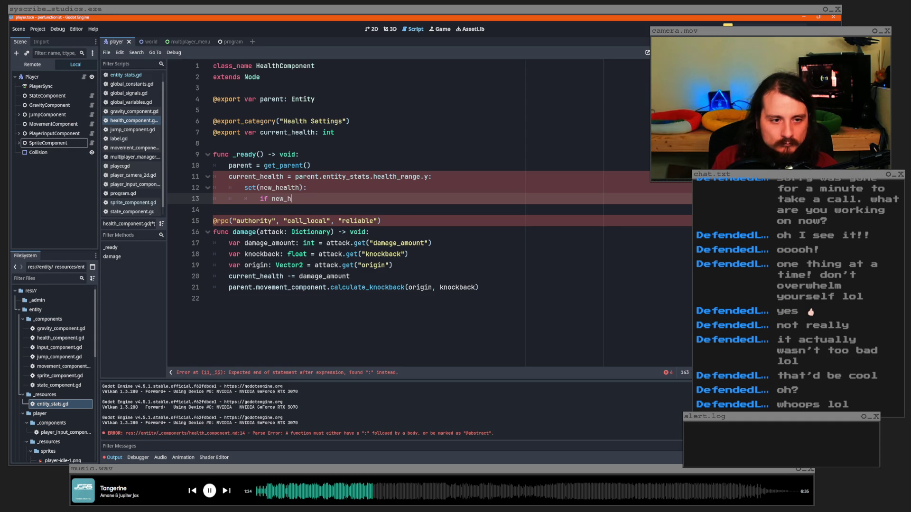
{"action": "key", "text": "BackSpace"}
{"action": "key", "text": "BackSpace"}
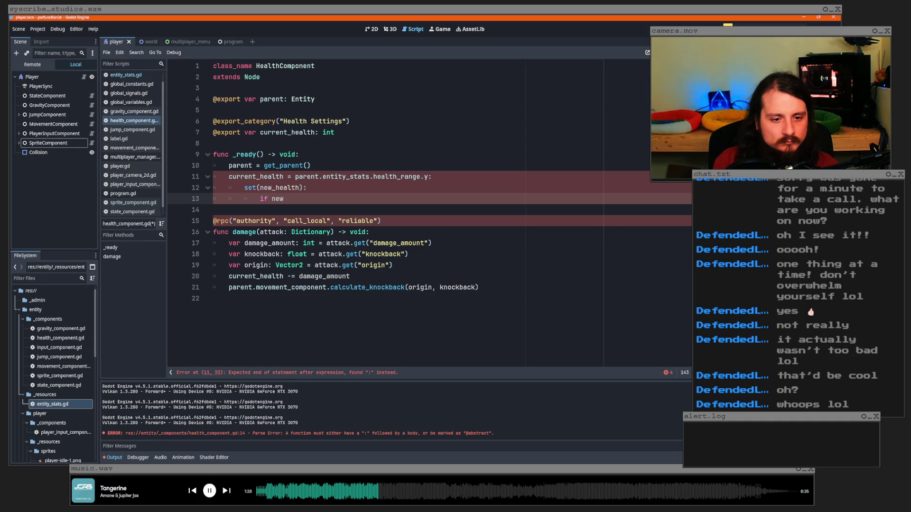
{"action": "key", "text": "ctrl+BackSpace"}
{"action": "key", "text": "ctrl+BackSpace"}
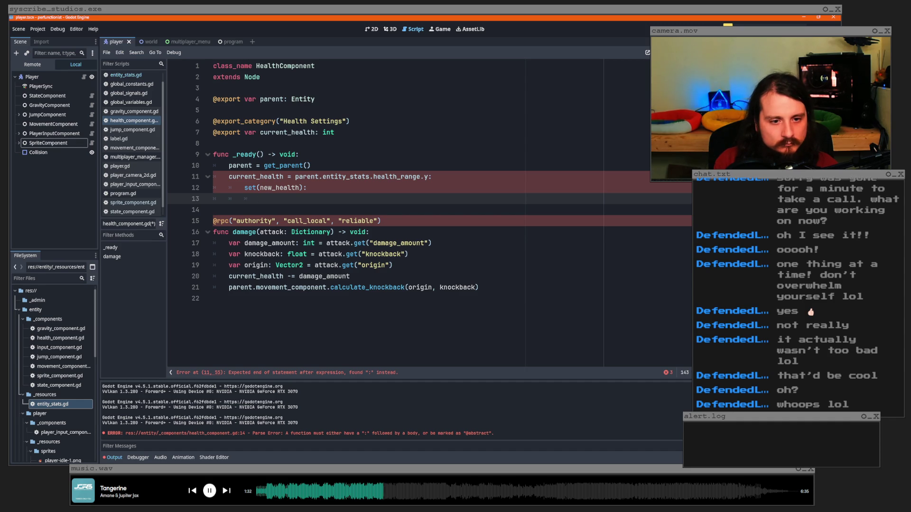
{"action": "type", "text": "if n"}
{"action": "key", "text": "BackSpace"}
{"action": "key", "text": "BackSpace"}
{"action": "key", "text": "BackSpace"}
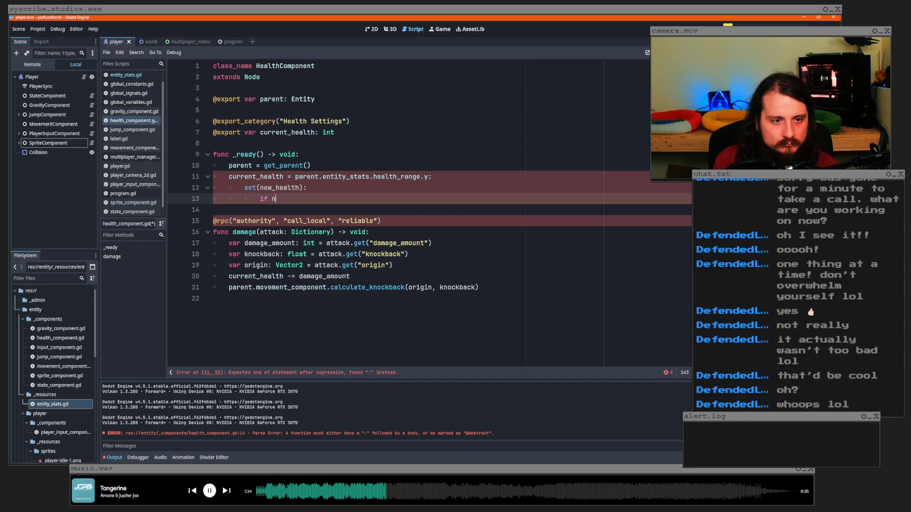
{"action": "key", "text": "BackSpace"}
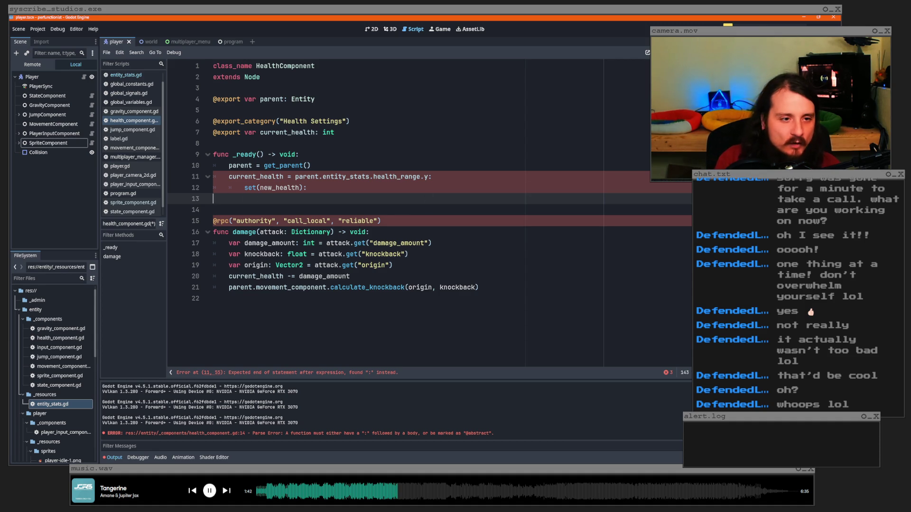
{"action": "key", "text": "BackSpace"}
{"action": "key", "text": "BackSpace"}
{"action": "key", "text": "BackSpace"}
{"action": "key", "text": "BackSpace"}
{"action": "key", "text": "BackSpace"}
{"action": "key", "text": "BackSpace"}
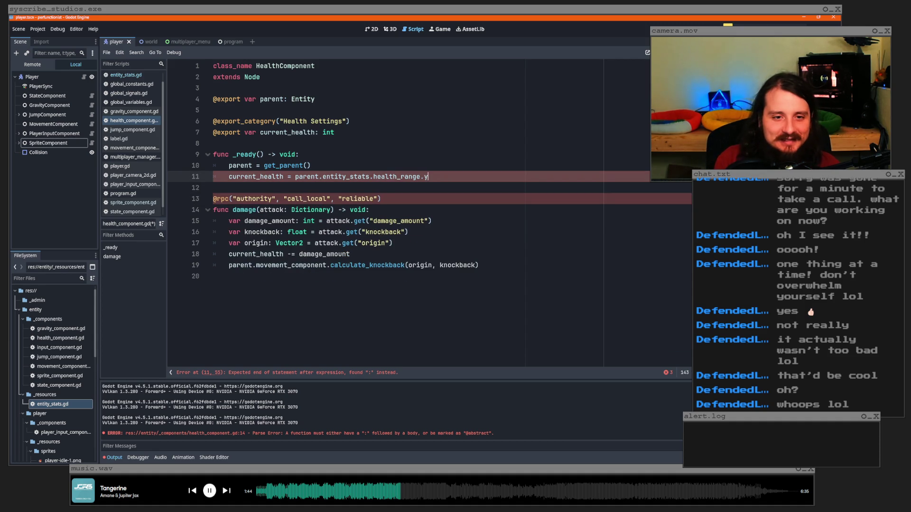
Give current_health a set(new_health): setter that returns if new_health == current_health.
{"action": "left_click", "coordinate": [334, 132]}
{"action": "type", "text": ":"}
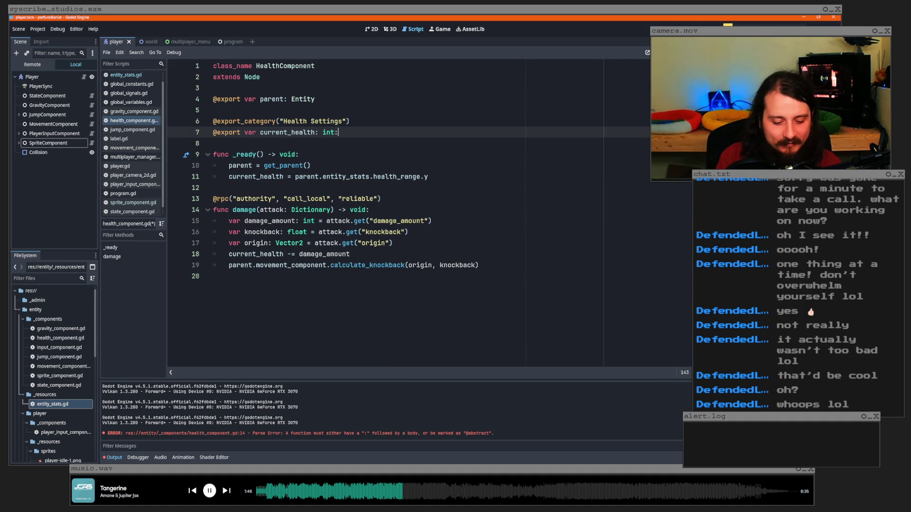
{"action": "key", "text": "Return"}
{"action": "type", "text": "set"}
{"action": "type", "text": "(new_"}
{"action": "type", "text": "health):"}
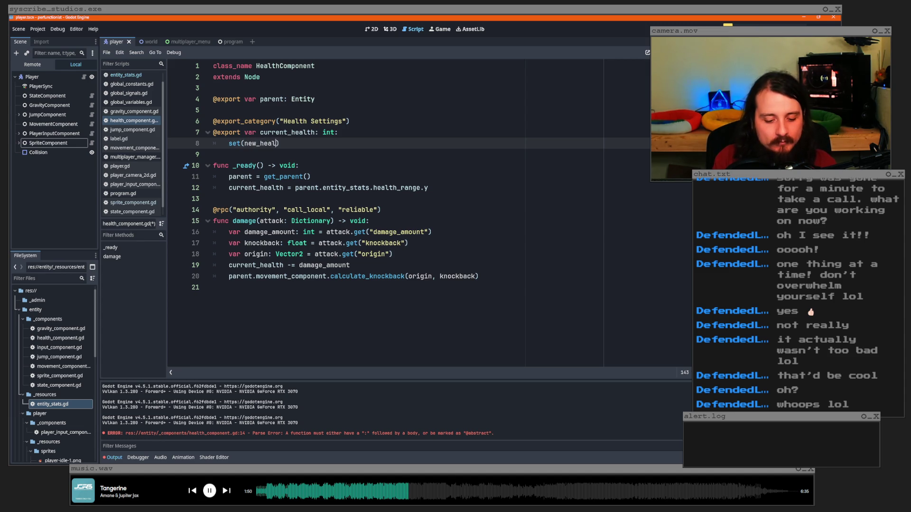
{"action": "key", "text": "Return"}
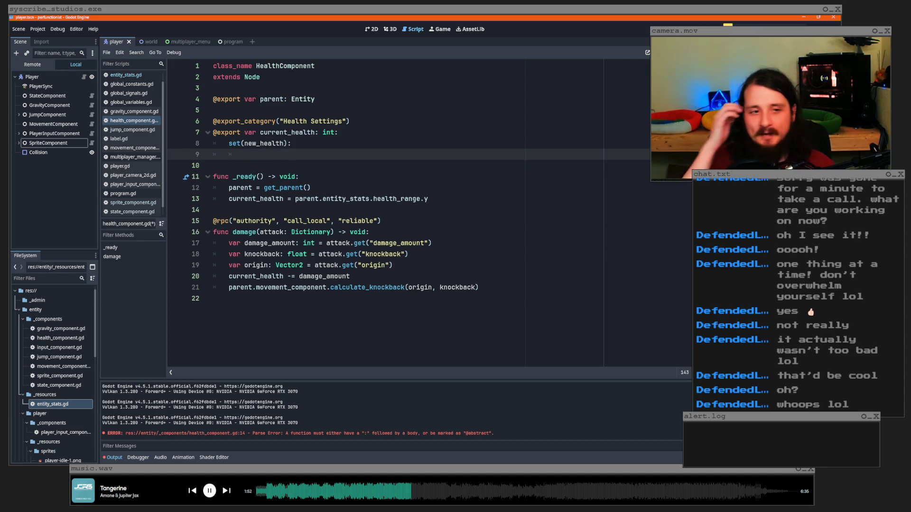
{"action": "type", "text": "if ne"}
{"action": "key", "text": "Return"}
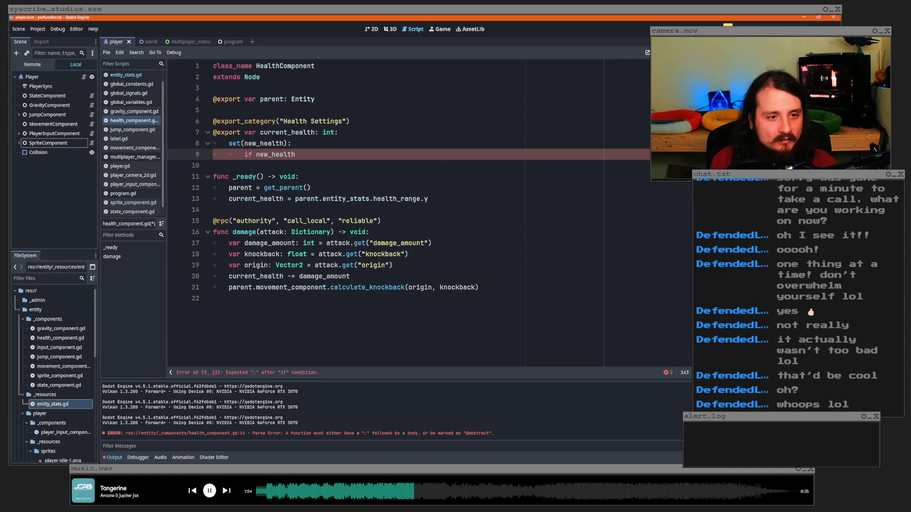
{"action": "type", "text": "=="}
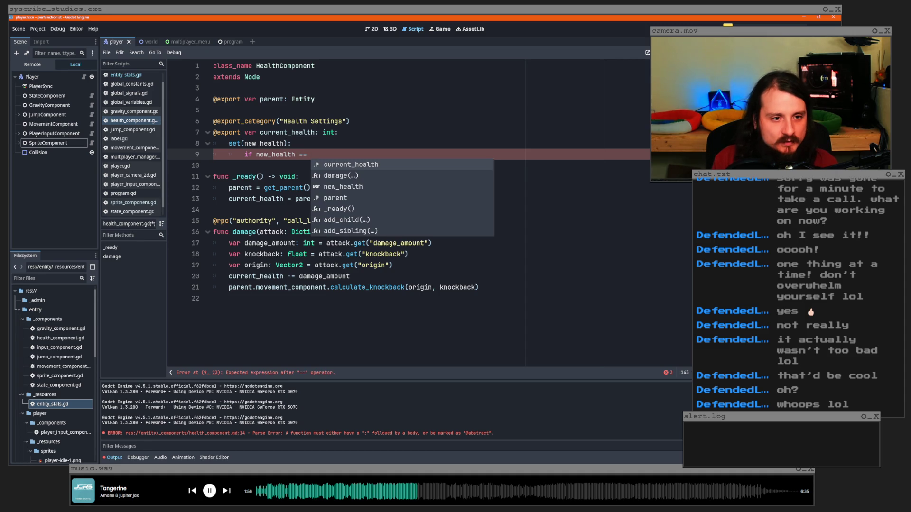
{"action": "key", "text": "Return"}
{"action": "type", "text": ": return"}
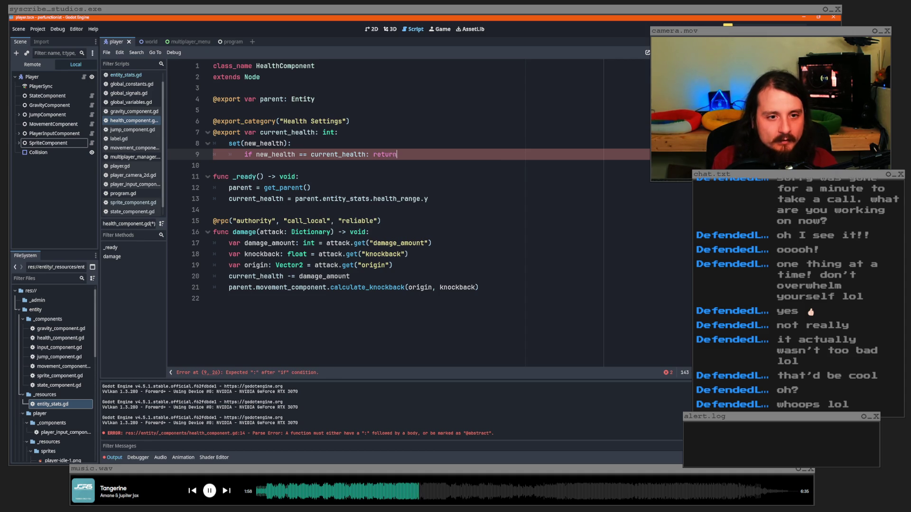
{"action": "key", "text": "Return"}
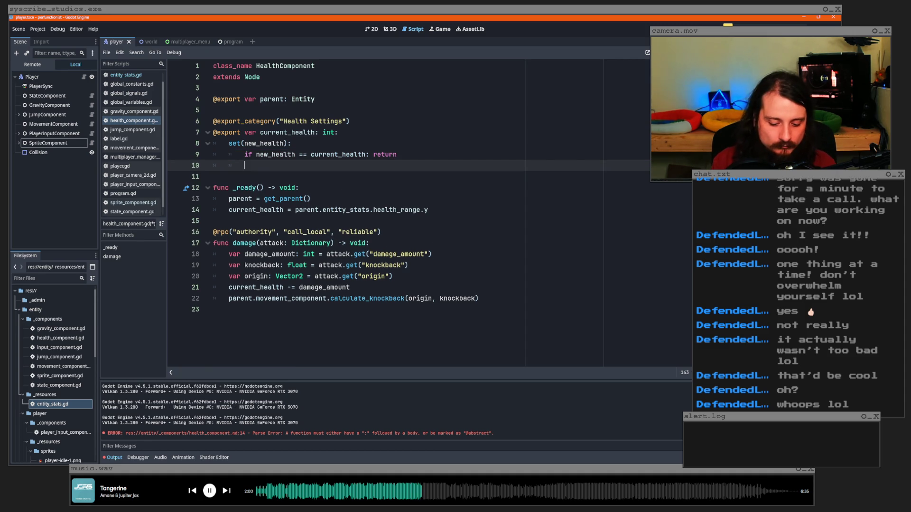
Add clampi(new_health, parent.entity_stats.health_range.x, parent.entity_stats.health_range.y) to the setter.
{"action": "type", "text": "clampi"}
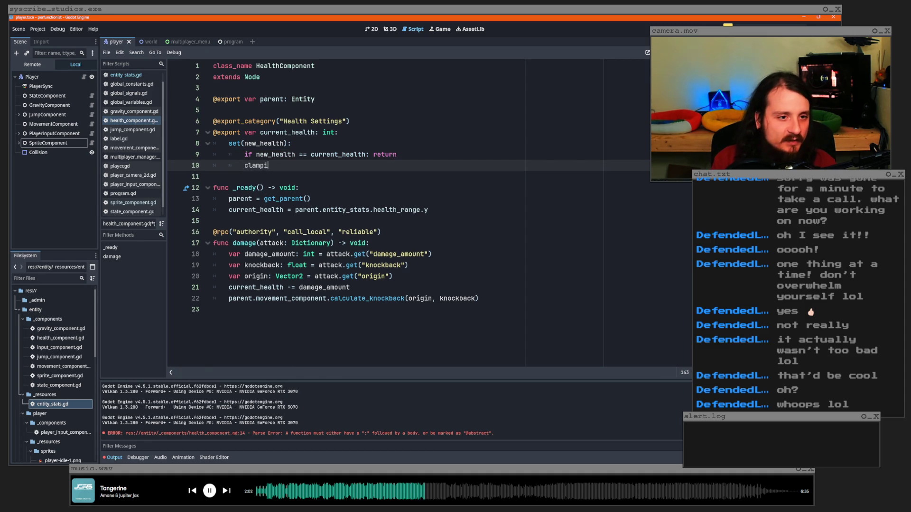
{"action": "key", "text": "Return"}
{"action": "type", "text": "new_"}
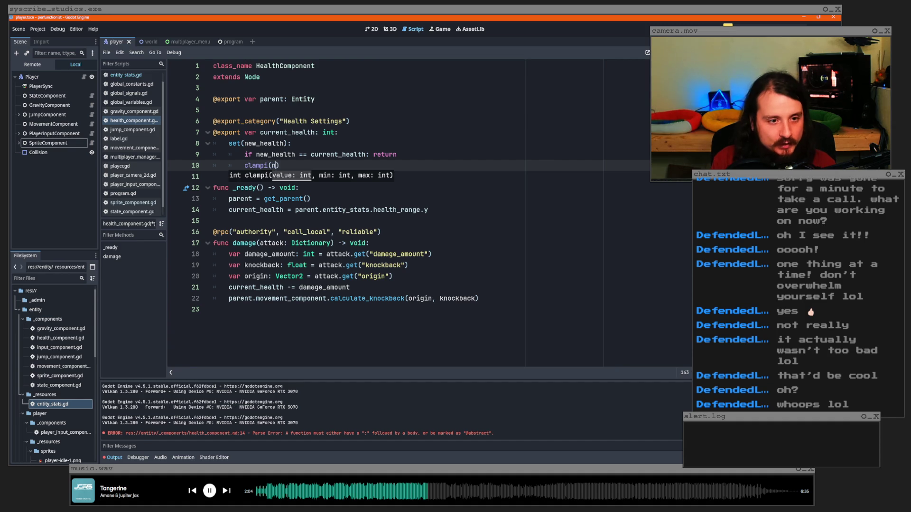
{"action": "key", "text": "Return"}
{"action": "type", "text": ", "}
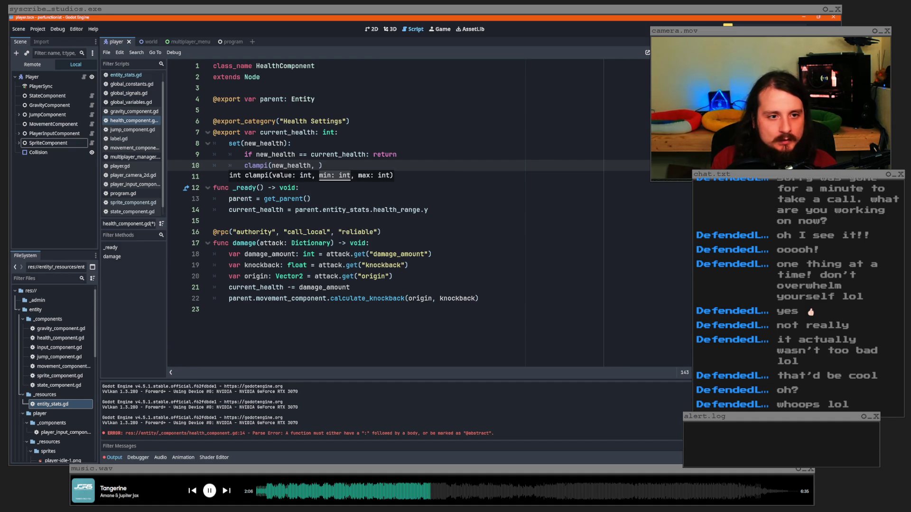
{"action": "type", "text": "en"}
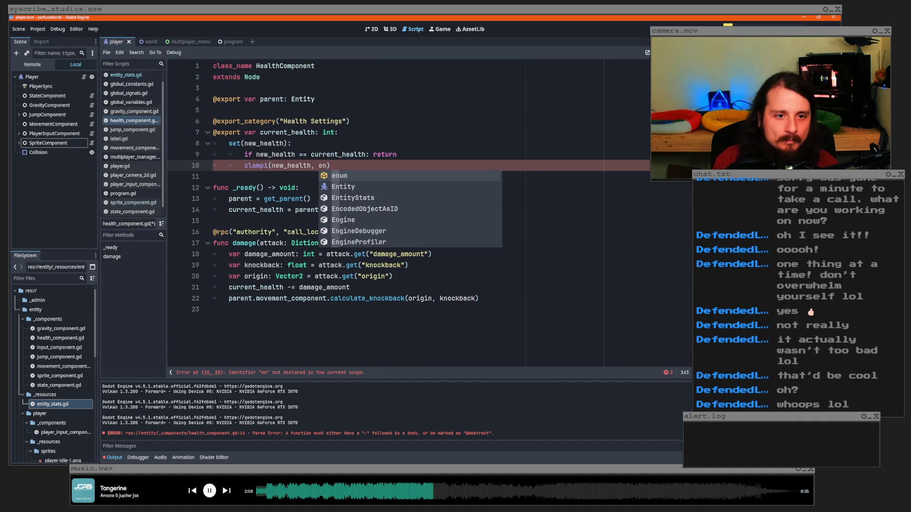
{"action": "key", "text": "BackSpace"}
{"action": "key", "text": "BackSpace"}
{"action": "type", "text": "pa"}
{"action": "type", "text": "rent.entity_stats."}
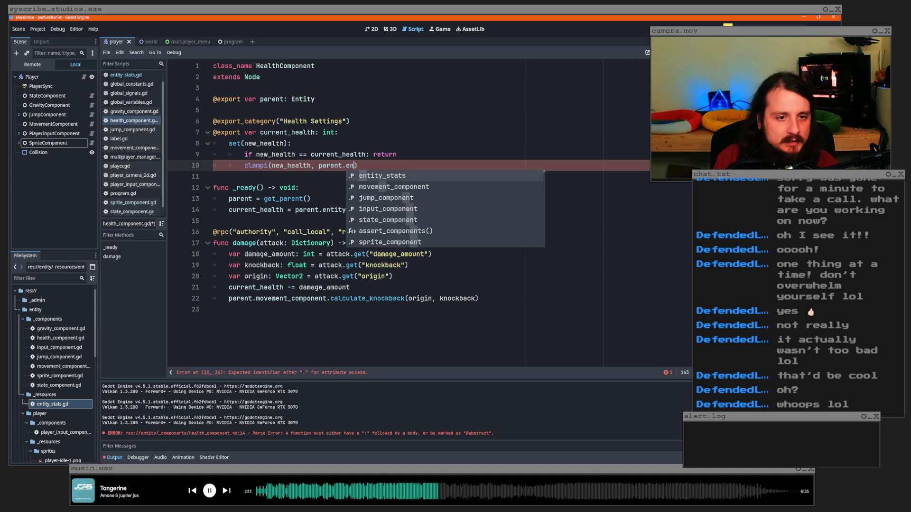
{"action": "type", "text": "hea"}
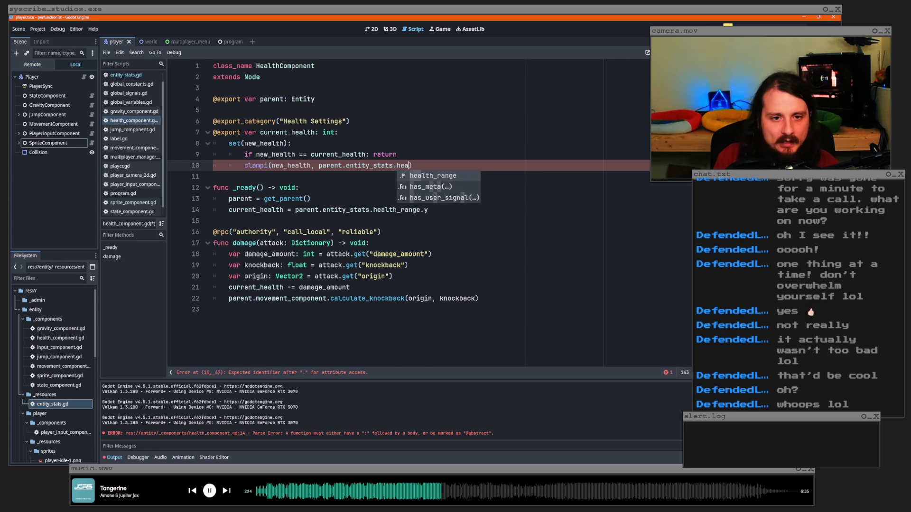
{"action": "key", "text": "Return"}
{"action": "type", "text": ".x, "}
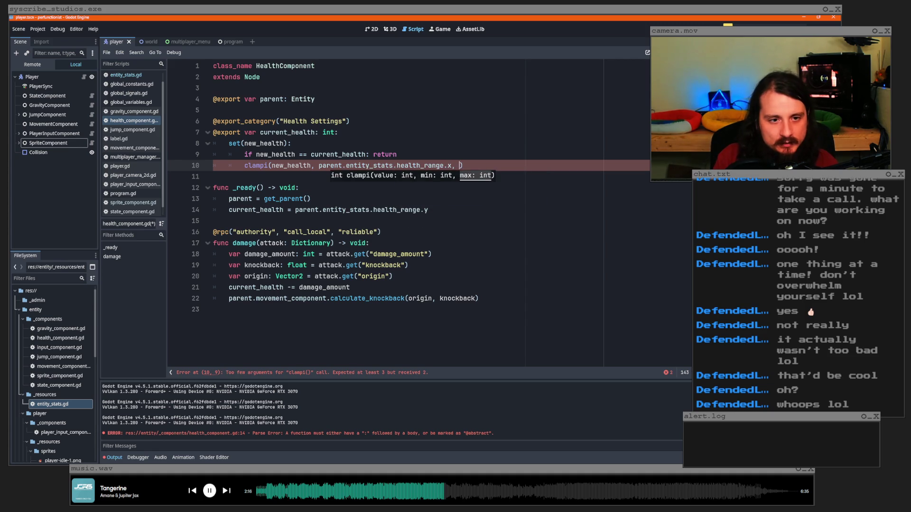
{"action": "type", "text": "parent.entity_stats."}
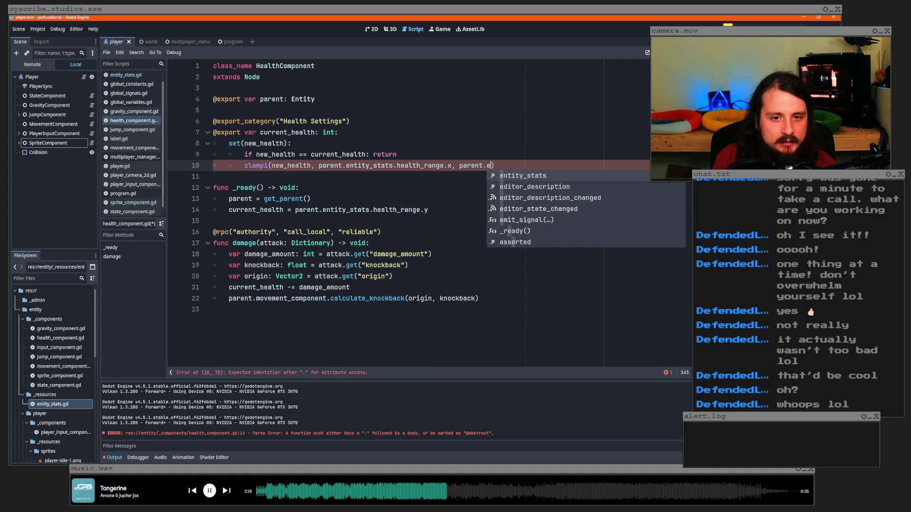
{"action": "type", "text": "hea"}
{"action": "key", "text": "Return"}
{"action": "type", "text": ".y"}
Inspect the clampi arguments on line 10 by selecting new_health and health_range.x.
{"action": "left_click", "coordinate": [370, 243]}
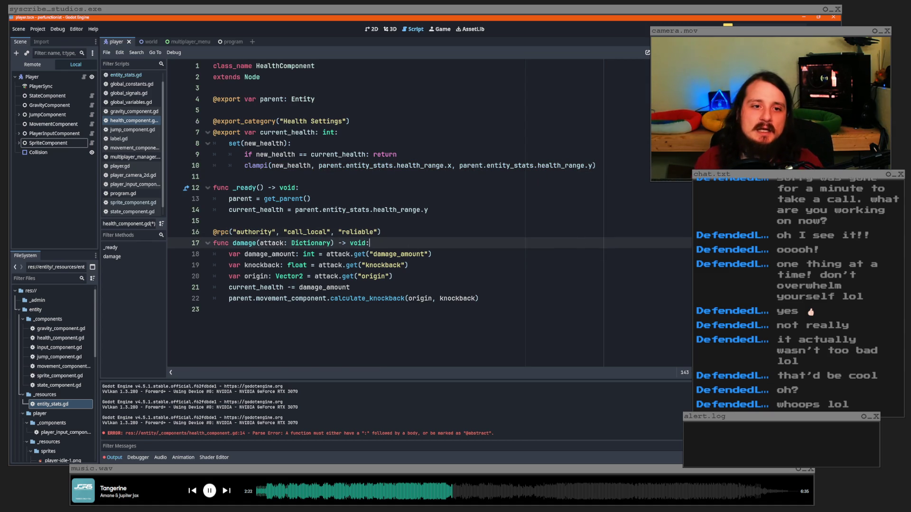
{"action": "double_click", "coordinate": [291, 165]}
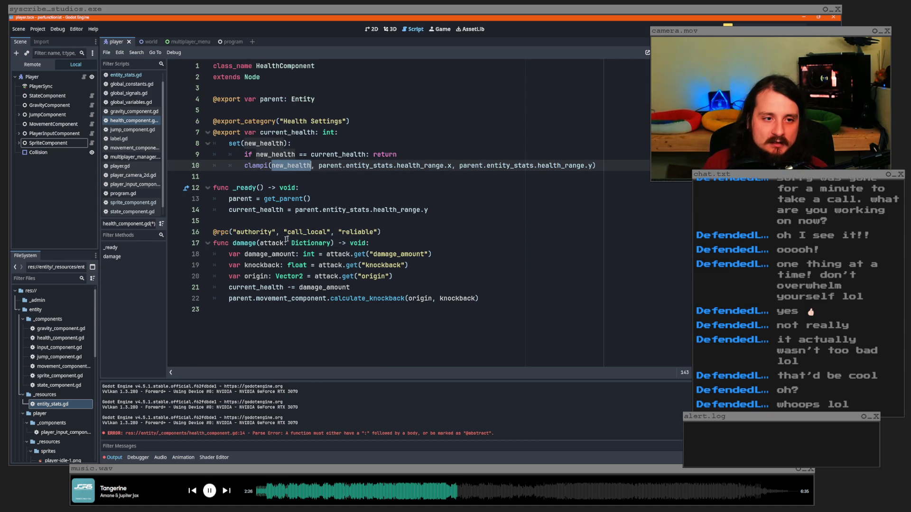
{"action": "mouse_move", "coordinate": [318, 165]}
{"action": "left_mouse_down"}
{"action": "mouse_move", "coordinate": [558, 165]}
{"action": "mouse_move", "coordinate": [399, 154]}
{"action": "mouse_move", "coordinate": [554, 165]}
{"action": "left_mouse_up"}
{"action": "left_click", "coordinate": [369, 243]}
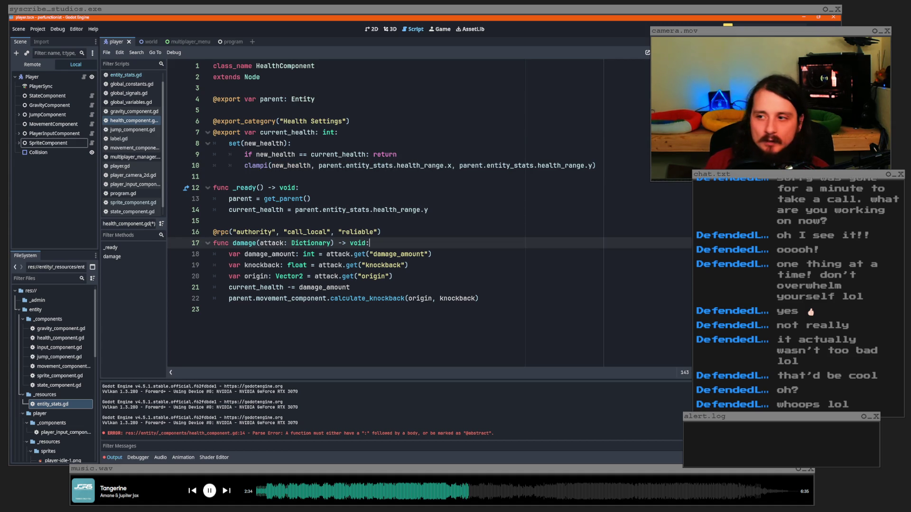
{"action": "left_click", "coordinate": [444, 165]}
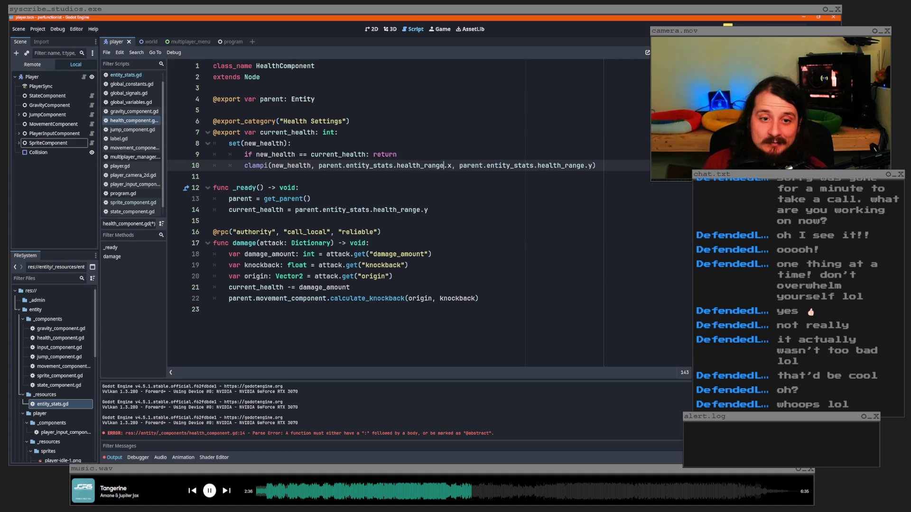
{"action": "left_click", "coordinate": [458, 198]}
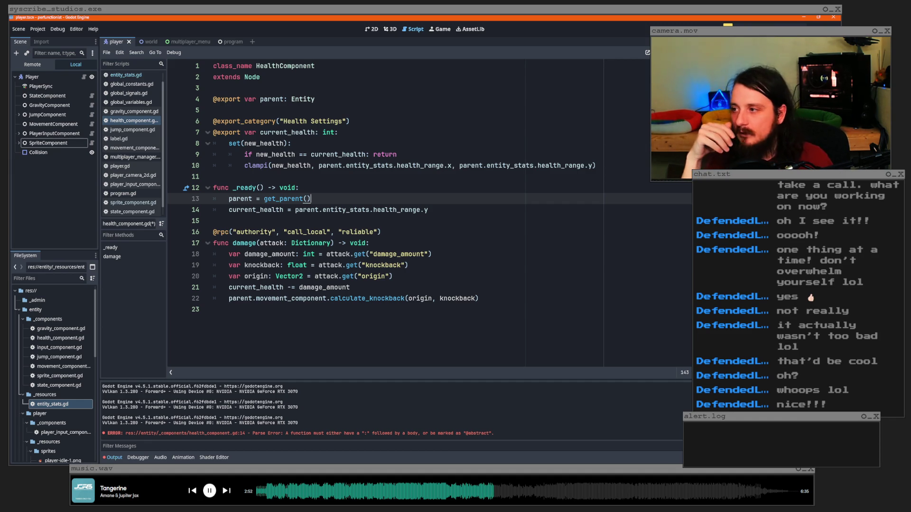
Prefix the clampi call with 'current_health = ' and add an empty line below it.
{"action": "left_click", "coordinate": [596, 165]}
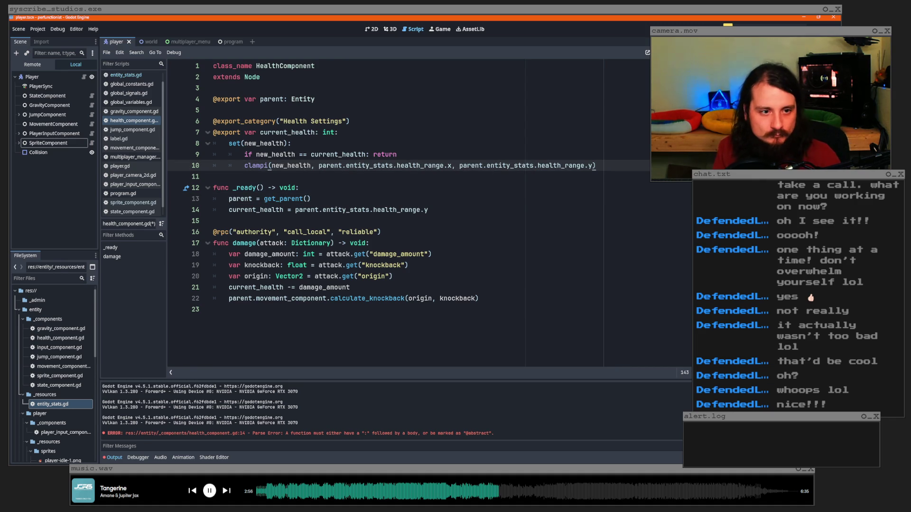
{"action": "double_click", "coordinate": [290, 165]}
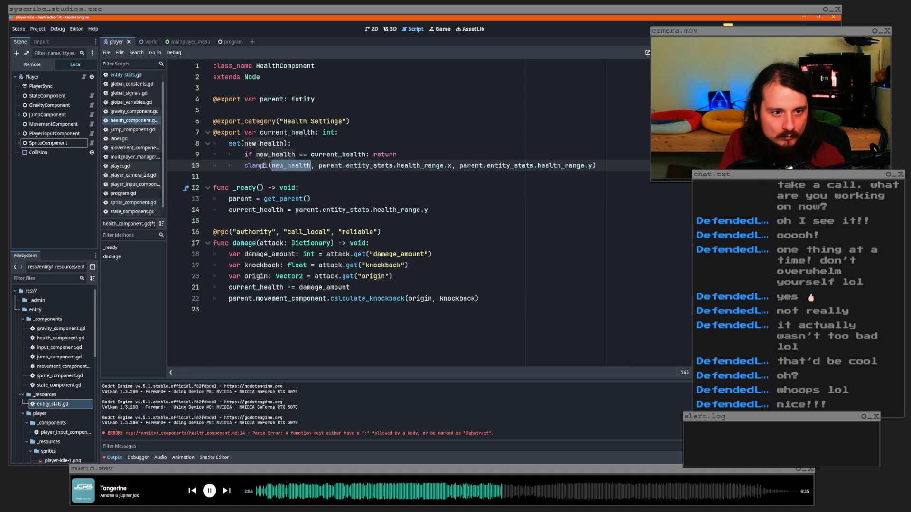
{"action": "left_click", "coordinate": [244, 166]}
{"action": "type", "text": "heal"}
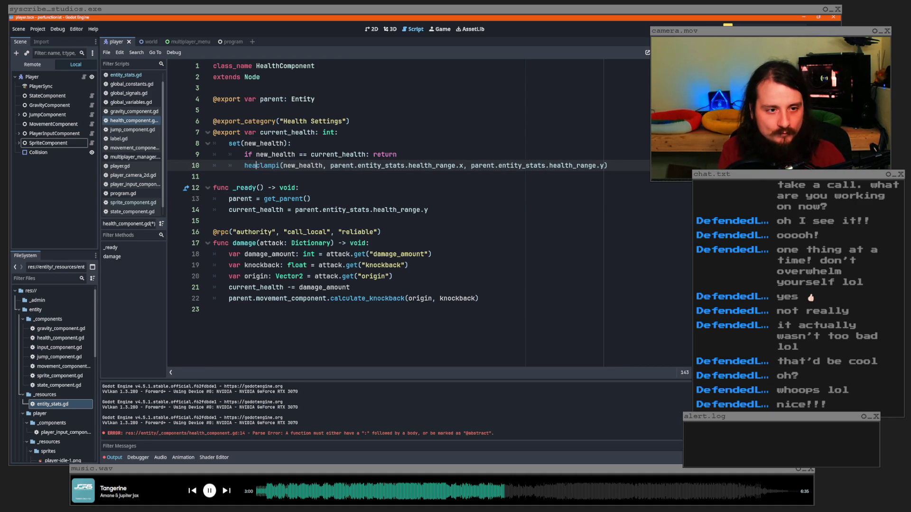
{"action": "key", "text": "BackSpace"}
{"action": "key", "text": "BackSpace"}
{"action": "key", "text": "BackSpace"}
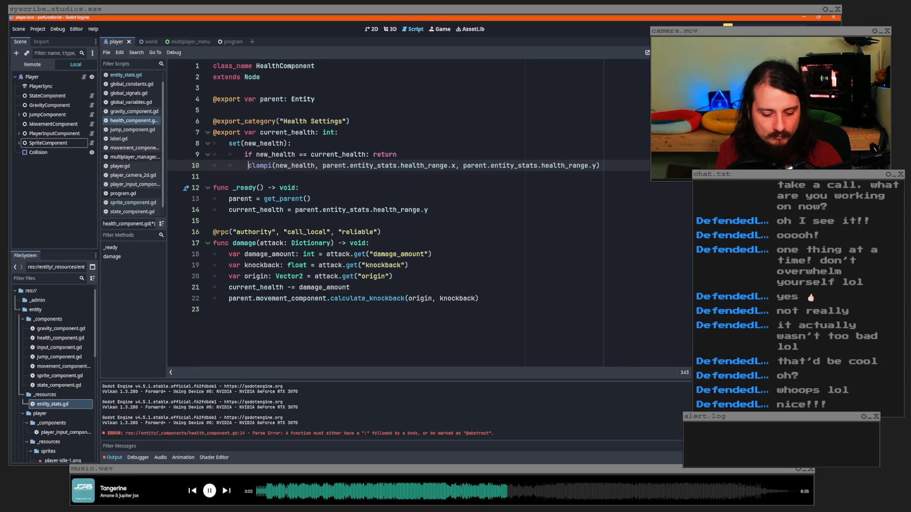
{"action": "type", "text": "cur"}
{"action": "key", "text": "Return"}
{"action": "type", "text": "="}
{"action": "key", "text": "Escape"}
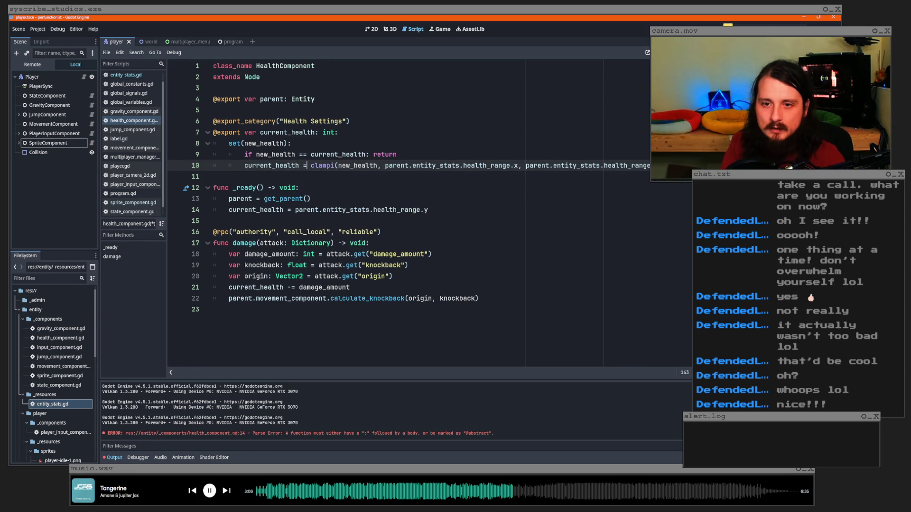
{"action": "key", "text": "End"}
{"action": "key", "text": "Return"}
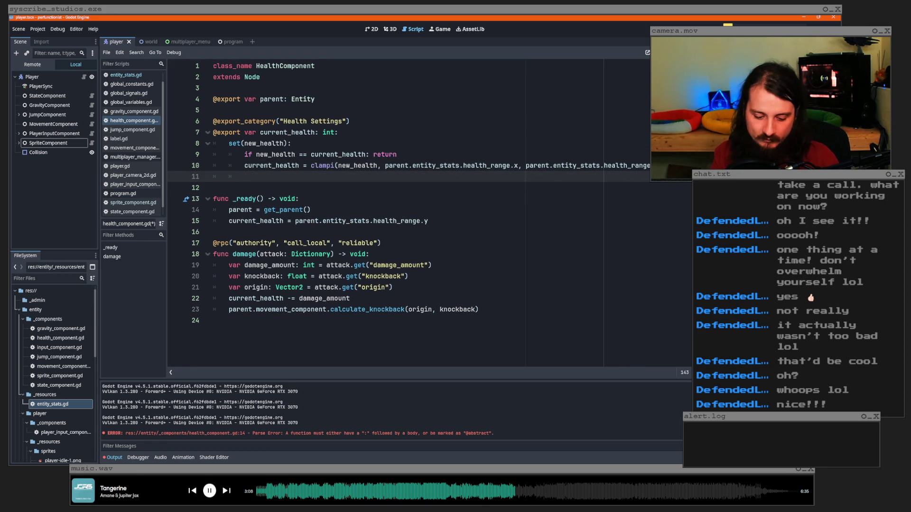
Write 'if current_health == parent.entity_stats.health_range.x:' on line 11.
{"action": "type", "text": "if cu"}
{"action": "key", "text": "Return"}
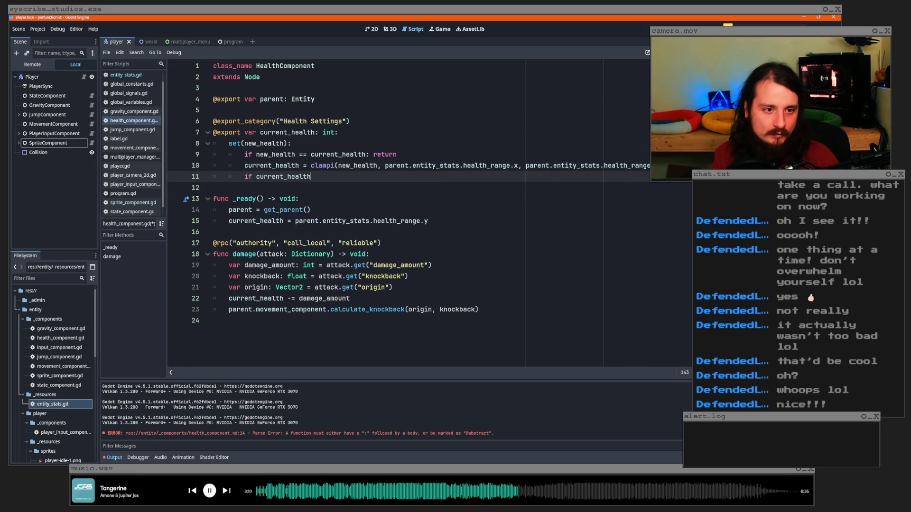
{"action": "type", "text": "== "}
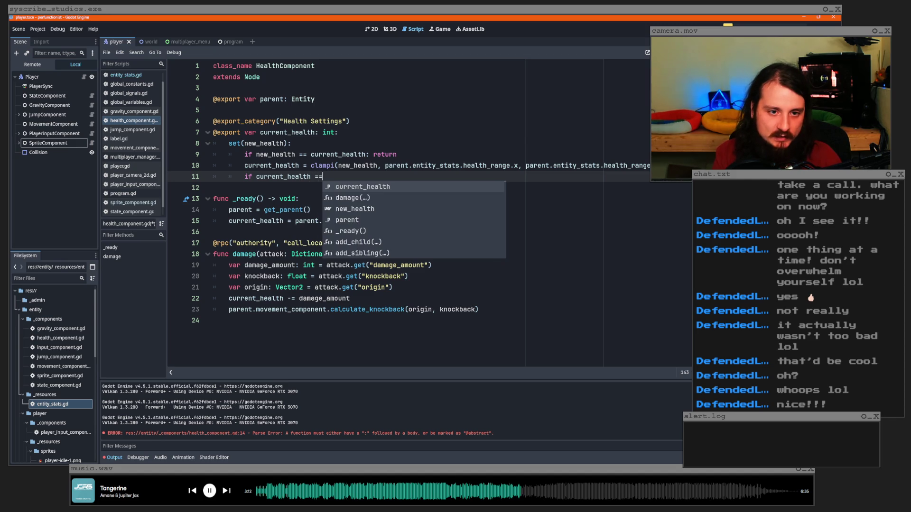
{"action": "type", "text": "pa"}
{"action": "key", "text": "Return"}
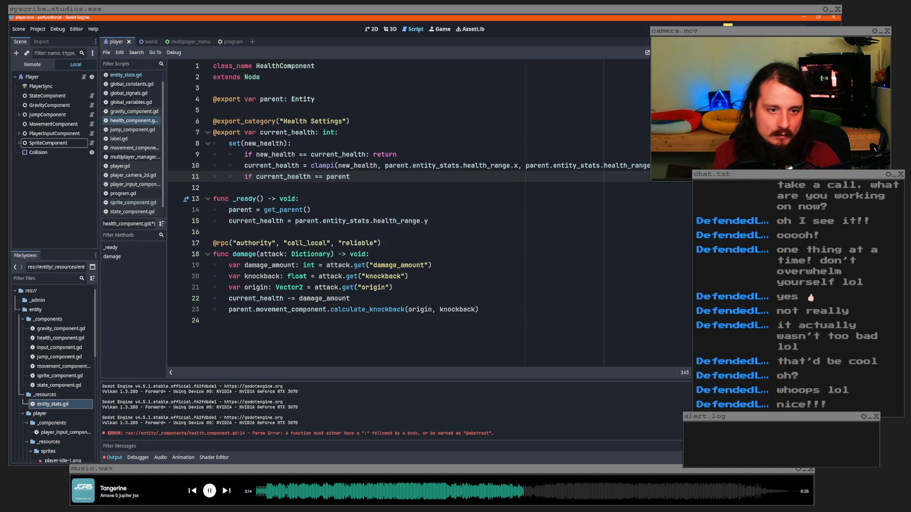
{"action": "type", "text": "en"}
{"action": "key", "text": "Return"}
{"action": "type", "text": ".entity_stats."}
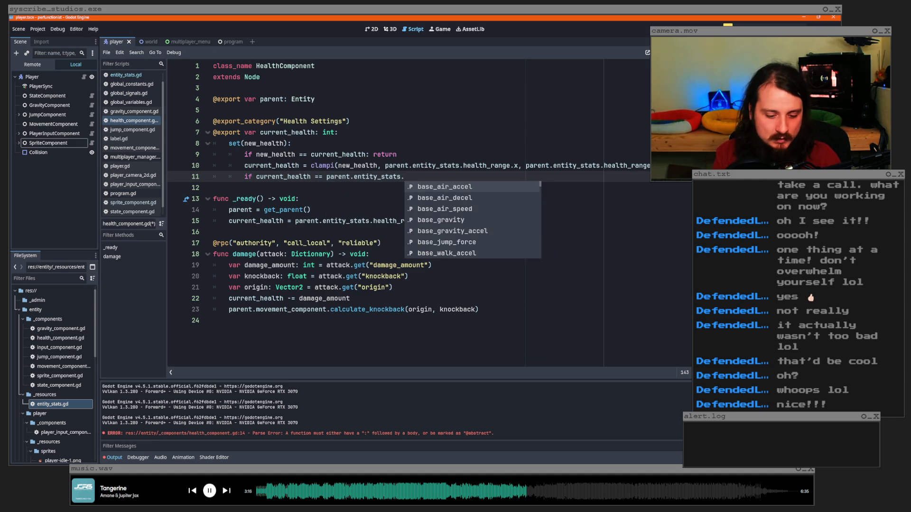
{"action": "type", "text": "hea"}
{"action": "key", "text": "Return"}
{"action": "type", "text": ".x"}
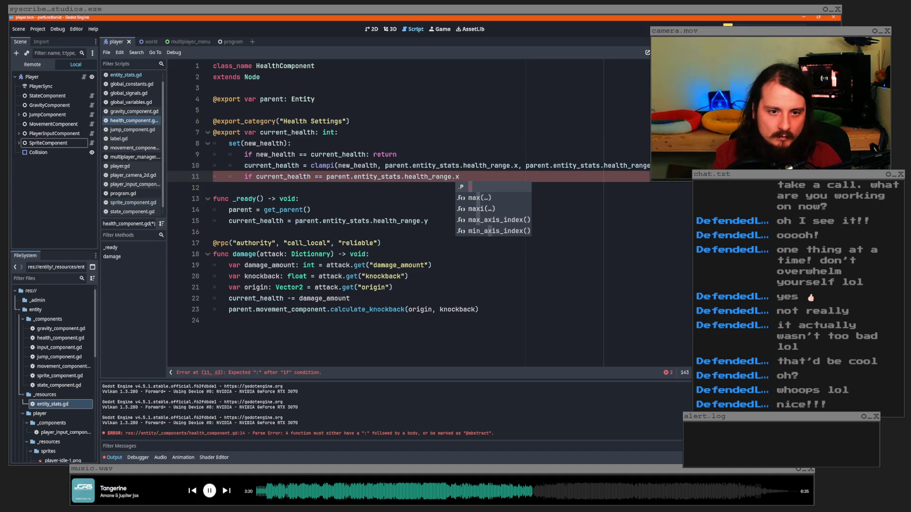
{"action": "type", "text": ":pa"}
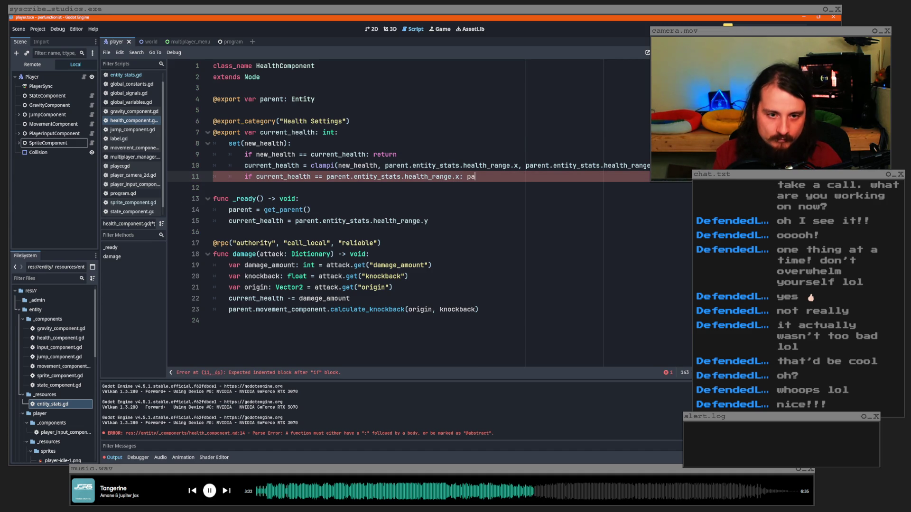
{"action": "key", "text": "BackSpace"}
{"action": "key", "text": "BackSpace"}
Add print("This entity should die") with a #TODO: Death comment and save the script.
{"action": "type", "text": "print(\"T"}
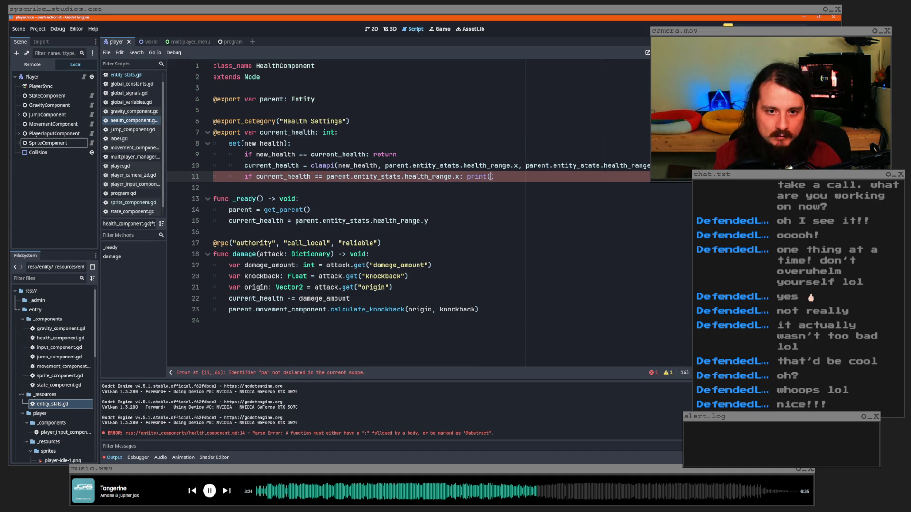
{"action": "type", "text": "his entity shoul"}
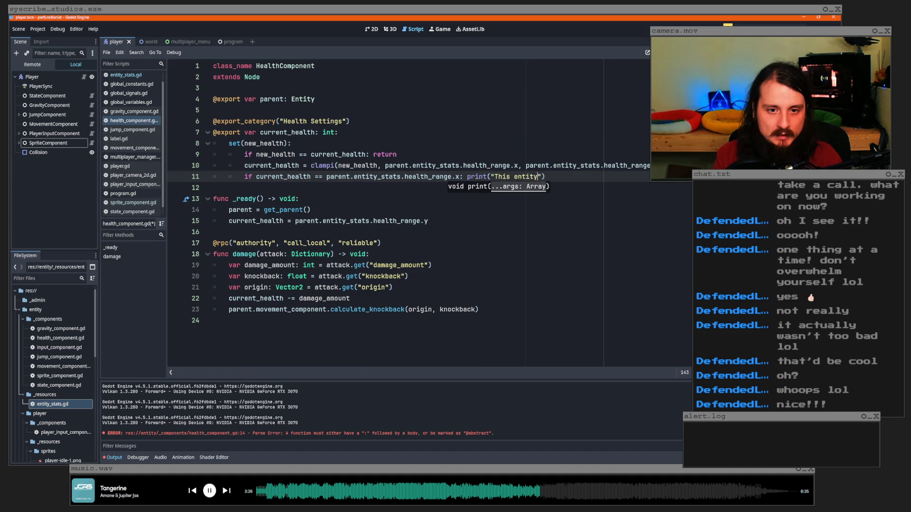
{"action": "type", "text": "d die\""}
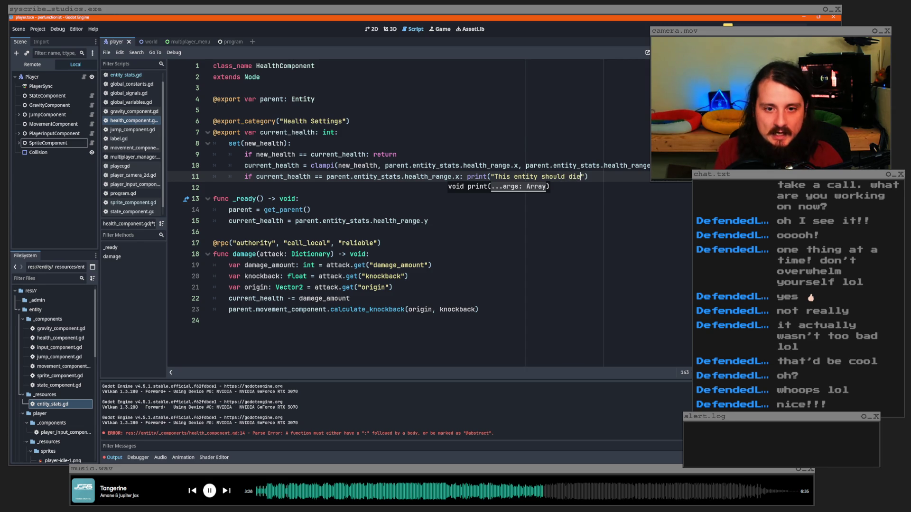
{"action": "type", "text": ") "}
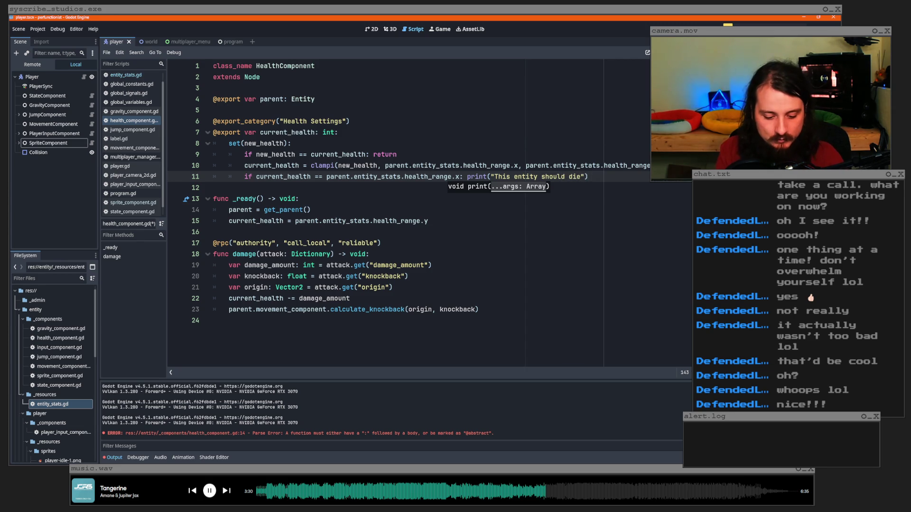
{"action": "type", "text": "#TOD"}
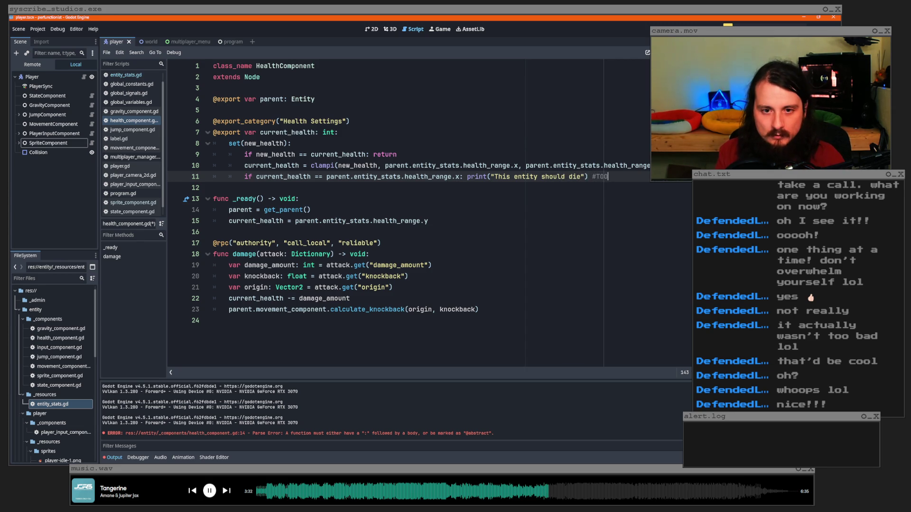
{"action": "type", "text": "O: Death"}
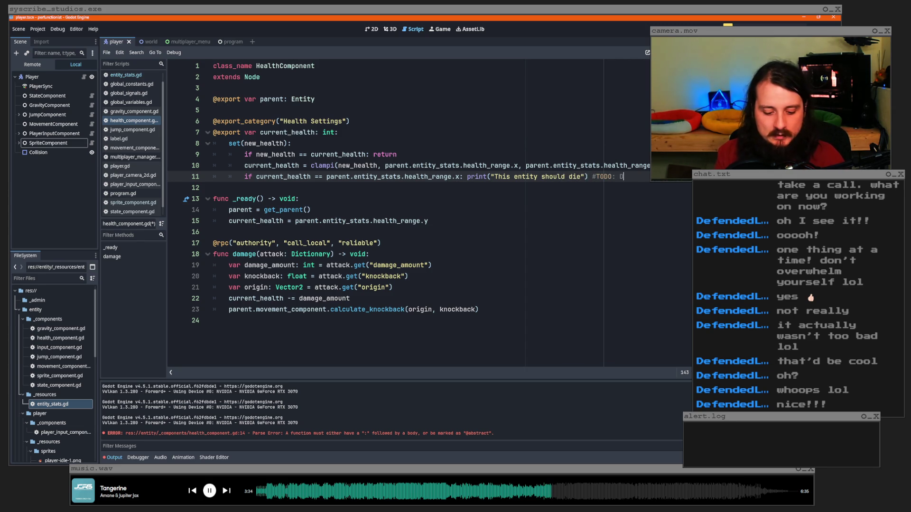
{"action": "type", "text": " lo"}
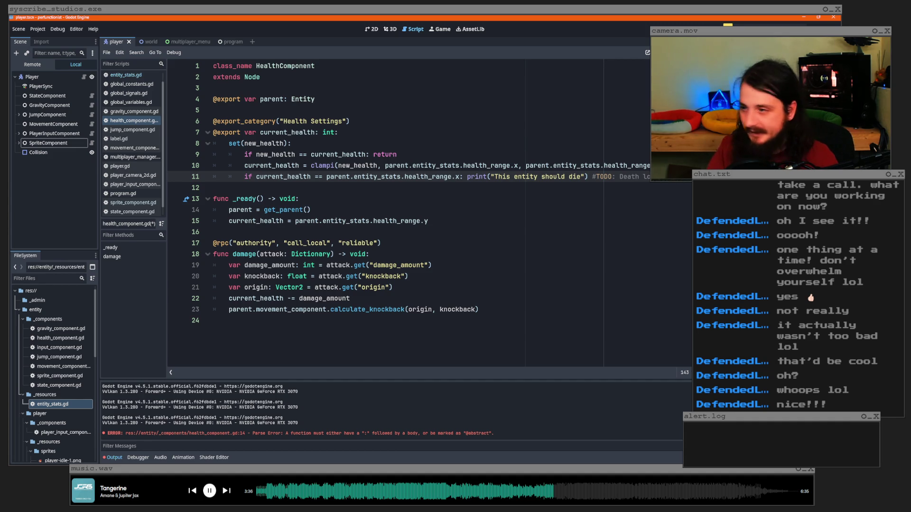
{"action": "left_click", "coordinate": [408, 276]}
{"action": "key", "text": "ctrl+s"}
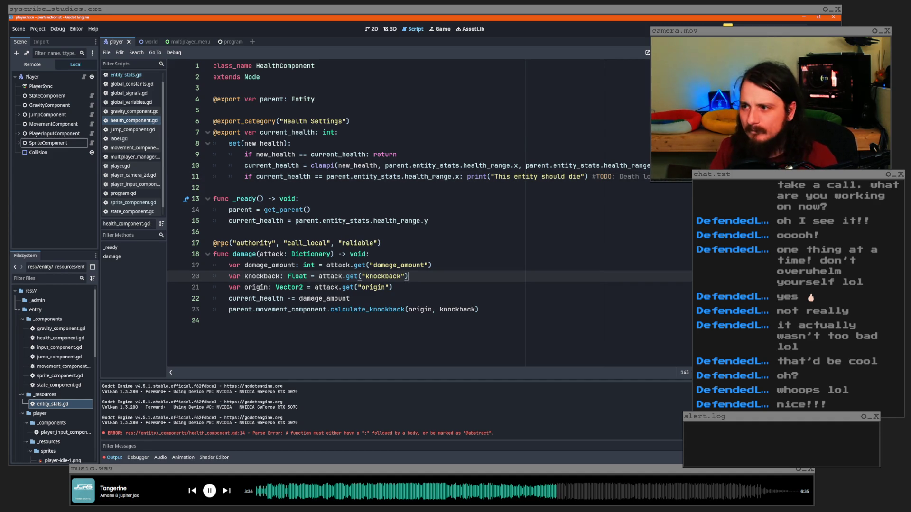
{"action": "left_click", "coordinate": [396, 265]}
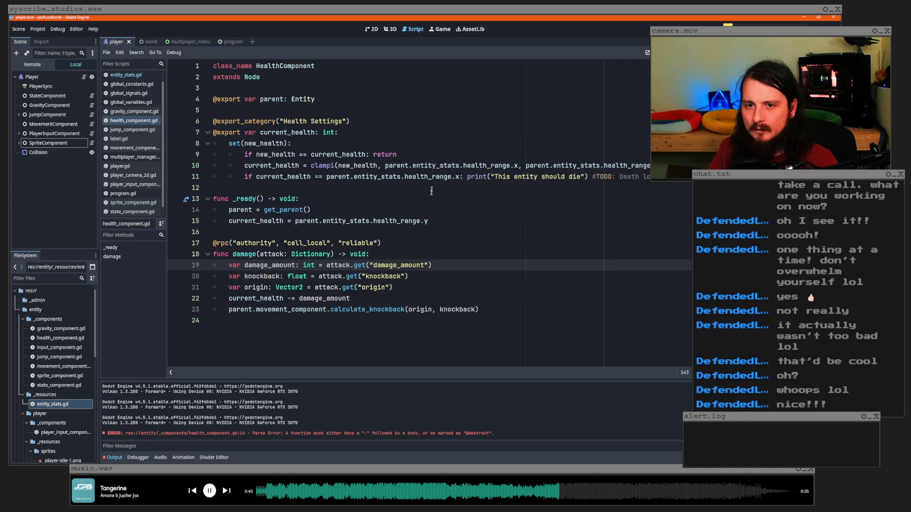
{"action": "left_click", "coordinate": [531, 221]}
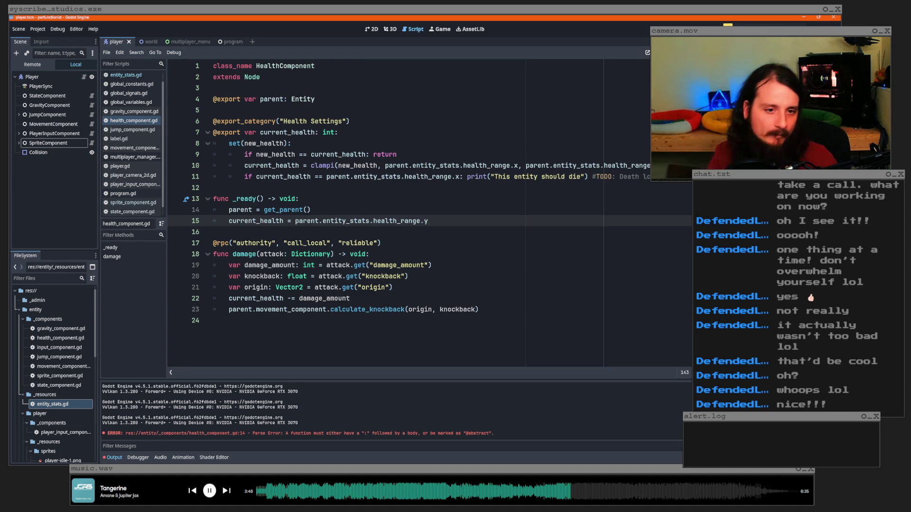
{"action": "left_click", "coordinate": [351, 299]}
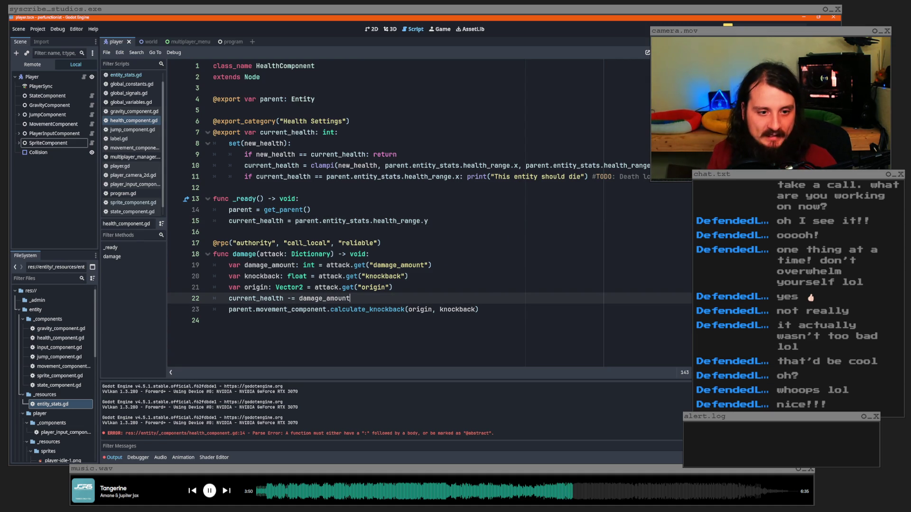
{"action": "left_click_drag", "start_coordinate": [393, 287], "coordinate": [229, 266]}
{"action": "left_click", "coordinate": [432, 266]}
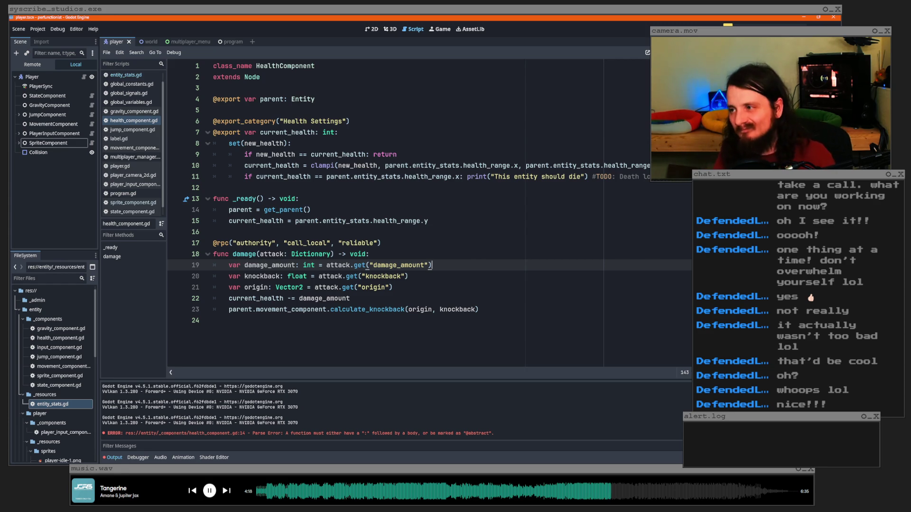
{"action": "key", "text": "Up"}
{"action": "key", "text": "Up"}
{"action": "key", "text": "Up"}
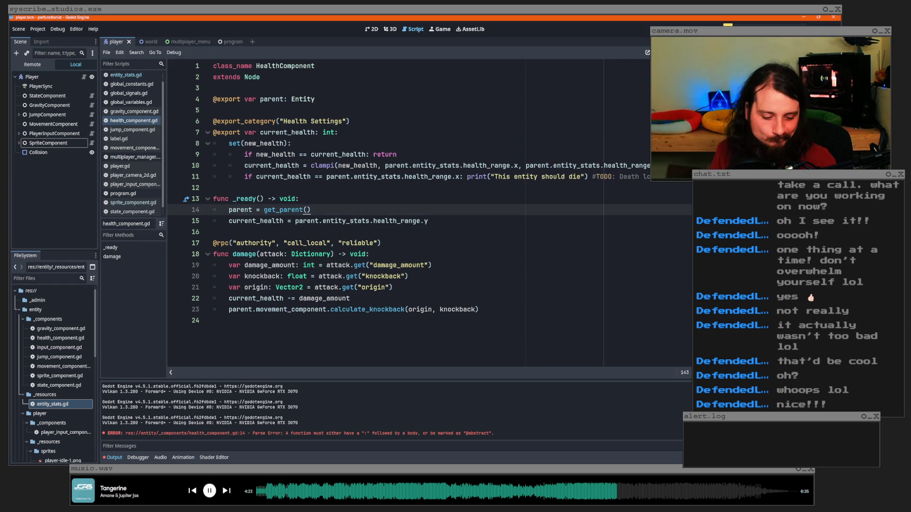
{"action": "left_click", "coordinate": [213, 320]}
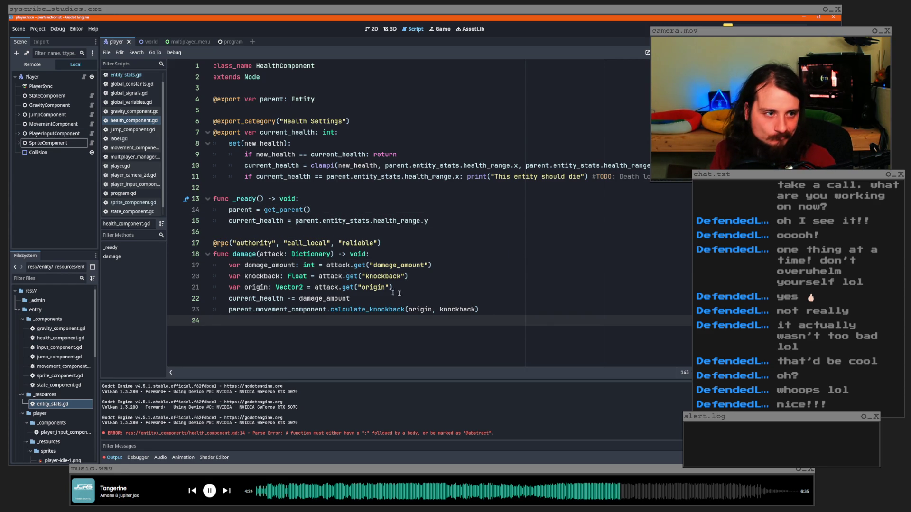
{"action": "left_click", "coordinate": [60, 318]}
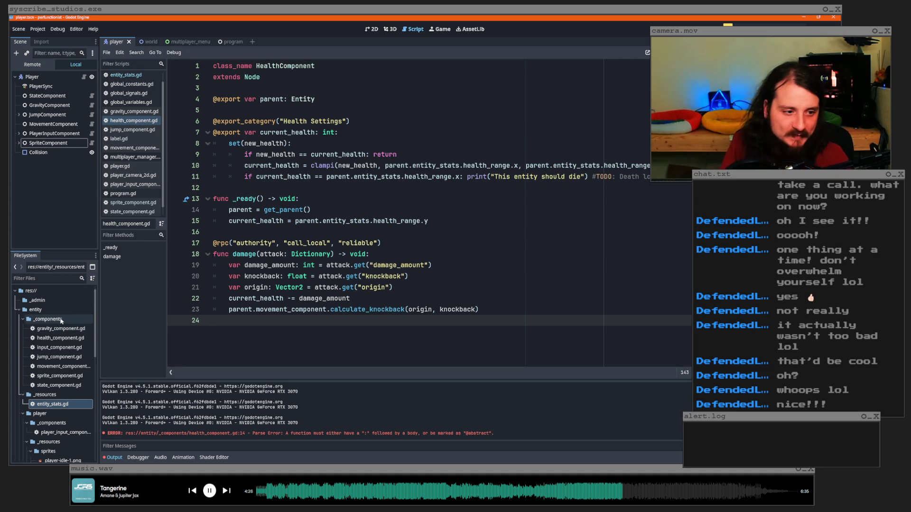
Create a new script hitbox_component.gd extending Node in the _components folder.
{"action": "right_click", "coordinate": [60, 318]}
{"action": "mouse_move", "coordinate": [79, 325]}
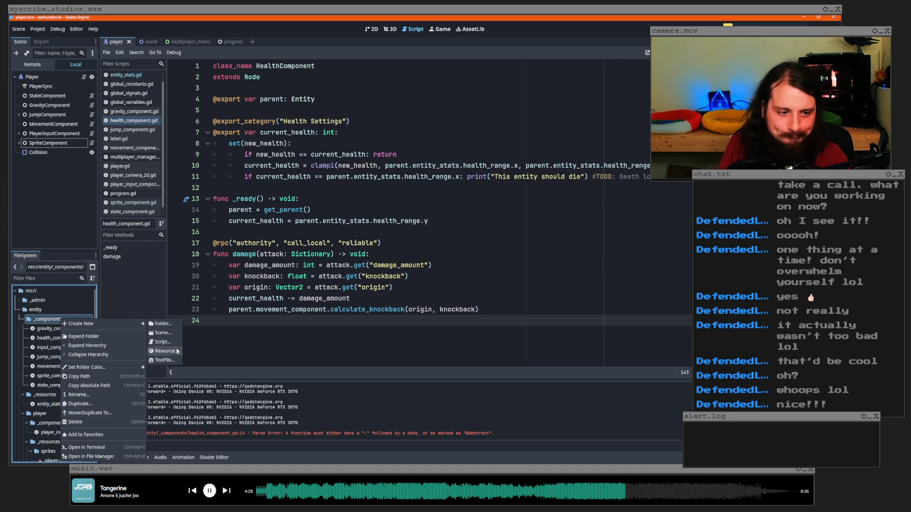
{"action": "left_click", "coordinate": [172, 345]}
{"action": "type", "text": "hitbo"}
{"action": "type", "text": "x_componenet"}
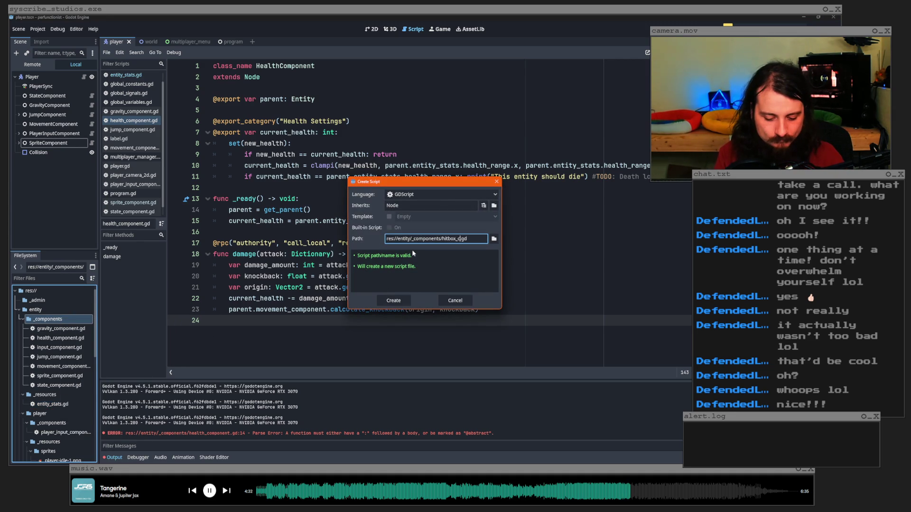
{"action": "key", "text": "BackSpace"}
{"action": "key", "text": "BackSpace"}
{"action": "type", "text": "t"}
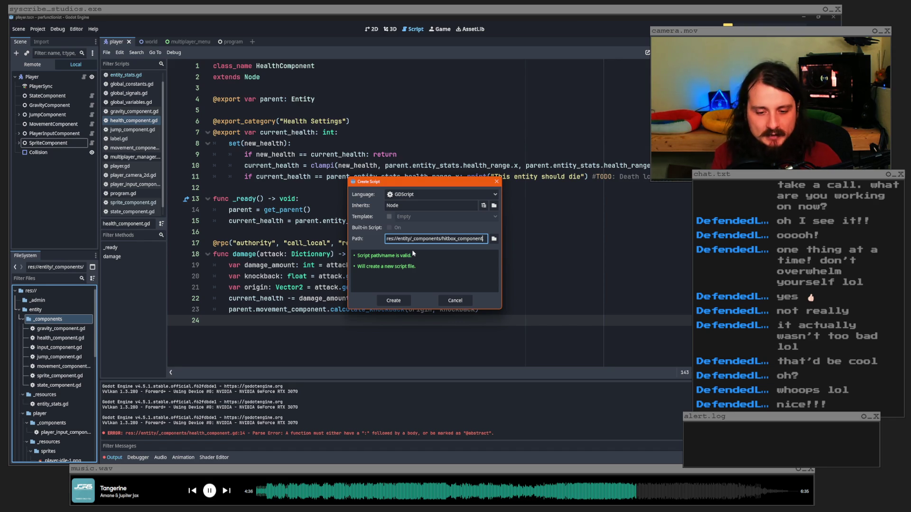
{"action": "key", "text": "Return"}
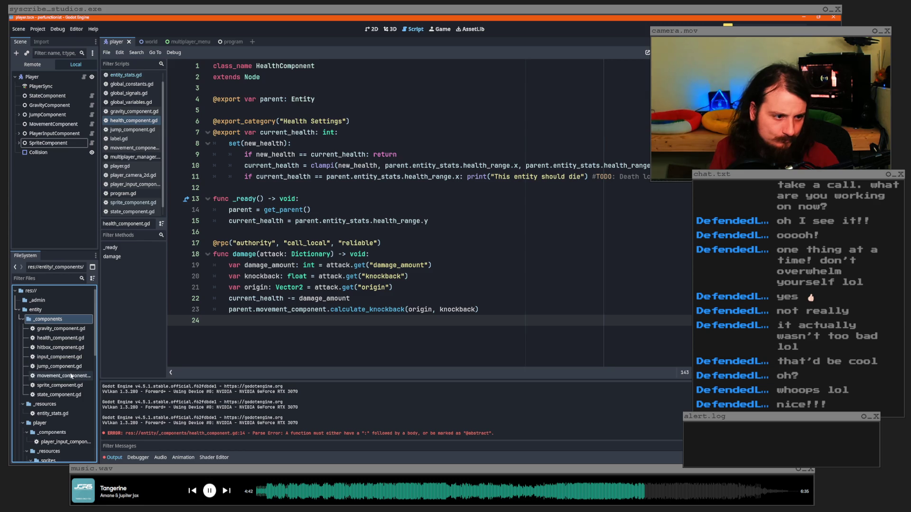
Add 'class_name HitboxComponent' above extends Node in hitbox_component.gd and save it.
{"action": "double_click", "coordinate": [61, 347]}
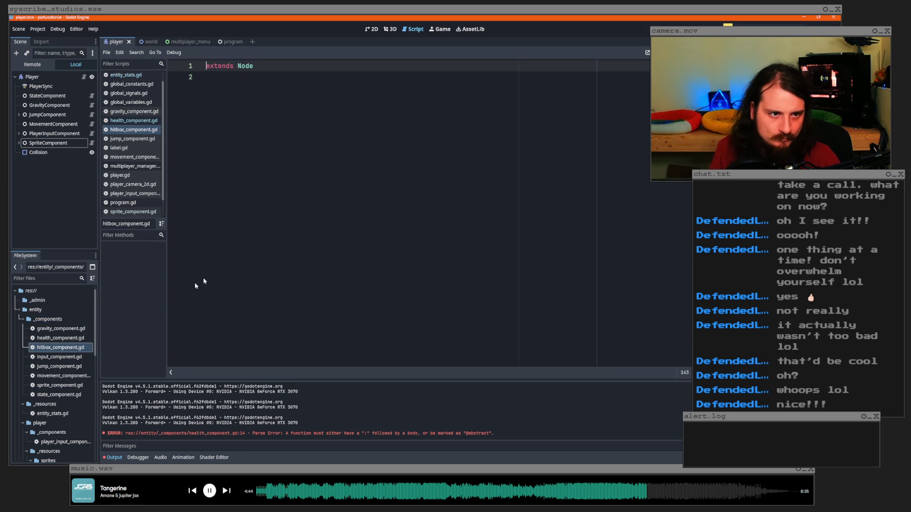
{"action": "key", "text": "Return"}
{"action": "key", "text": "Up"}
{"action": "type", "text": "class_"}
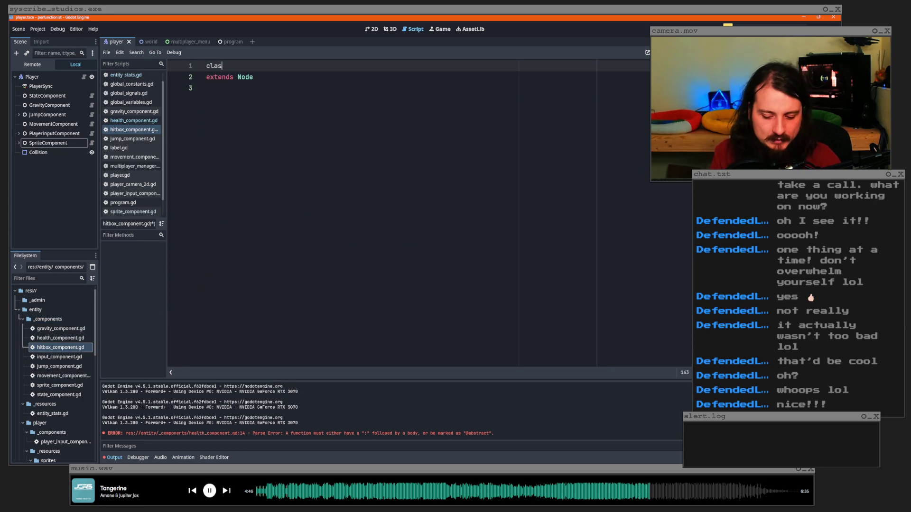
{"action": "type", "text": "name HitboxComponent"}
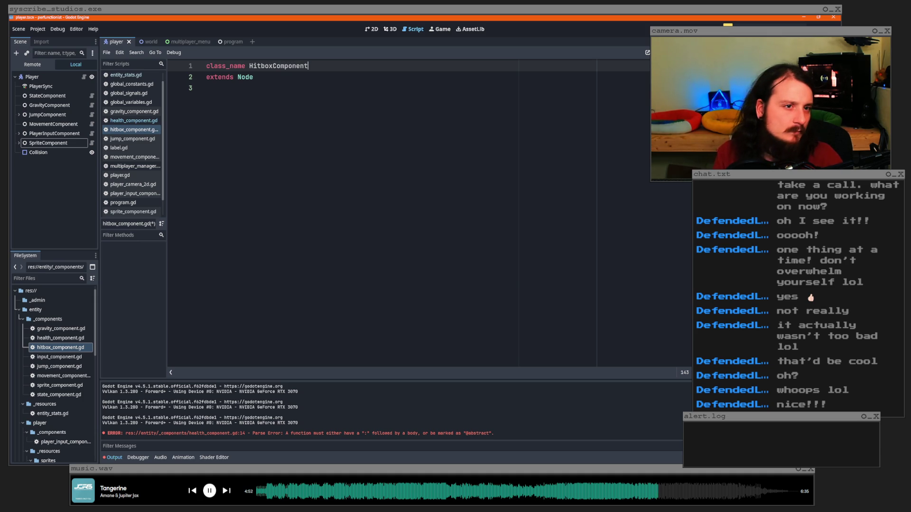
{"action": "key", "text": "Down"}
{"action": "key", "text": "Down"}
{"action": "key", "text": "Return"}
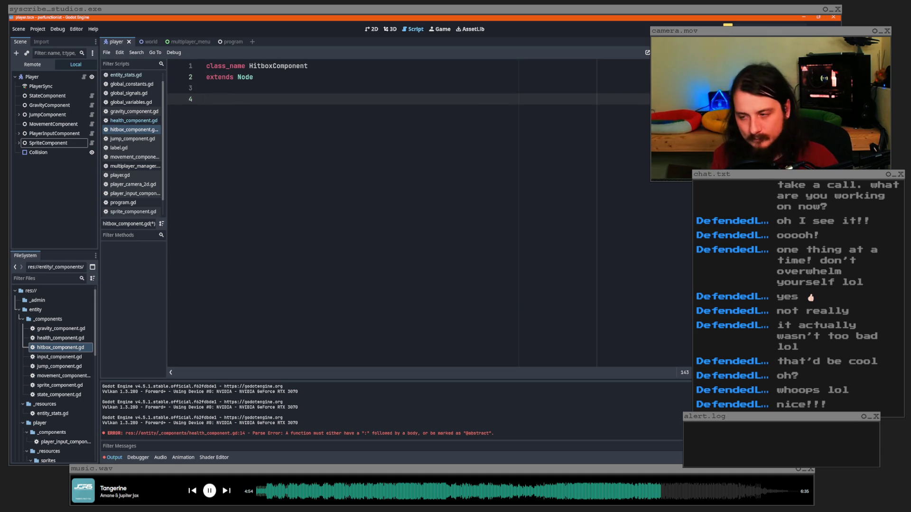
{"action": "key", "text": "ctrl+s"}
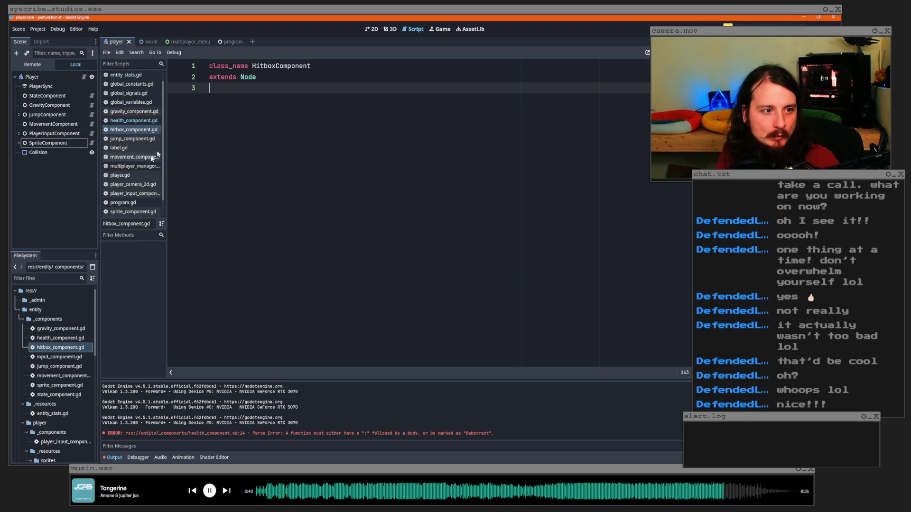
{"action": "left_click", "coordinate": [134, 121]}
Select and review lines 16 to 20 of health_component.gd.
{"action": "left_click", "coordinate": [583, 231]}
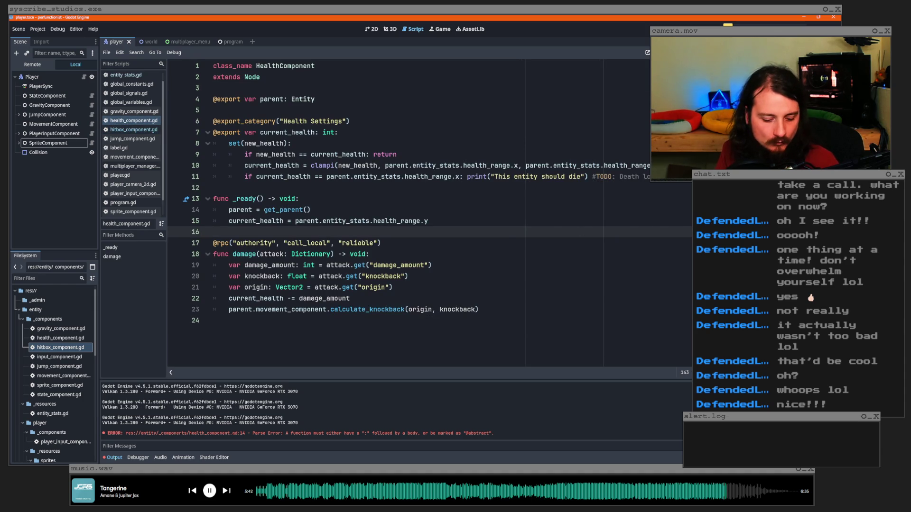
{"action": "left_click", "coordinate": [57, 29]}
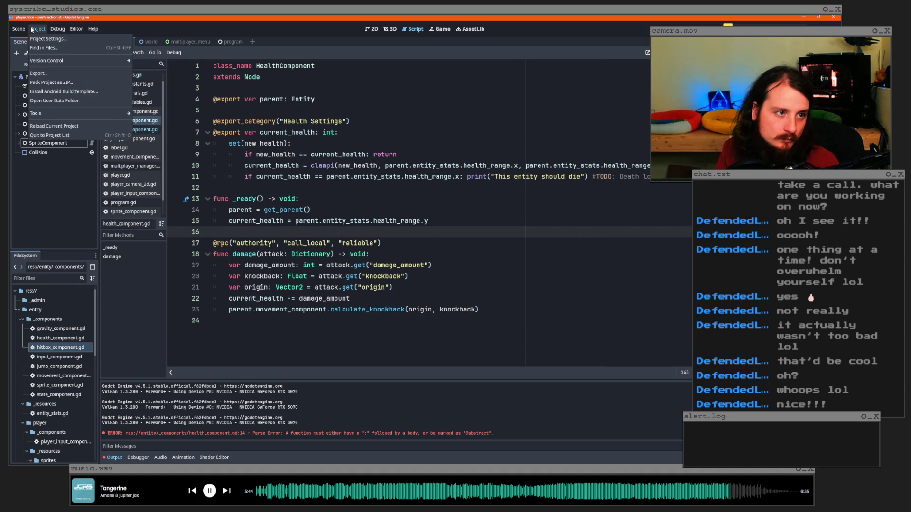
{"action": "left_click_drag", "start_coordinate": [214, 231], "coordinate": [409, 276]}
{"action": "left_click", "coordinate": [392, 287]}
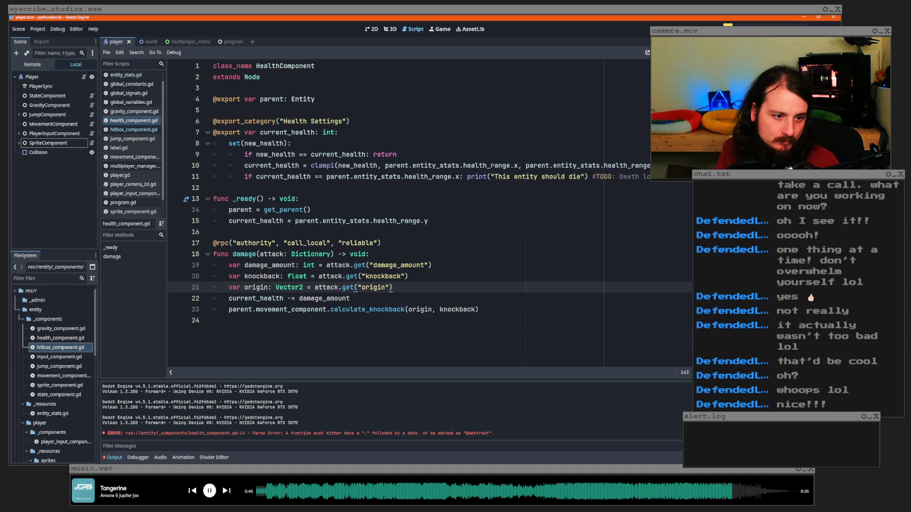
{"action": "left_click", "coordinate": [573, 316]}
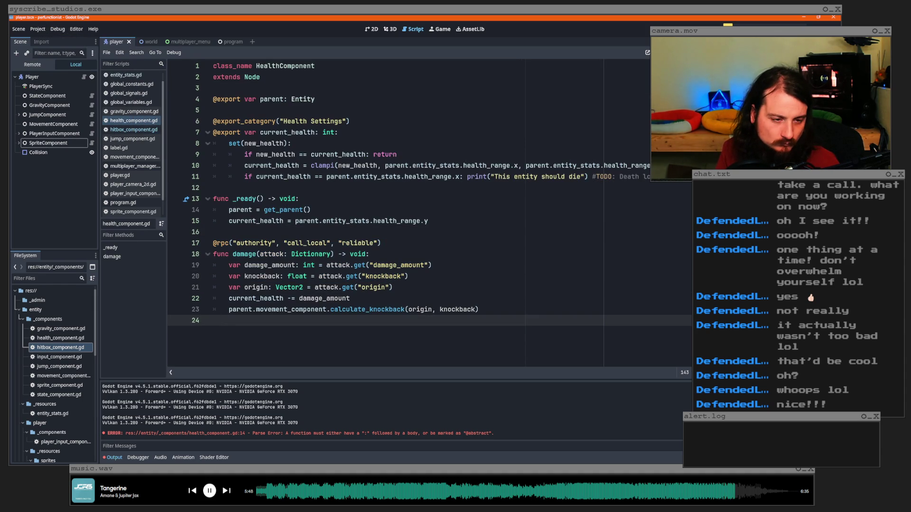
Add a new left_click action in the Project Settings Input Map.
{"action": "left_click", "coordinate": [37, 29]}
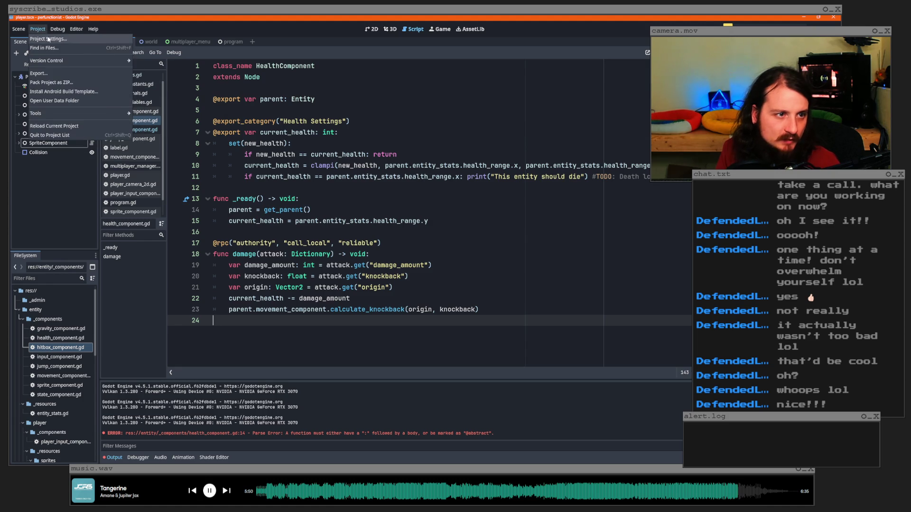
{"action": "left_click", "coordinate": [53, 37]}
{"action": "scroll", "coordinate": [277, 321], "scroll_direction": "down", "scroll_amount": 10}
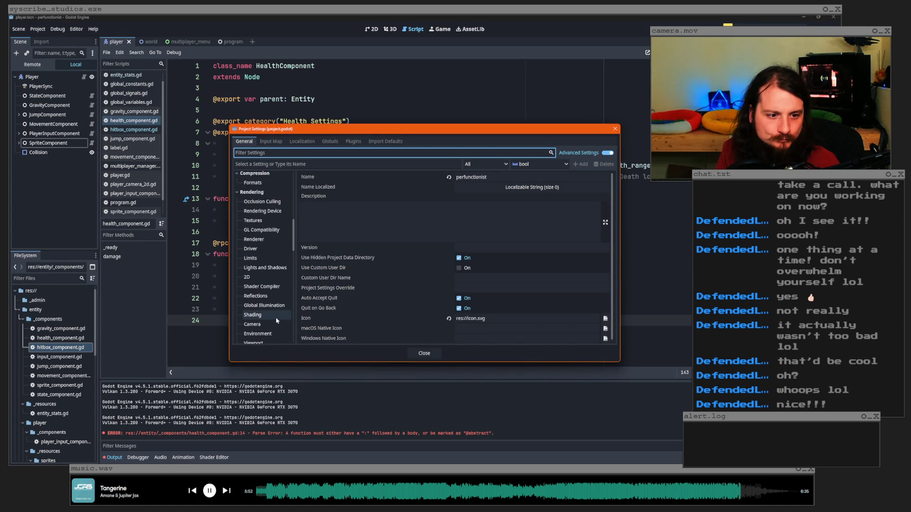
{"action": "scroll", "coordinate": [276, 321], "scroll_direction": "down", "scroll_amount": 5}
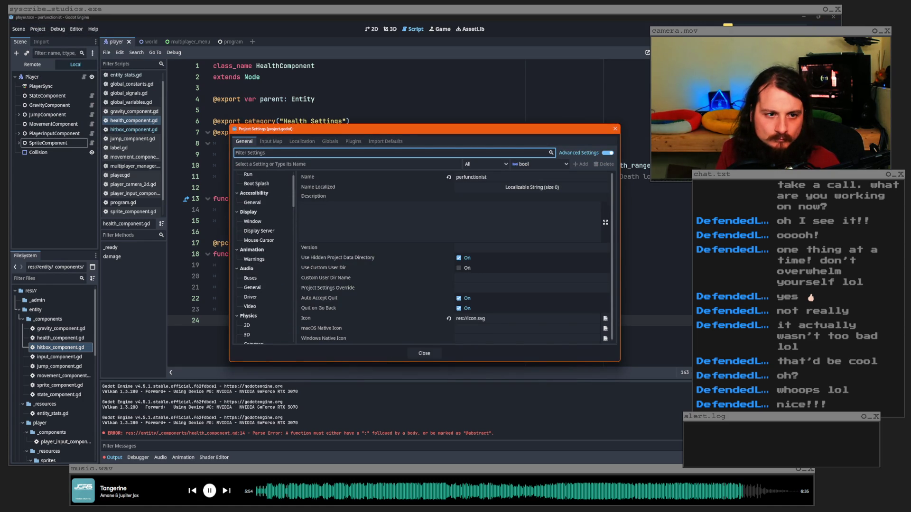
{"action": "left_click", "coordinate": [281, 141]}
{"action": "left_click", "coordinate": [235, 165]}
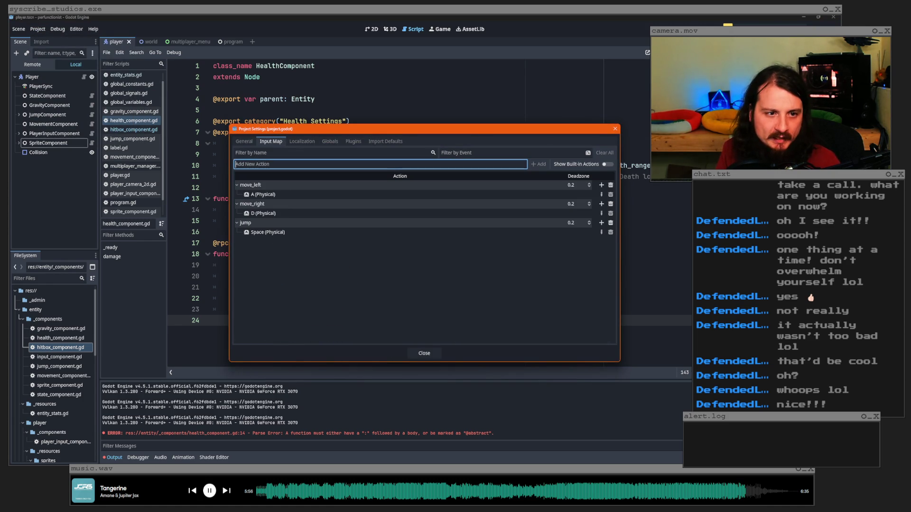
{"action": "type", "text": "left_click"}
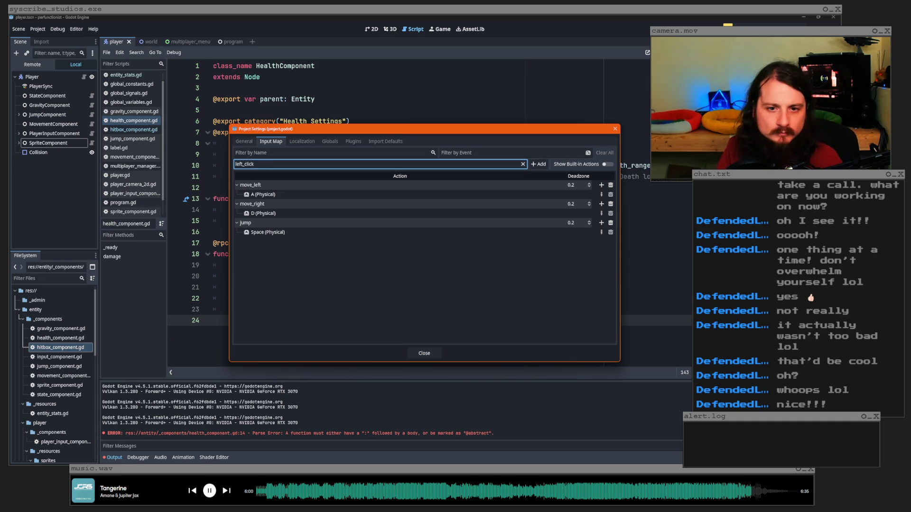
{"action": "left_click", "coordinate": [539, 164]}
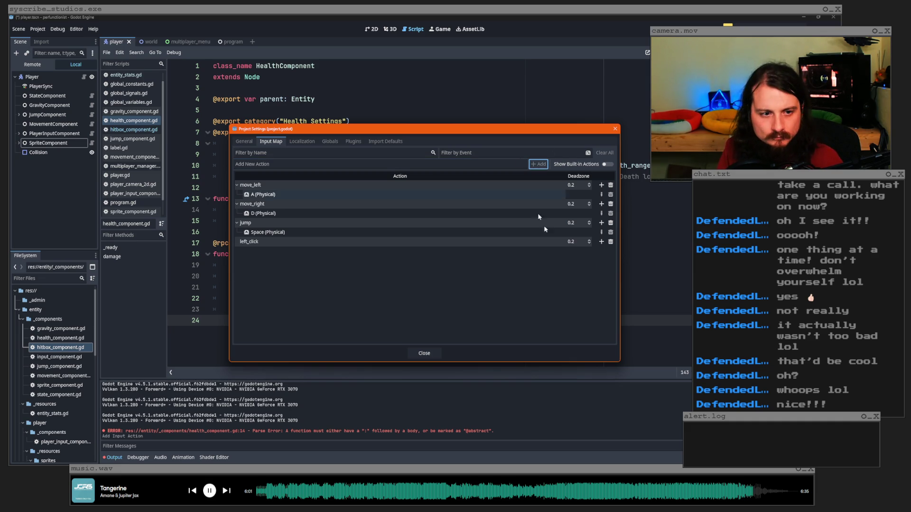
Bind Left Mouse Button to left_click and close Project Settings.
{"action": "left_click", "coordinate": [601, 241]}
{"action": "left_click", "coordinate": [422, 203]}
{"action": "left_click", "coordinate": [422, 203]}
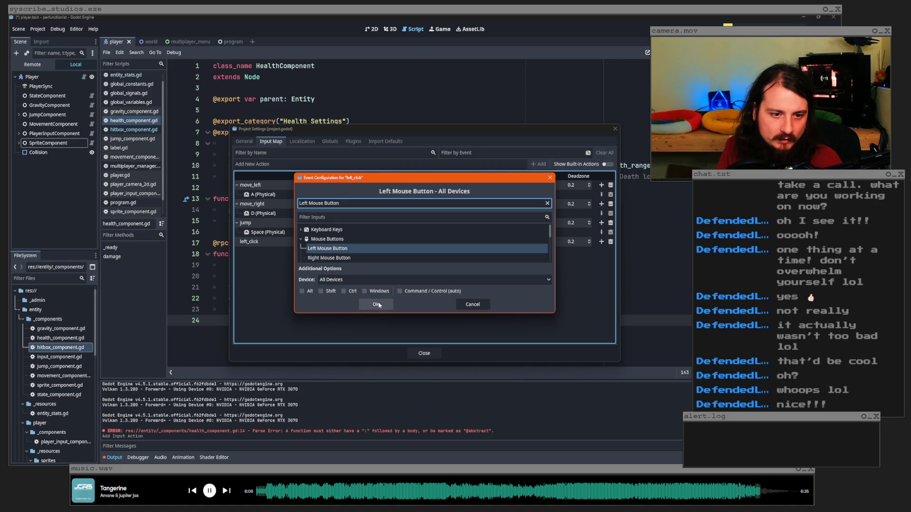
{"action": "left_click", "coordinate": [375, 304]}
{"action": "left_click", "coordinate": [423, 353]}
{"action": "left_click", "coordinate": [432, 265]}
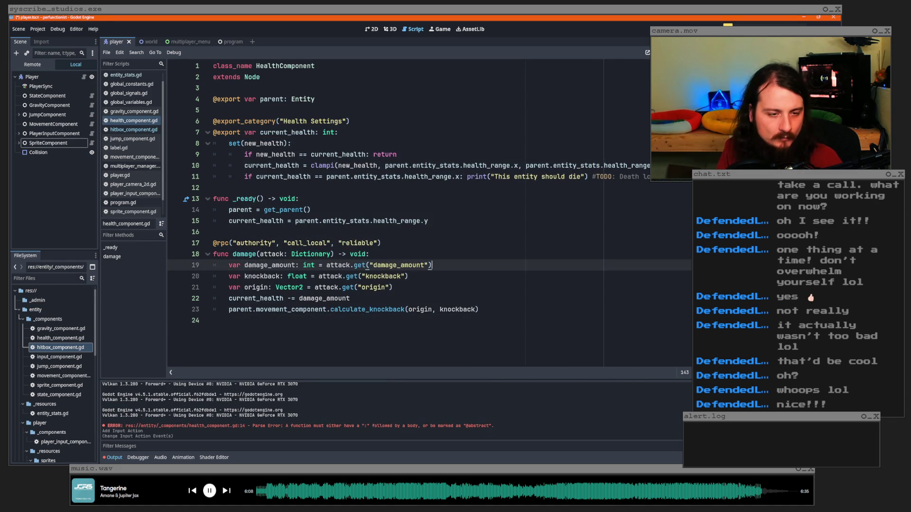
Save the health script and open entity_stats.gd.
{"action": "key", "text": "ctrl+s"}
{"action": "left_click", "coordinate": [430, 221]}
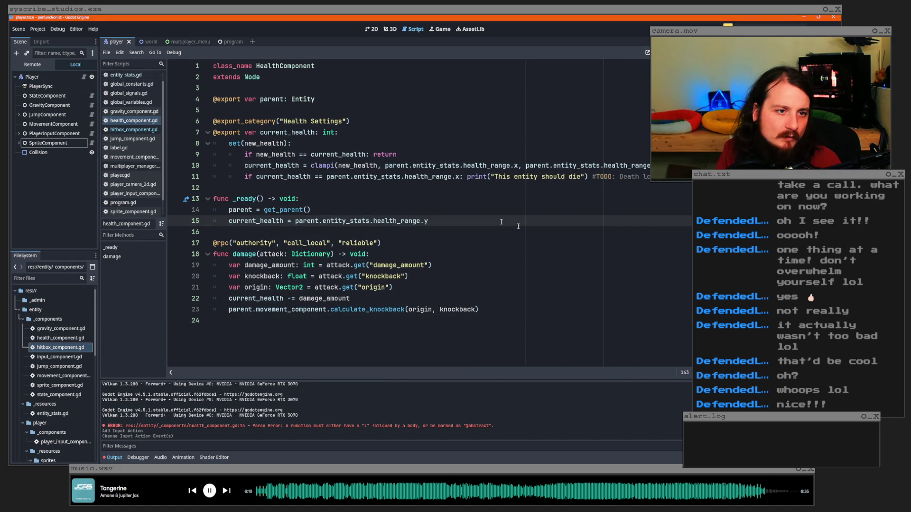
{"action": "key", "text": "Down"}
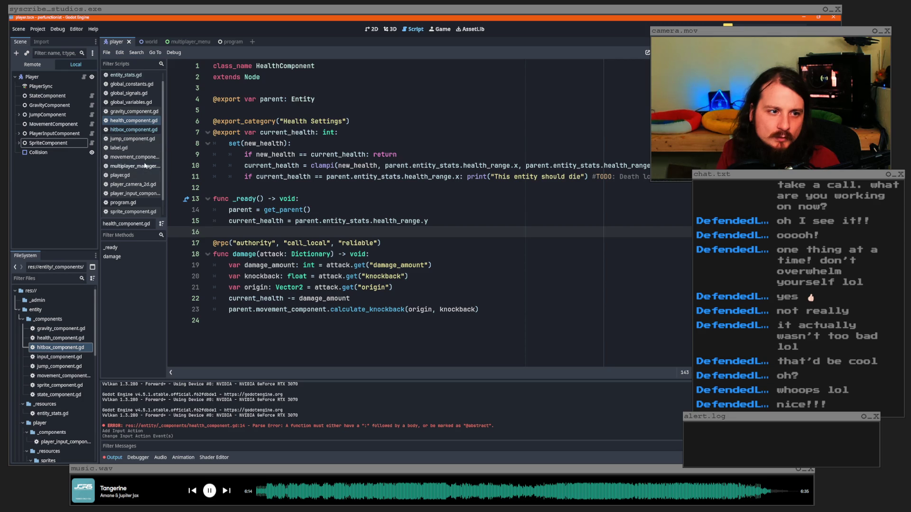
{"action": "left_click", "coordinate": [126, 75]}
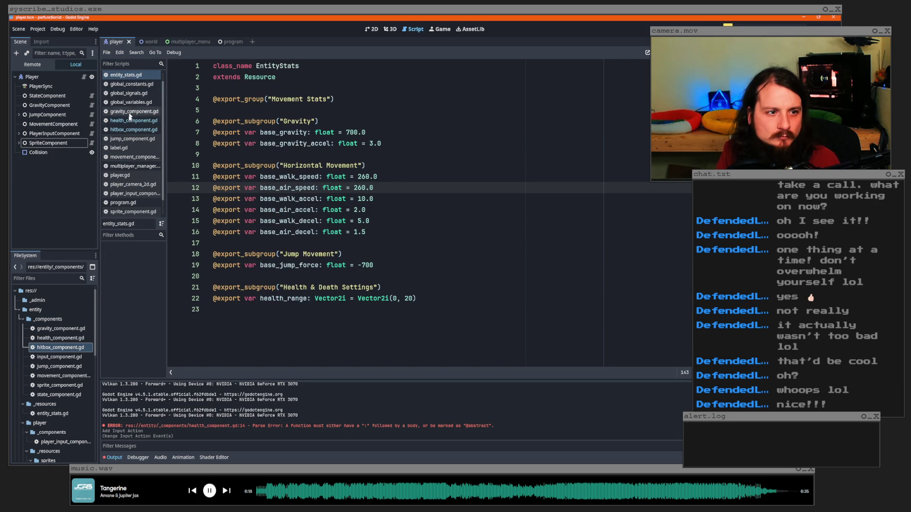
{"action": "scroll", "coordinate": [132, 110], "scroll_direction": "up", "scroll_amount": 1}
Open entity.gd and review its exported sprite, gravity and movement component variables.
{"action": "left_click", "coordinate": [120, 76]}
{"action": "left_click", "coordinate": [511, 166]}
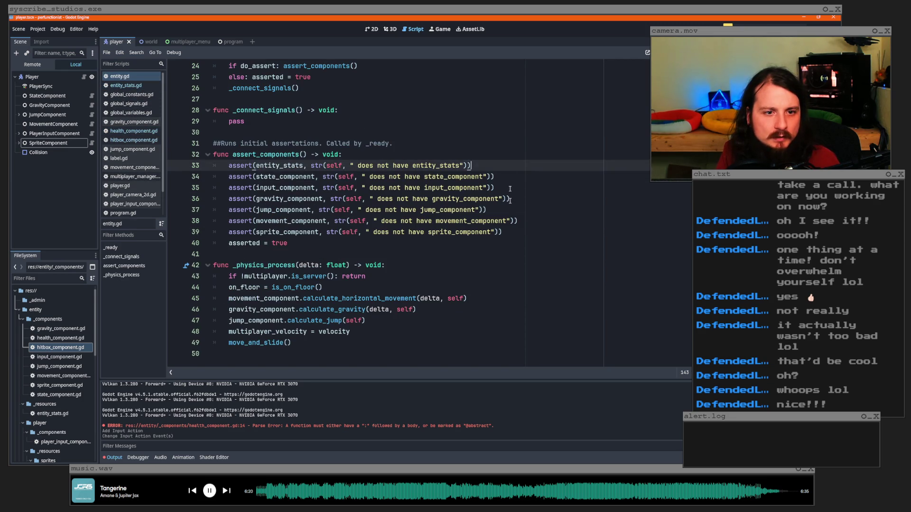
{"action": "scroll", "coordinate": [407, 214], "scroll_direction": "up", "scroll_amount": 6}
{"action": "left_click", "coordinate": [470, 176]}
{"action": "left_click", "coordinate": [389, 165]}
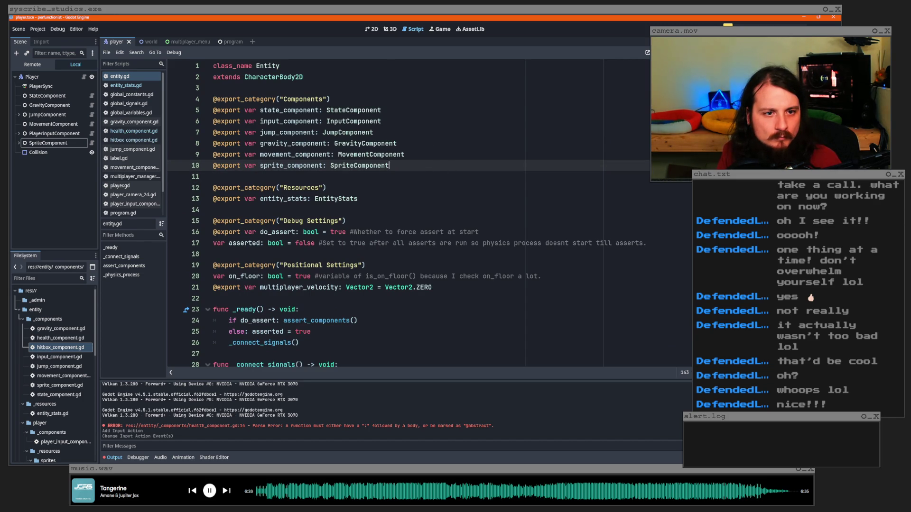
{"action": "left_click", "coordinate": [397, 143]}
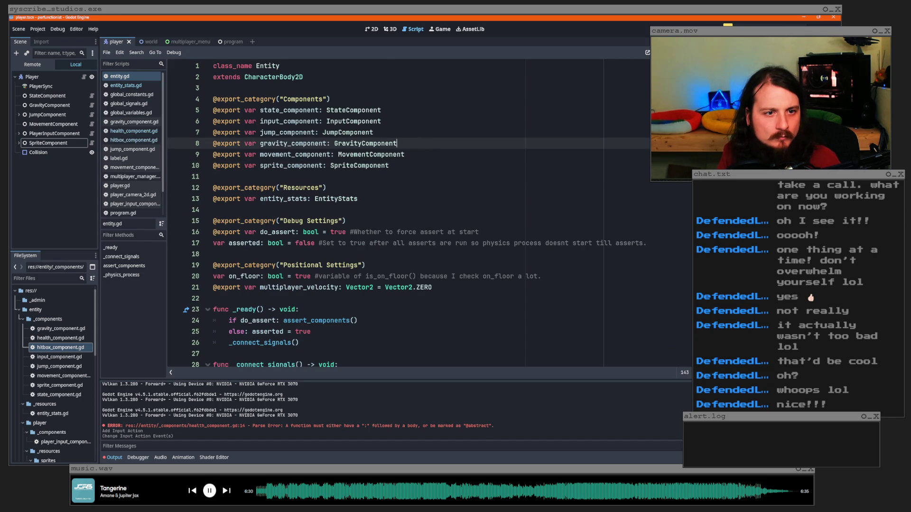
{"action": "left_click", "coordinate": [404, 154]}
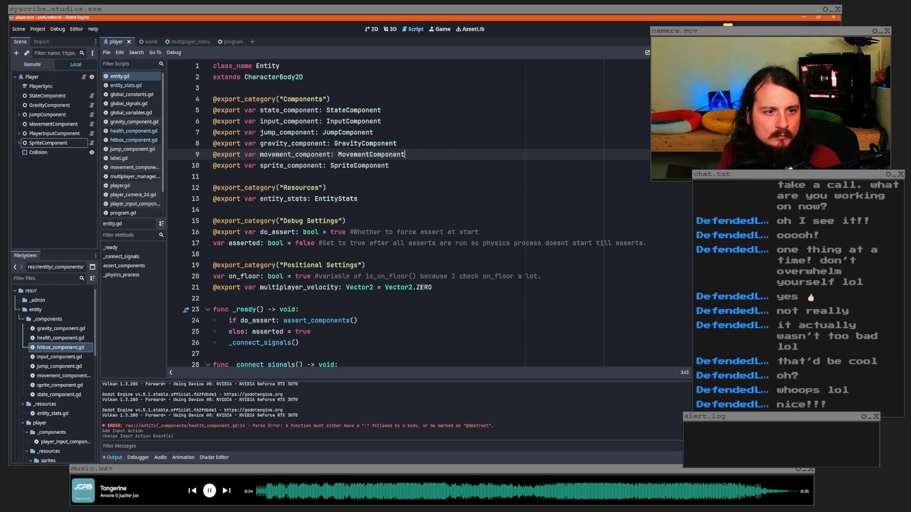
{"action": "key", "text": "Return"}
{"action": "type", "text": "@export var he"}
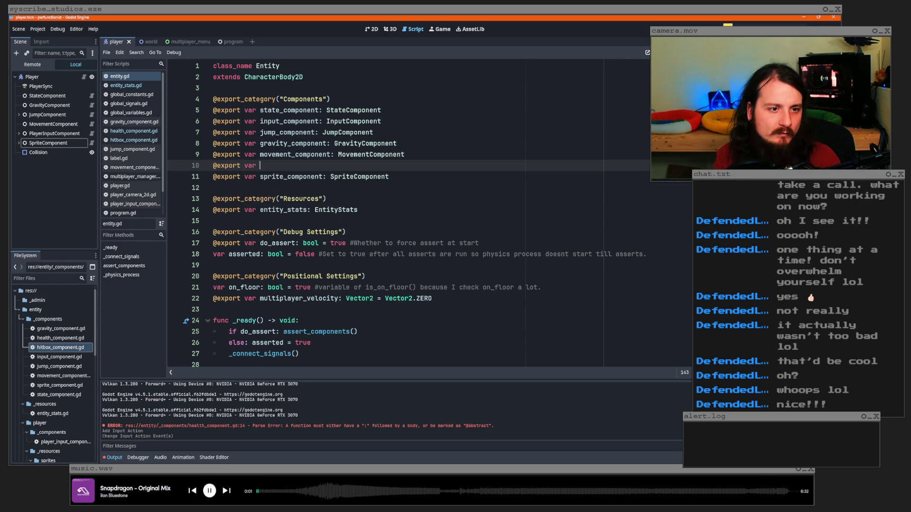
{"action": "type", "text": "alth_compo"}
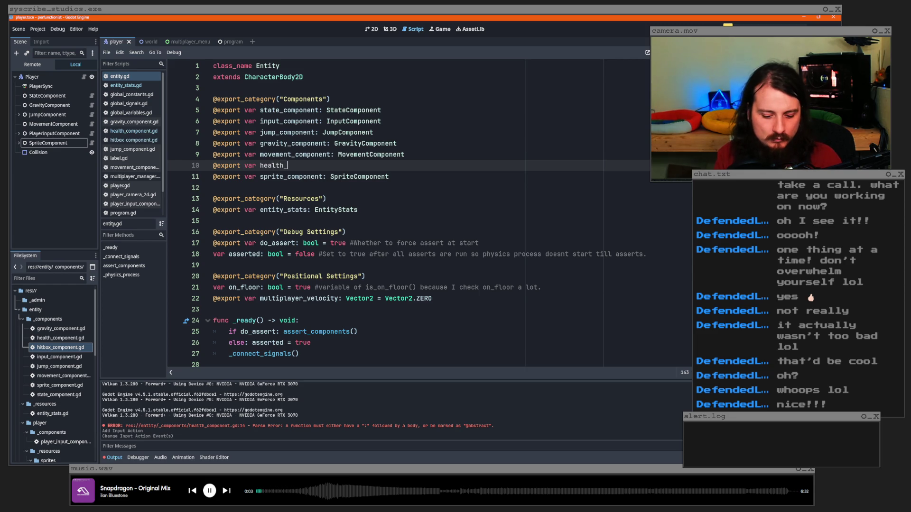
{"action": "type", "text": "nent: Heal"}
{"action": "key", "text": "Return"}
Run the game and trace the 'HealthComponent type not found' error to its declaration.
{"action": "key", "text": "ctrl+s"}
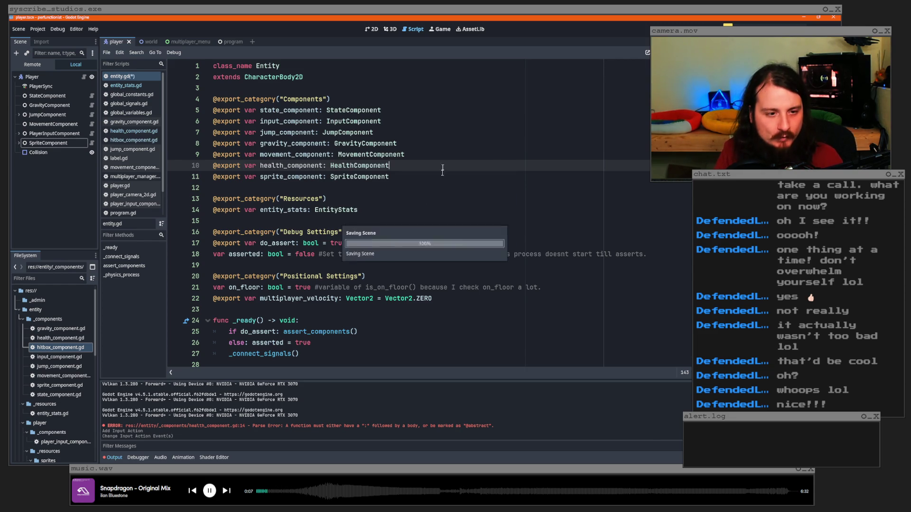
{"action": "left_click", "coordinate": [121, 264]}
{"action": "left_click", "coordinate": [486, 187]}
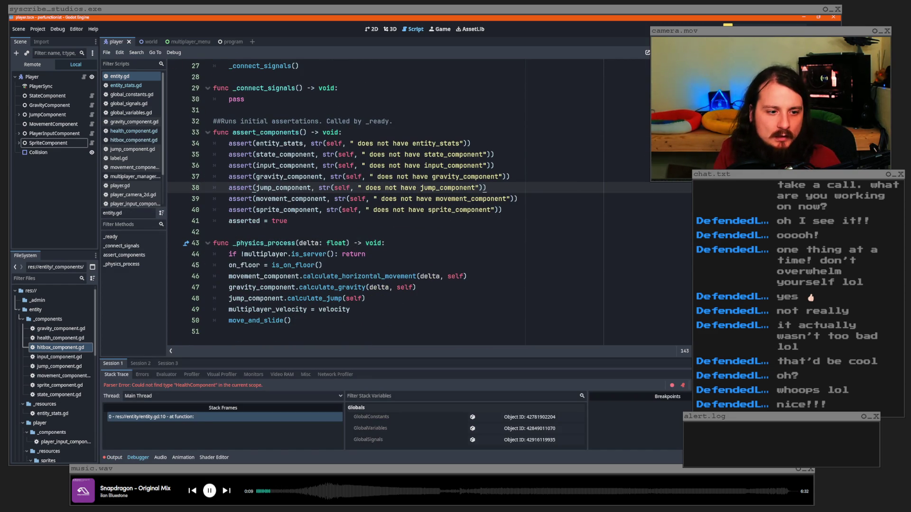
{"action": "scroll", "coordinate": [430, 200], "scroll_direction": "up", "scroll_amount": 8}
{"action": "left_click", "coordinate": [390, 143]}
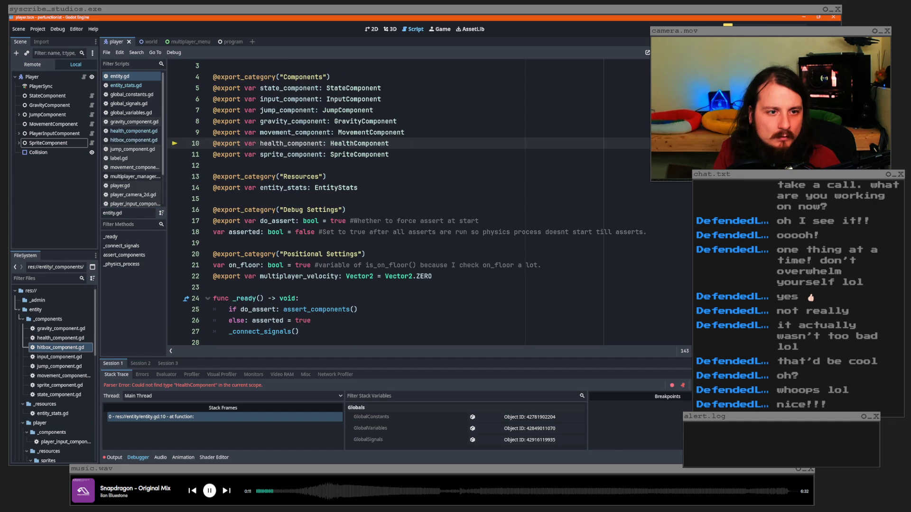
{"action": "key", "text": "ctrl+shift+Left"}
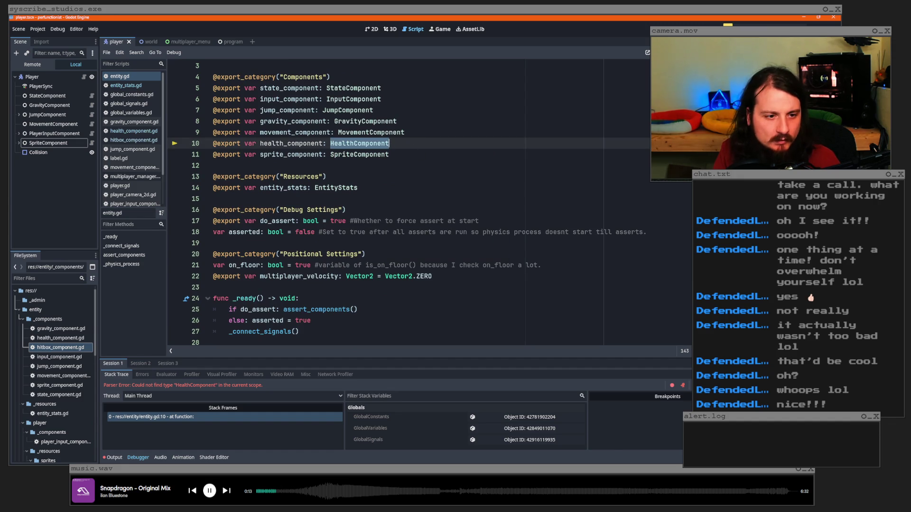
{"action": "left_click", "coordinate": [536, 165]}
{"action": "left_click", "coordinate": [231, 145]}
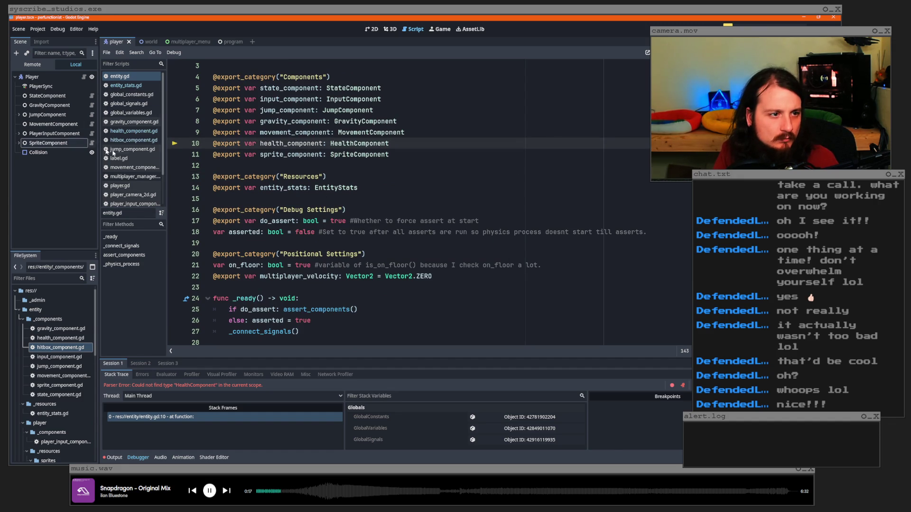
Check the HealthComponent class_name in health_component.gd, then stop the debug session.
{"action": "left_click", "coordinate": [149, 132]}
{"action": "left_click", "coordinate": [350, 122]}
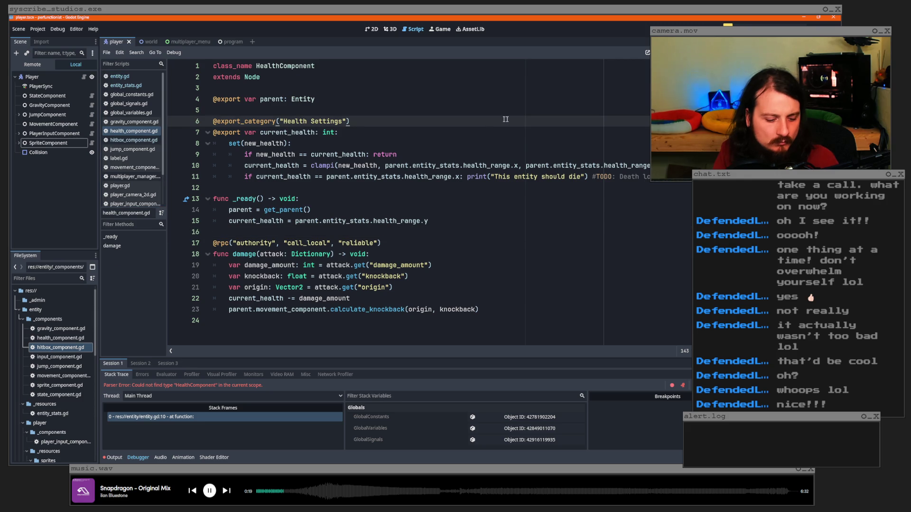
{"action": "double_click", "coordinate": [285, 66]}
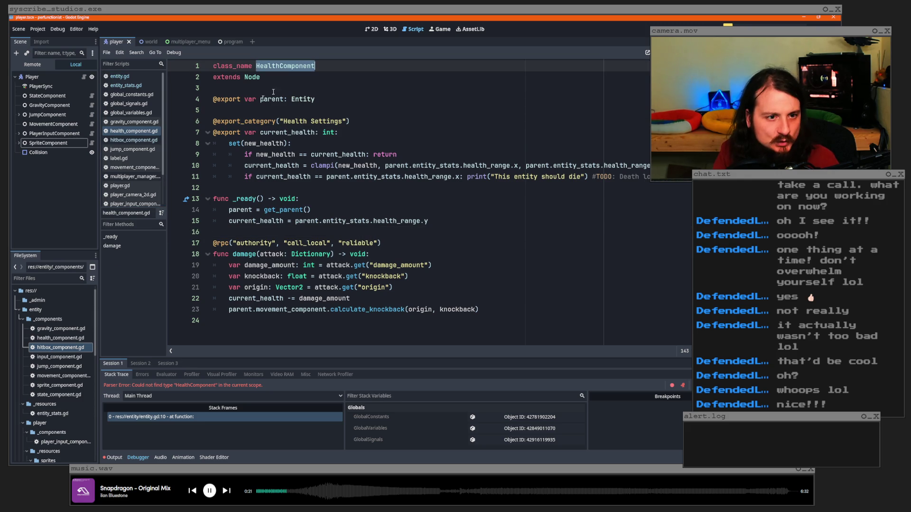
{"action": "left_click", "coordinate": [120, 76]}
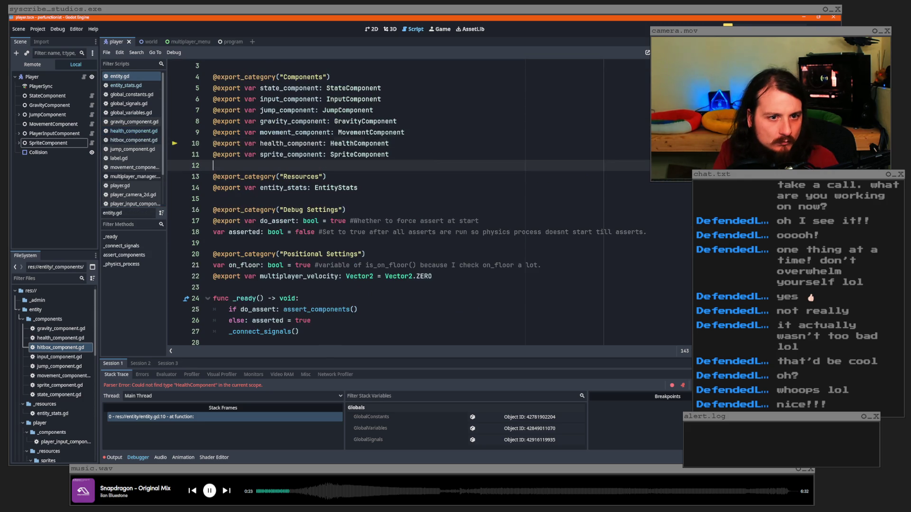
{"action": "left_click", "coordinate": [480, 221]}
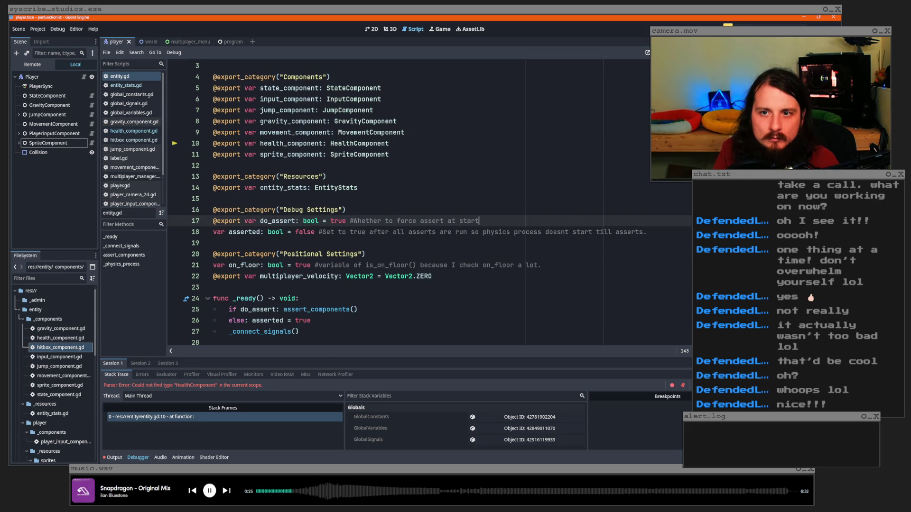
{"action": "key", "text": "F8"}
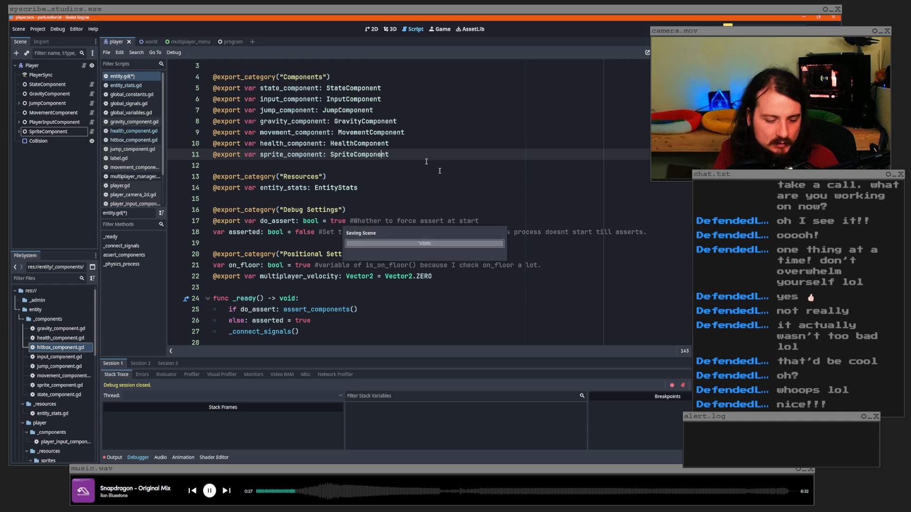
Save entity.gd and duplicate the movement_component assert line in assert_components.
{"action": "key", "text": "ctrl+s"}
{"action": "scroll", "coordinate": [496, 249], "scroll_direction": "down", "scroll_amount": 6}
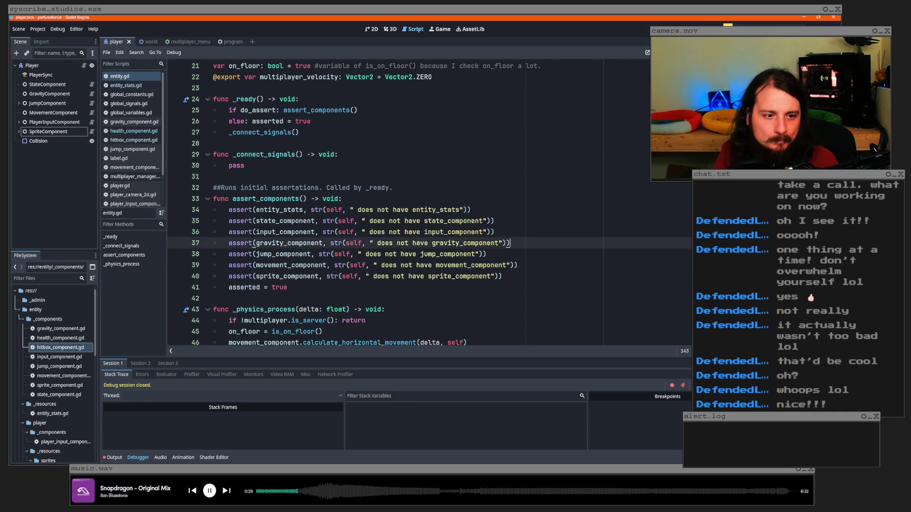
{"action": "scroll", "coordinate": [496, 248], "scroll_direction": "up", "scroll_amount": 5}
{"action": "scroll", "coordinate": [496, 249], "scroll_direction": "down", "scroll_amount": 7}
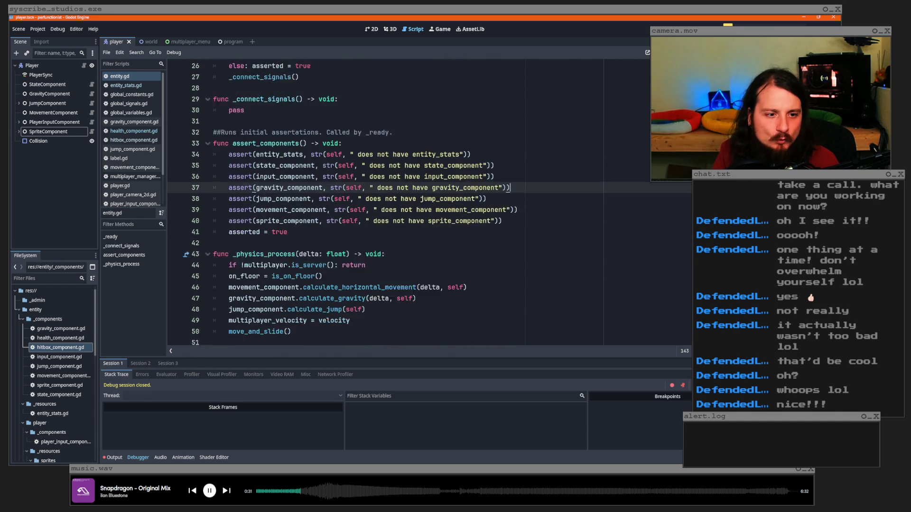
{"action": "left_click", "coordinate": [517, 199]}
{"action": "key", "text": "Return"}
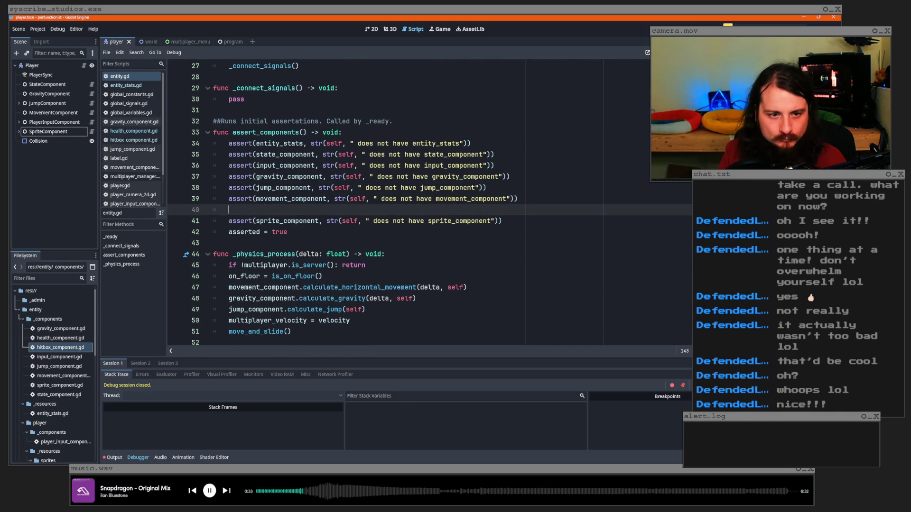
{"action": "key", "text": "Up"}
{"action": "key", "text": "End"}
{"action": "key", "text": "shift+Up"}
{"action": "key", "text": "ctrl+c"}
{"action": "key", "text": "Down"}
{"action": "key", "text": "Down"}
{"action": "key", "text": "ctrl+v"}
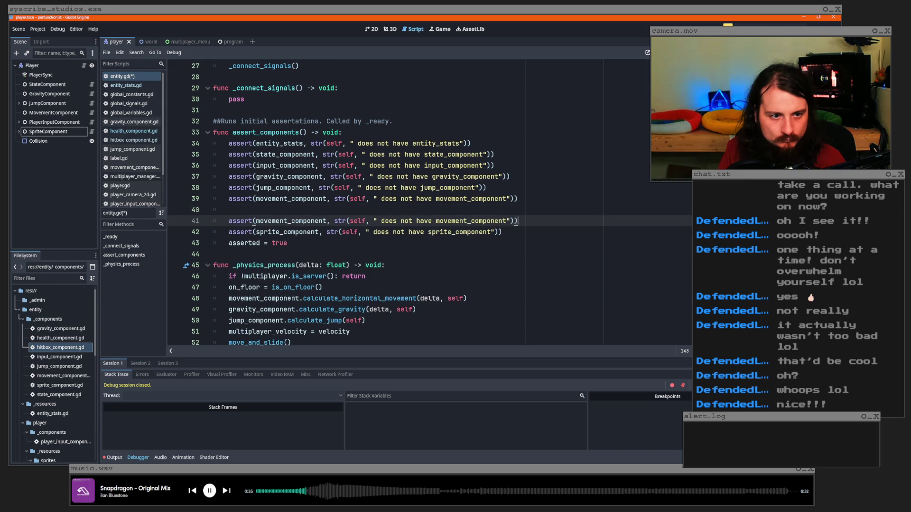
{"action": "key", "text": "Up"}
{"action": "key", "text": "ctrl+shift+k"}
Make the duplicated assert and its message check health_component, and save entity.gd.
{"action": "scroll", "coordinate": [343, 177], "scroll_direction": "up", "scroll_amount": 7}
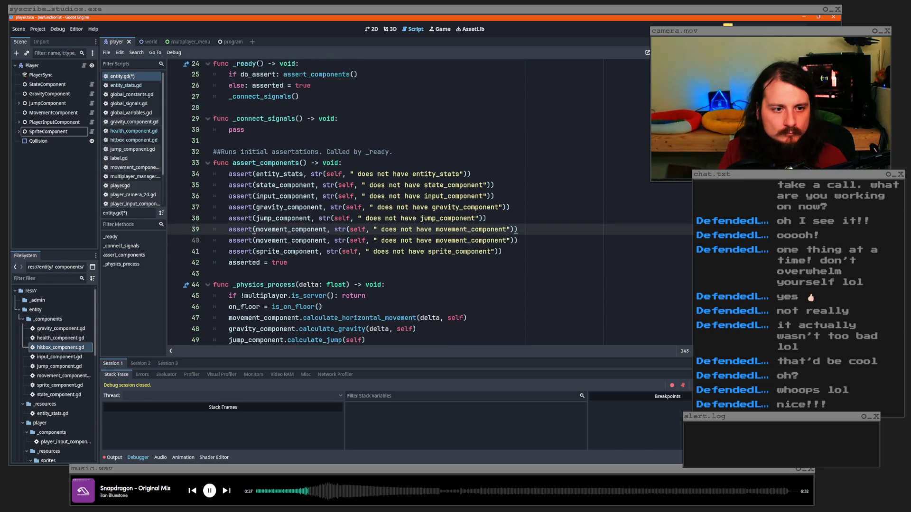
{"action": "double_click", "coordinate": [291, 110]}
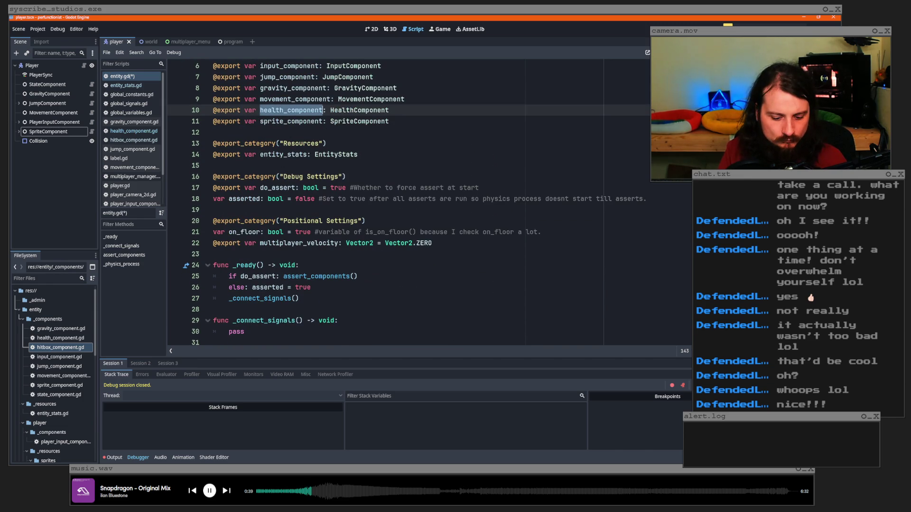
{"action": "scroll", "coordinate": [292, 110], "scroll_direction": "down", "scroll_amount": 7}
{"action": "double_click", "coordinate": [280, 199]}
{"action": "key", "text": "ctrl+v"}
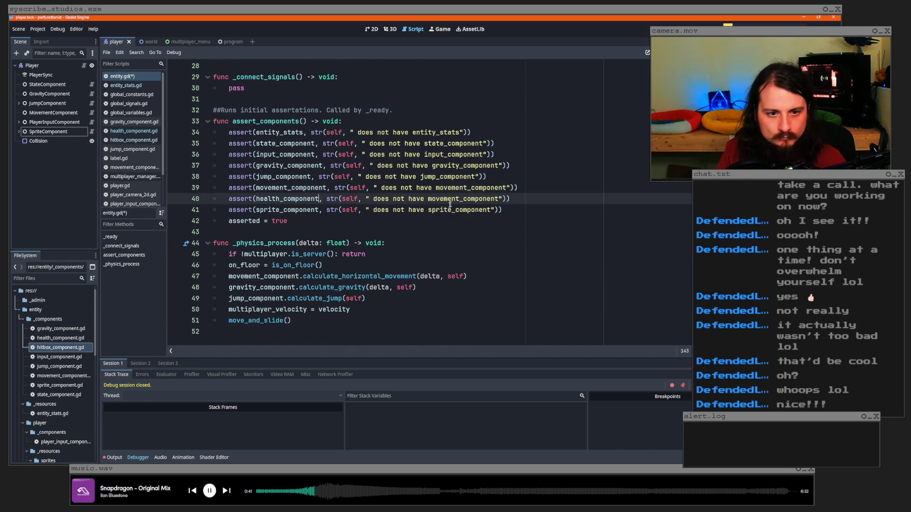
{"action": "double_click", "coordinate": [467, 199]}
{"action": "key", "text": "ctrl+v"}
{"action": "key", "text": "ctrl+s"}
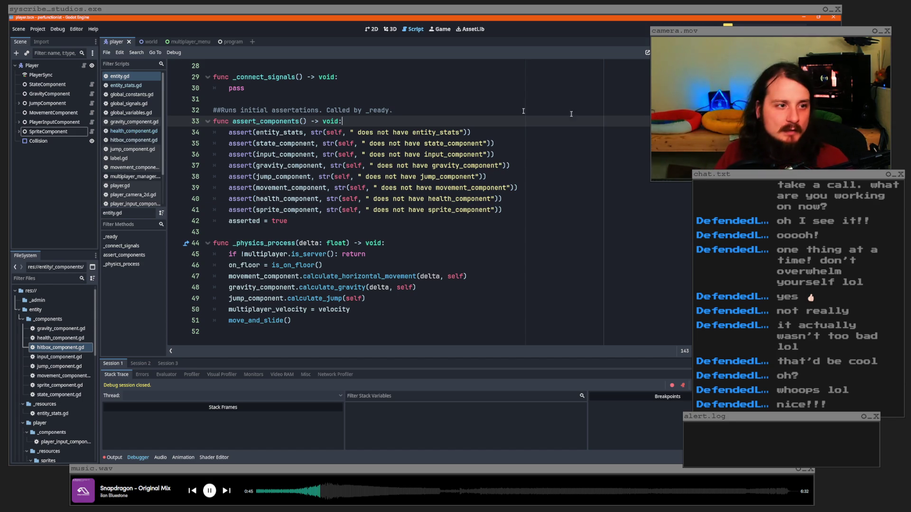
Add a HealthComponent child node under the Player node.
{"action": "left_click", "coordinate": [39, 66]}
{"action": "right_click", "coordinate": [52, 70]}
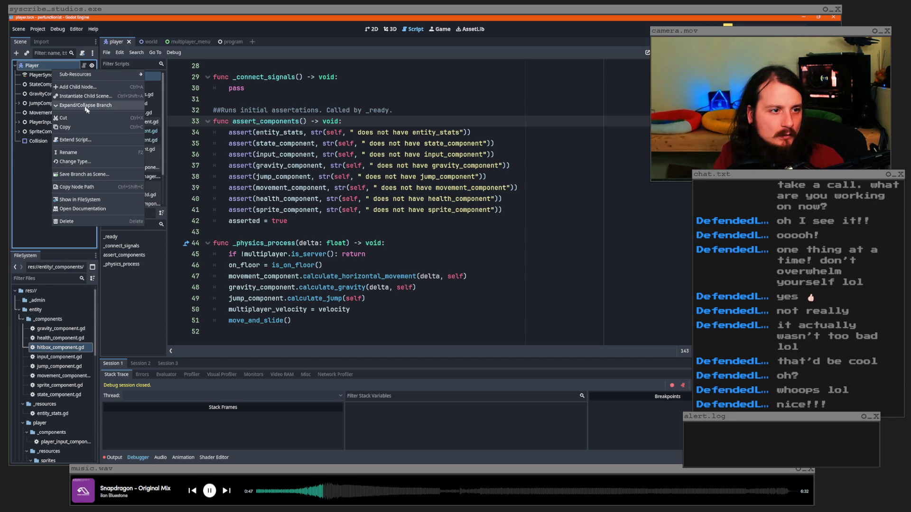
{"action": "left_click", "coordinate": [100, 87]}
{"action": "type", "text": "health"}
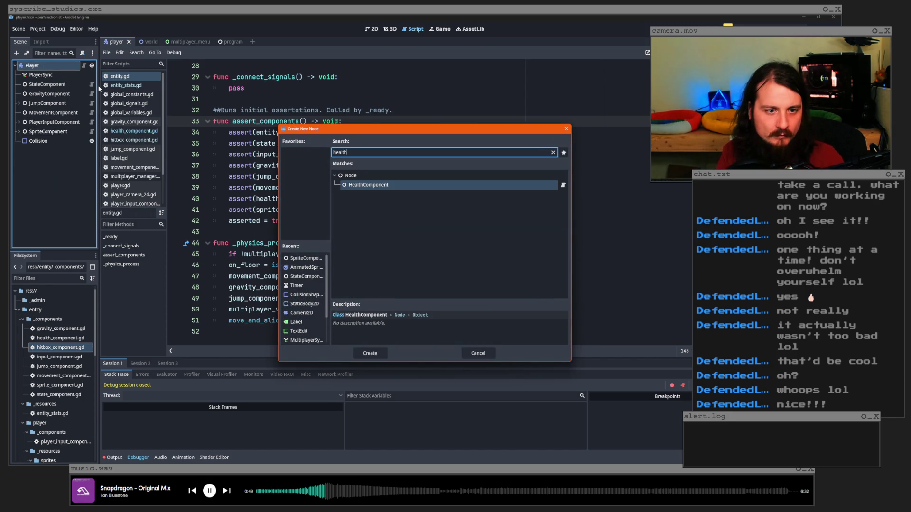
{"action": "double_click", "coordinate": [422, 185]}
Move HealthComponent above SpriteComponent in the Scene dock and save the Player scene.
{"action": "left_click_drag", "start_coordinate": [48, 150], "coordinate": [47, 132]}
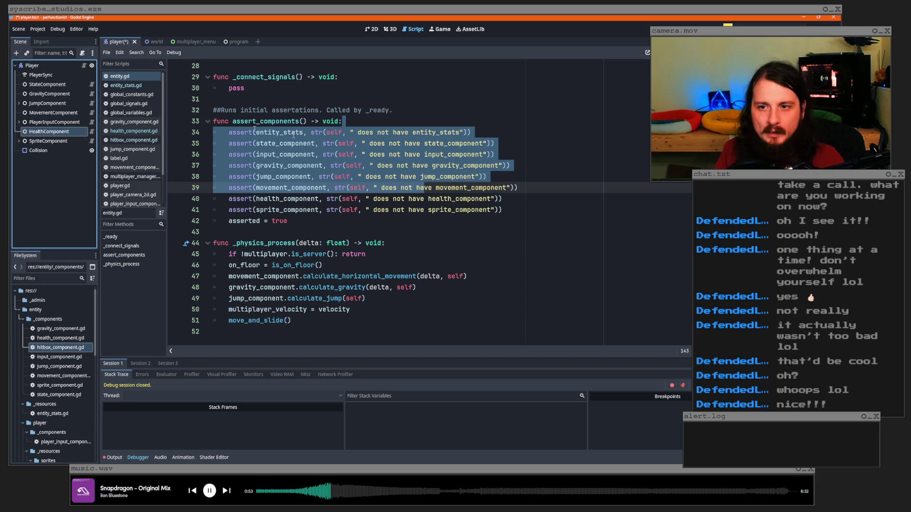
{"action": "left_click", "coordinate": [47, 67]}
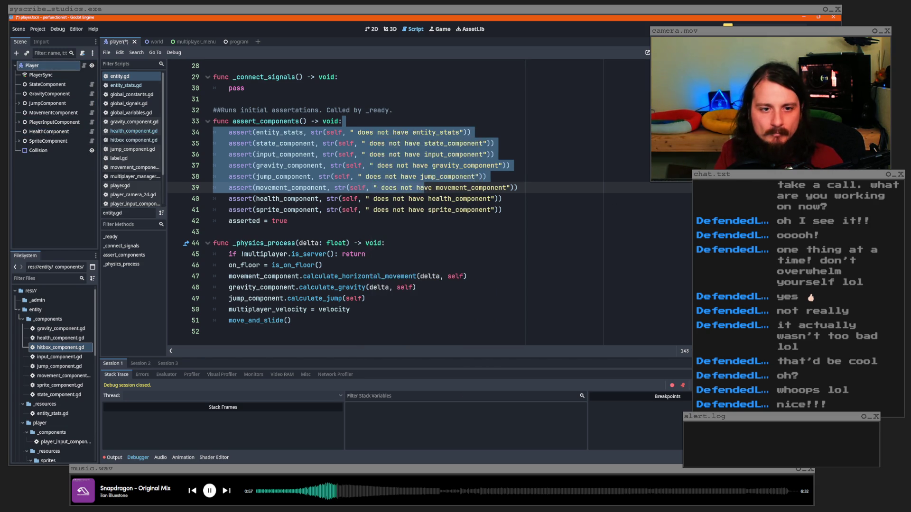
{"action": "left_click", "coordinate": [540, 188]}
{"action": "key", "text": "ctrl+s"}
Review entity.gd's assert_components list, now including health_component, and scroll back up.
{"action": "key", "text": "Up"}
{"action": "key", "text": "Up"}
{"action": "key", "text": "Up"}
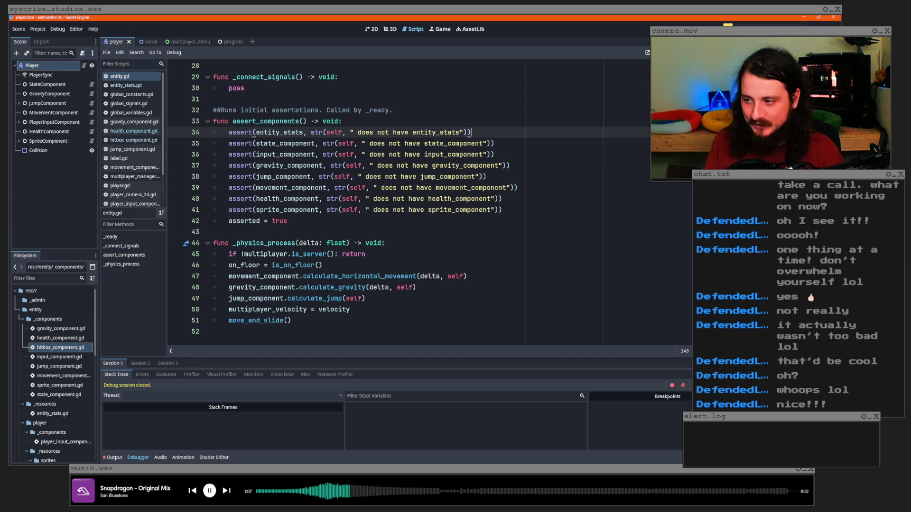
{"action": "left_click", "coordinate": [515, 217]}
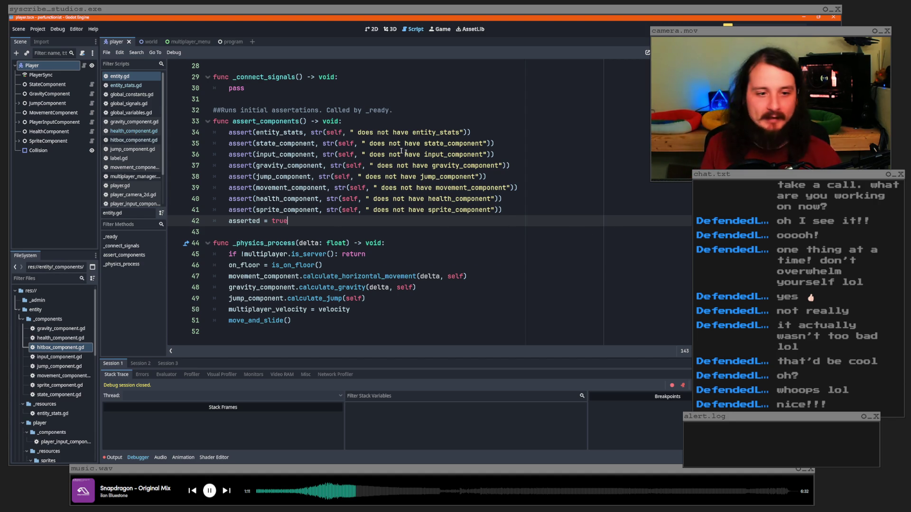
{"action": "left_click", "coordinate": [578, 265]}
{"action": "left_click", "coordinate": [291, 320]}
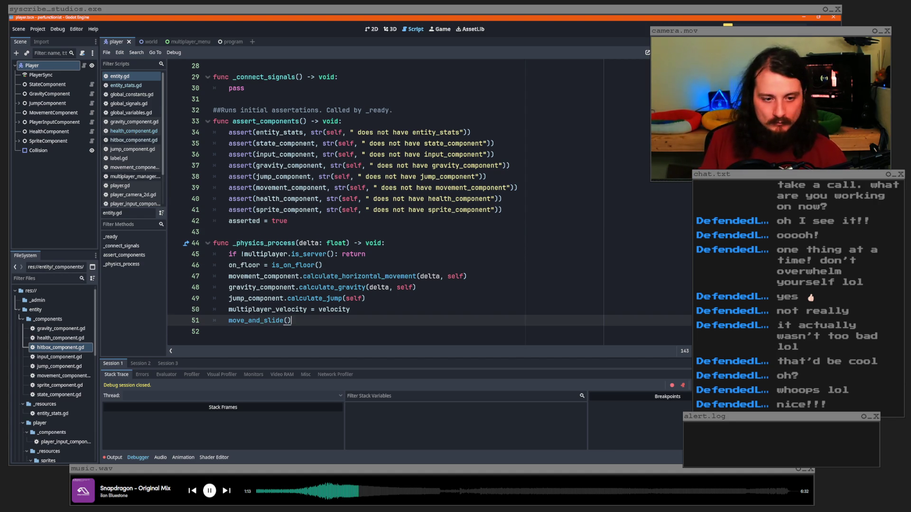
{"action": "scroll", "coordinate": [332, 214], "scroll_direction": "up", "scroll_amount": 9}
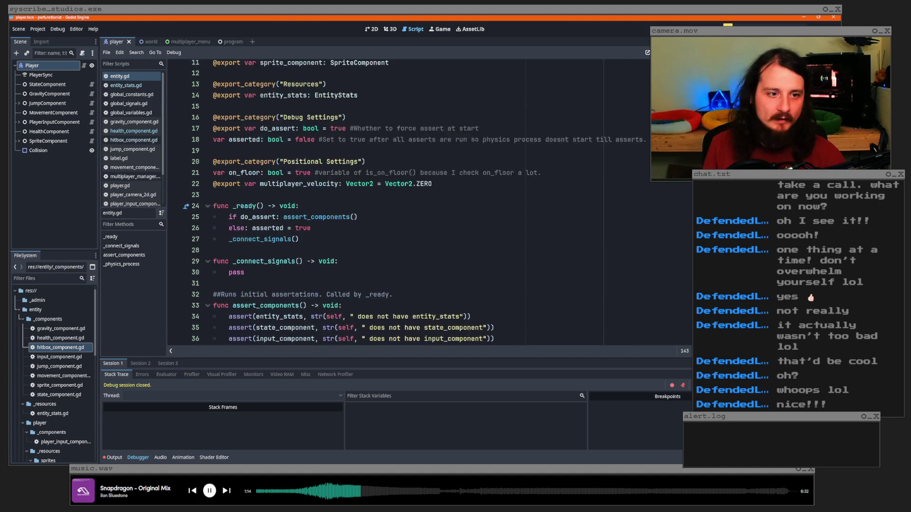
Open player_input_component.gd and insert blank lines after get_jump_input.
{"action": "left_click", "coordinate": [134, 203]}
{"action": "scroll", "coordinate": [553, 148], "scroll_direction": "down", "scroll_amount": 2}
{"action": "left_click", "coordinate": [553, 148]}
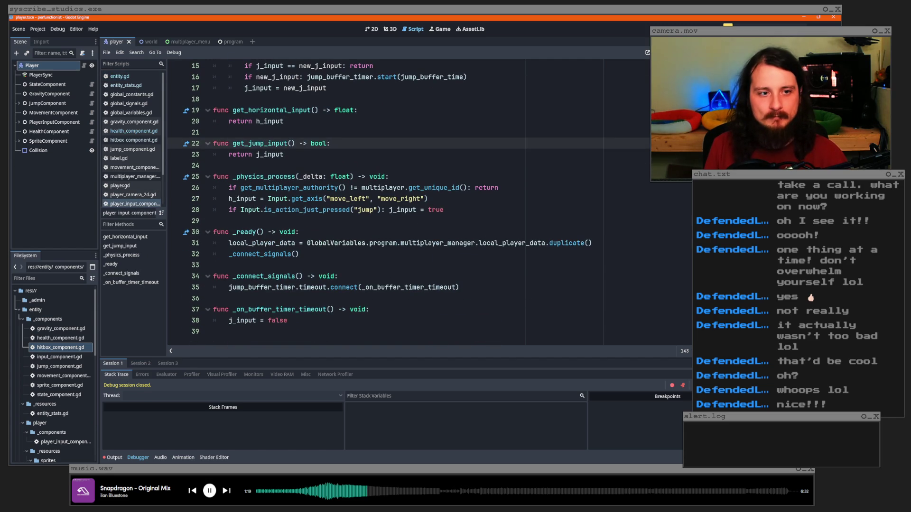
{"action": "key", "text": "Down"}
{"action": "key", "text": "Down"}
{"action": "key", "text": "Down"}
{"action": "key", "text": "Up"}
{"action": "key", "text": "Up"}
{"action": "key", "text": "Up"}
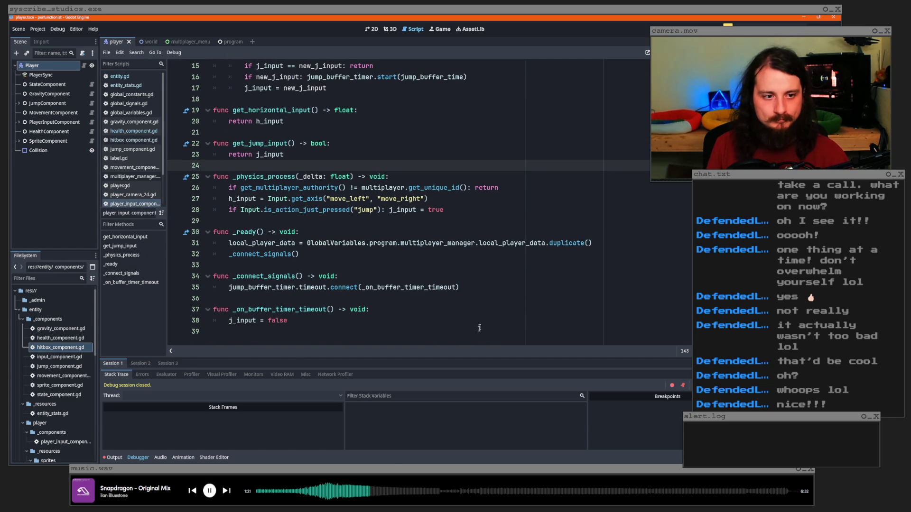
{"action": "key", "text": "Return"}
{"action": "key", "text": "Return"}
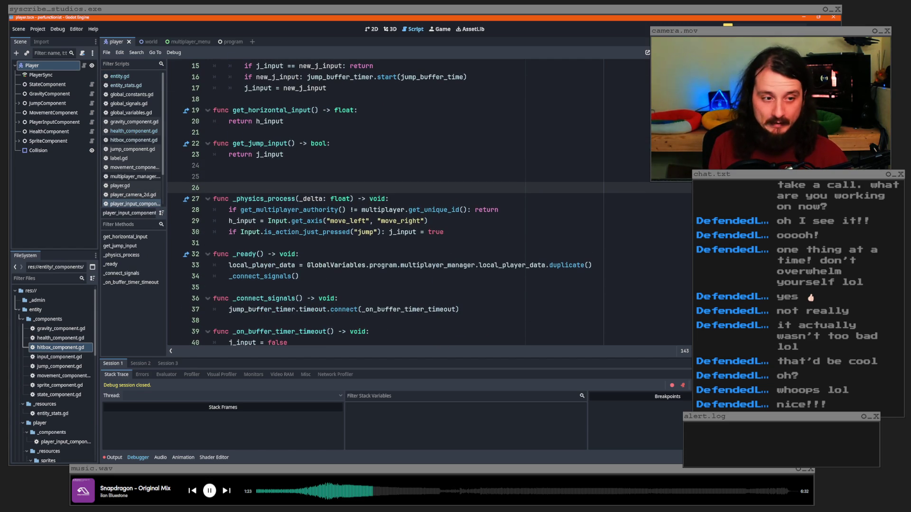
{"action": "key", "text": "Up"}
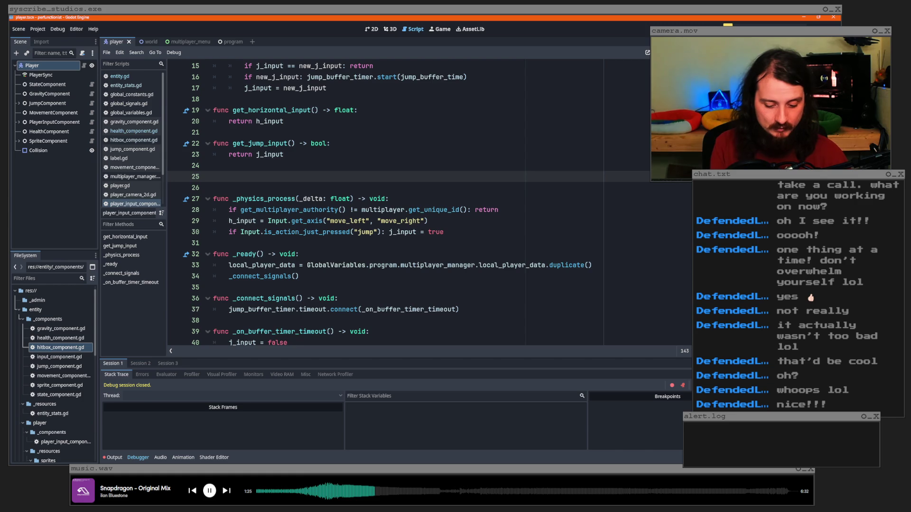
Add the comment '##TODO: THIS IS FOR TESTING DELETE THIS' and begin a new func below.
{"action": "type", "text": "##TODO: "}
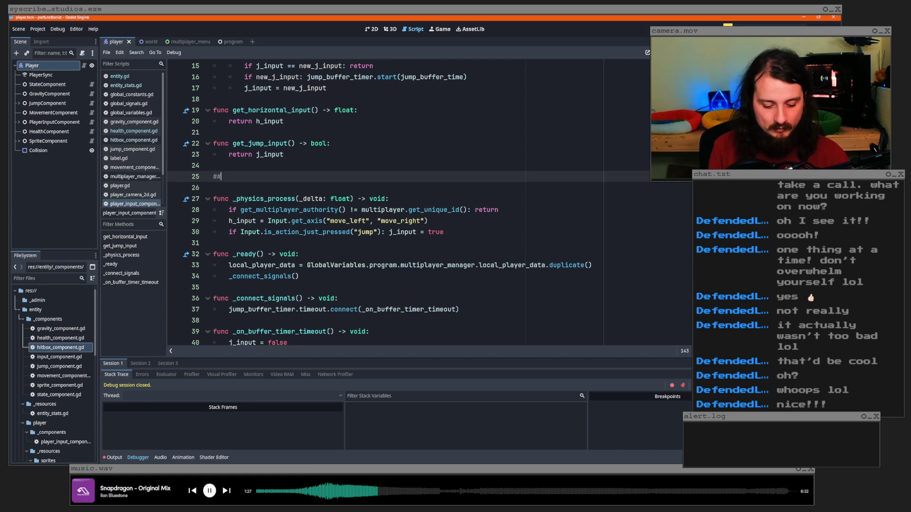
{"action": "type", "text": "THIS IS FOR TESTING DELETE "}
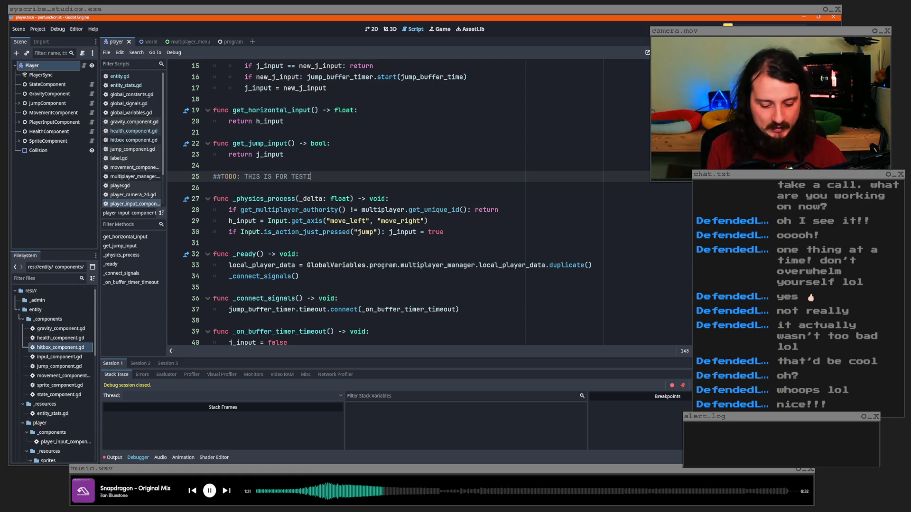
{"action": "type", "text": "THIS"}
{"action": "key", "text": "Return"}
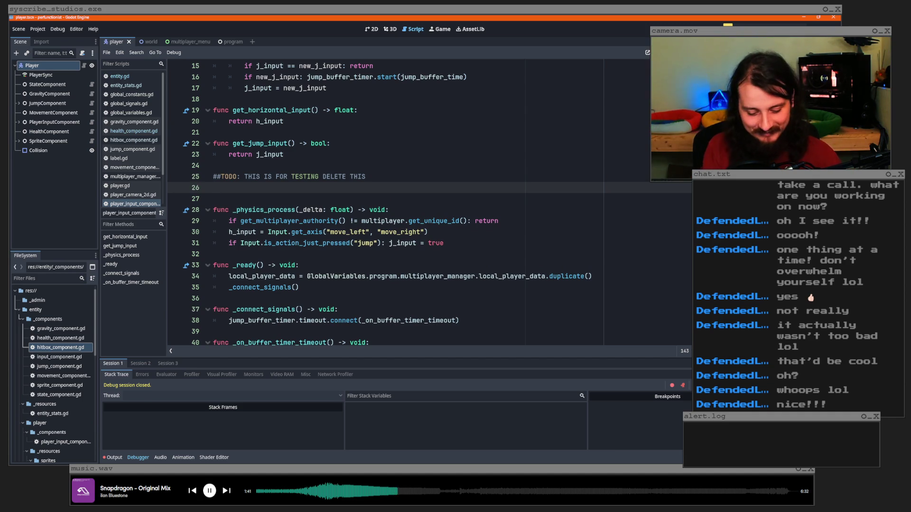
{"action": "type", "text": "func _"}
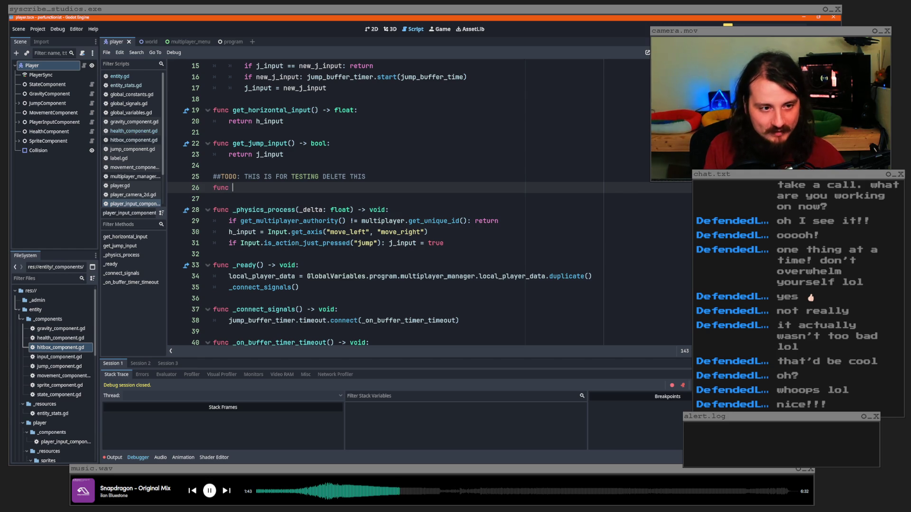
{"action": "type", "text": "in"}
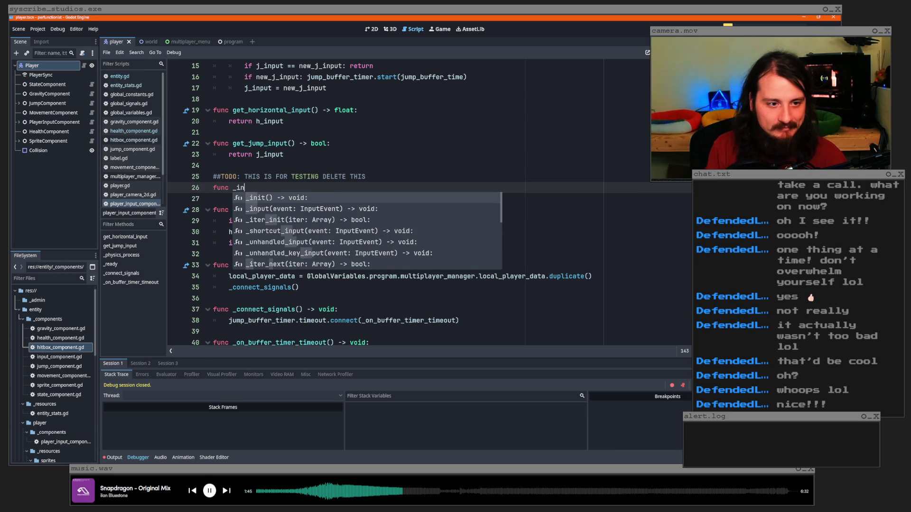
Complete 'func _input(event: InputEvent) -> void:' and start its body.
{"action": "key", "text": "Down"}
{"action": "key", "text": "Return"}
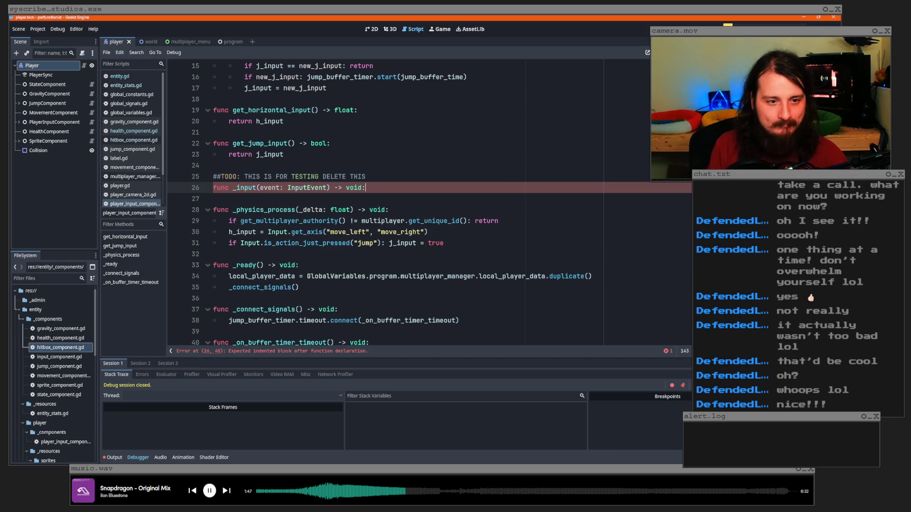
{"action": "key", "text": "Return"}
Add 'if event.is_action_pressed("left_click"):' and begin an rpc call inside it.
{"action": "type", "text": "if event.is"}
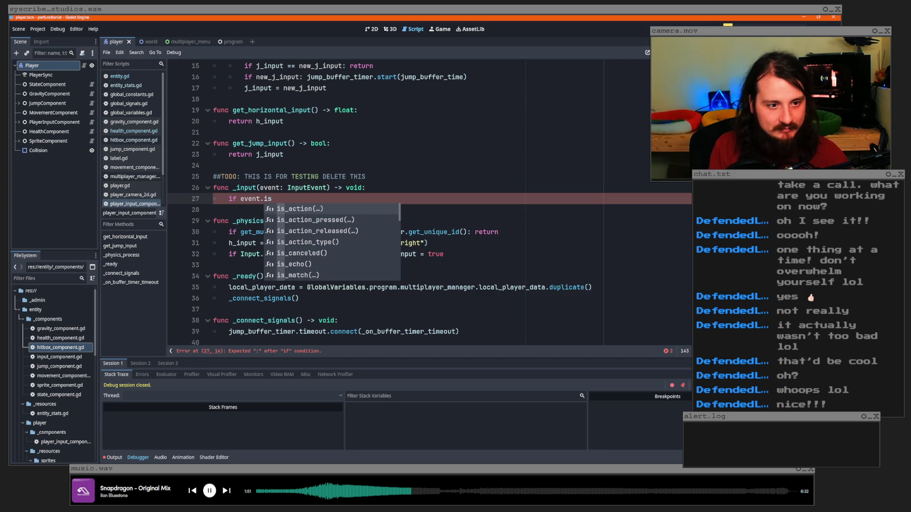
{"action": "key", "text": "Down"}
{"action": "key", "text": "Return"}
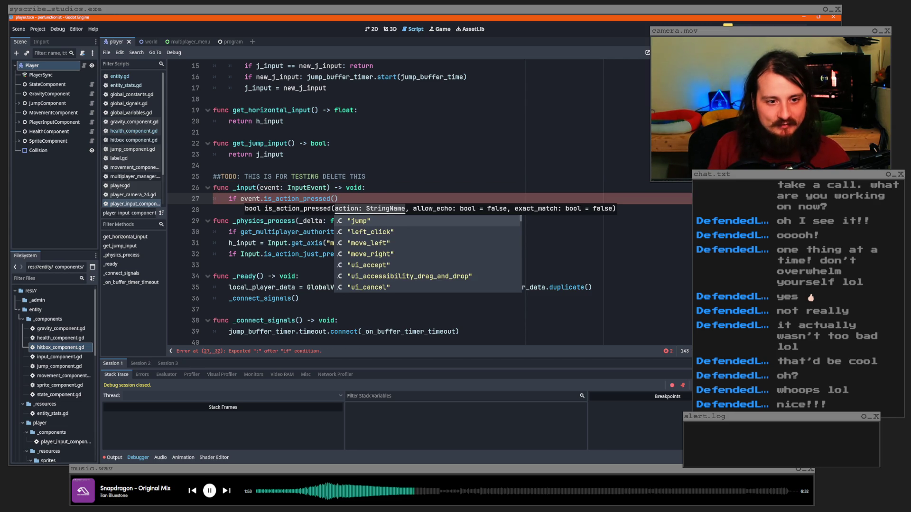
{"action": "key", "text": "Down"}
{"action": "key", "text": "Return"}
{"action": "type", "text": ":"}
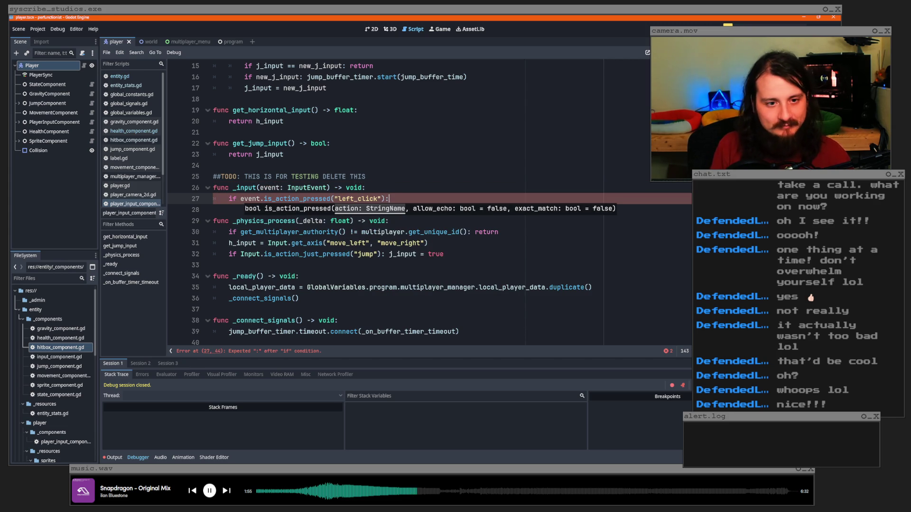
{"action": "key", "text": "Return"}
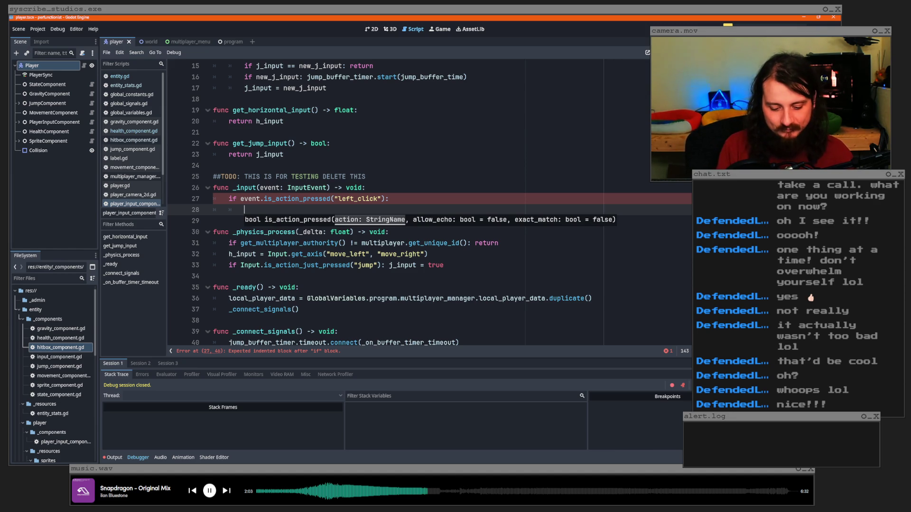
{"action": "type", "text": "rpc"}
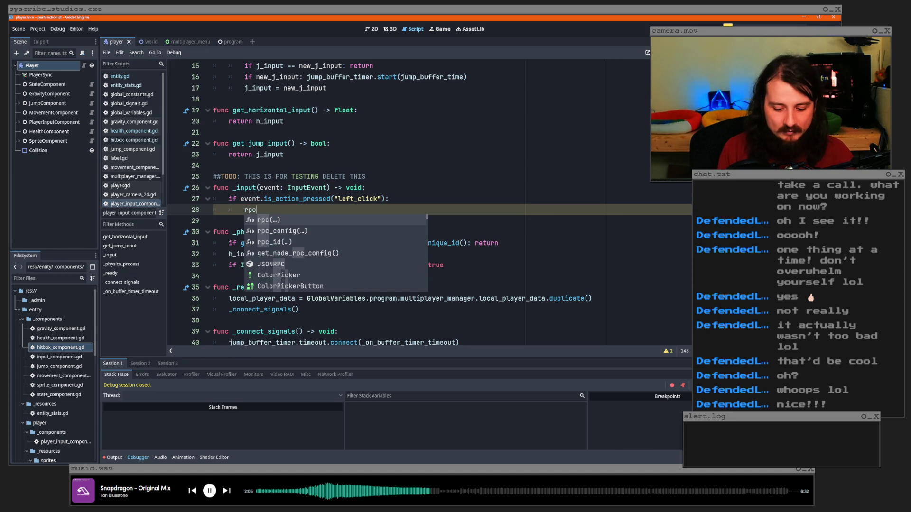
{"action": "type", "text": "_is"}
Write rpc_id(1) and declare 'var attack: Dictionary = {}' on the line above it.
{"action": "key", "text": "BackSpace"}
{"action": "type", "text": "d(1"}
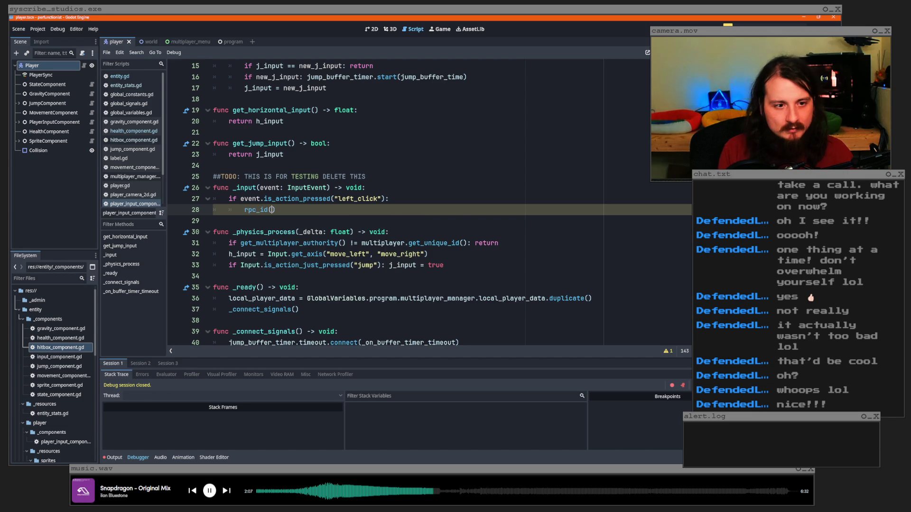
{"action": "type", "text": ","}
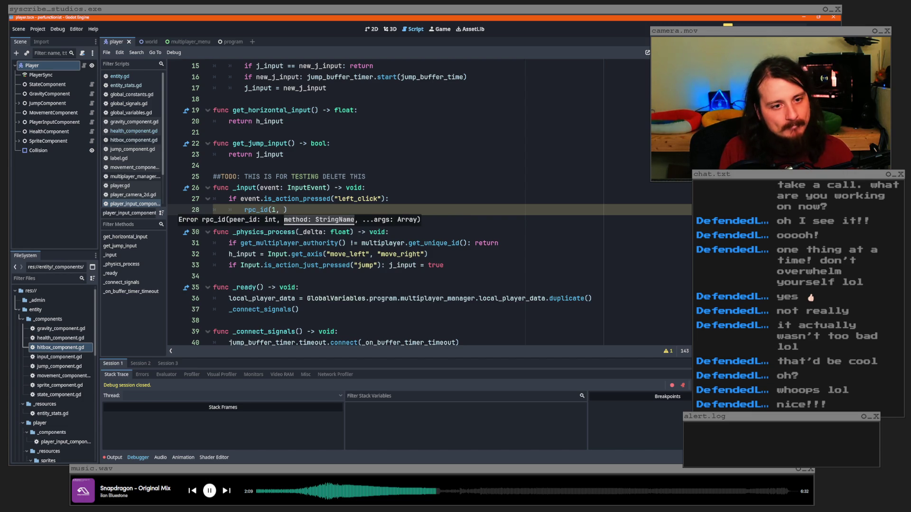
{"action": "key", "text": "BackSpace"}
{"action": "key", "text": "BackSpace"}
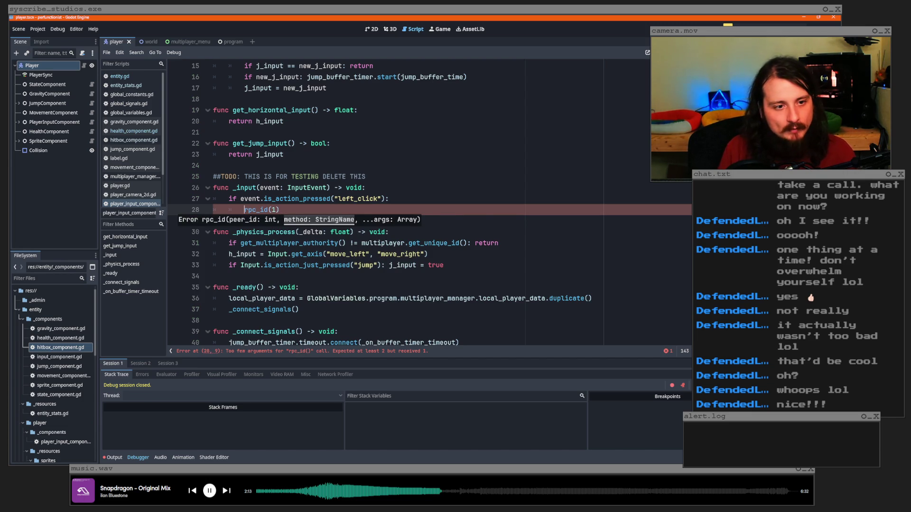
{"action": "left_click", "coordinate": [244, 209]}
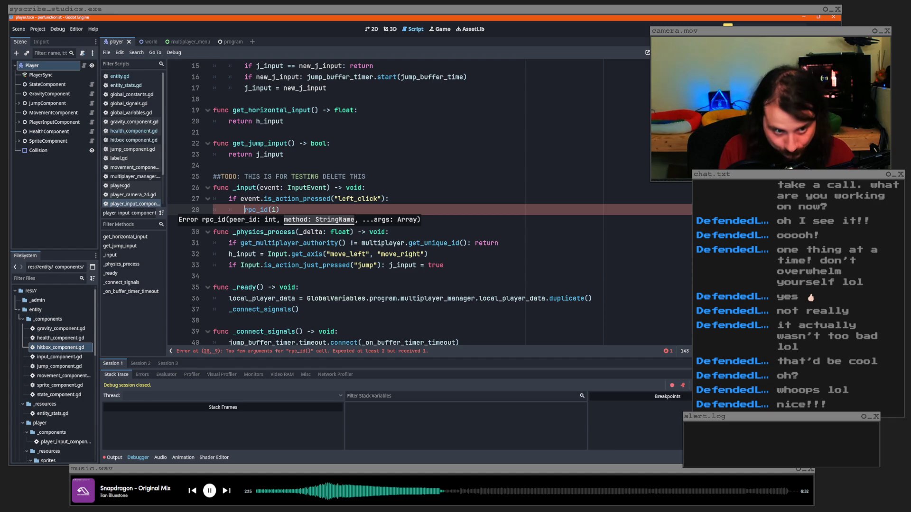
{"action": "key", "text": "Return"}
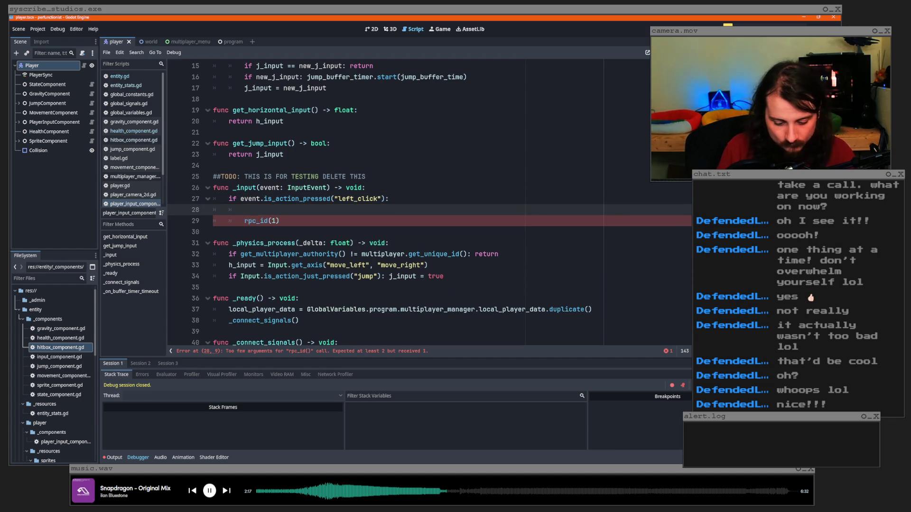
{"action": "type", "text": "var attack: "}
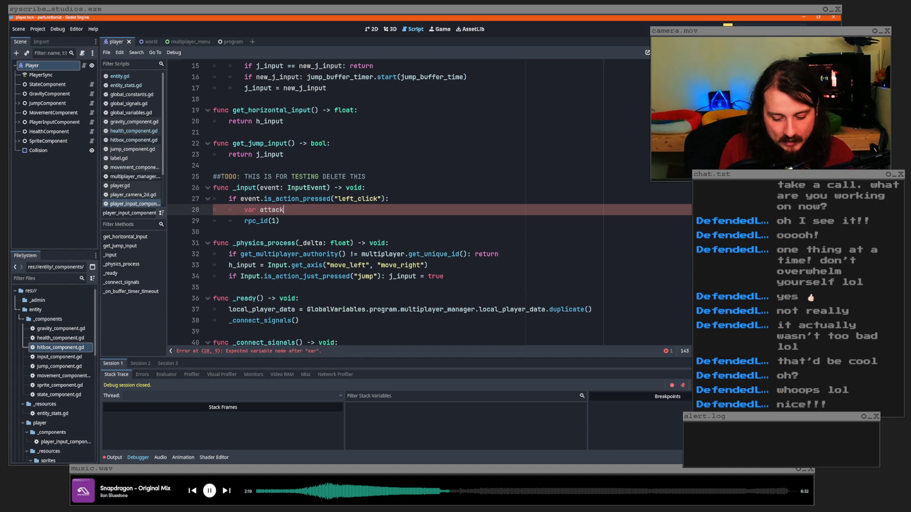
{"action": "type", "text": "Dic"}
{"action": "key", "text": "Return"}
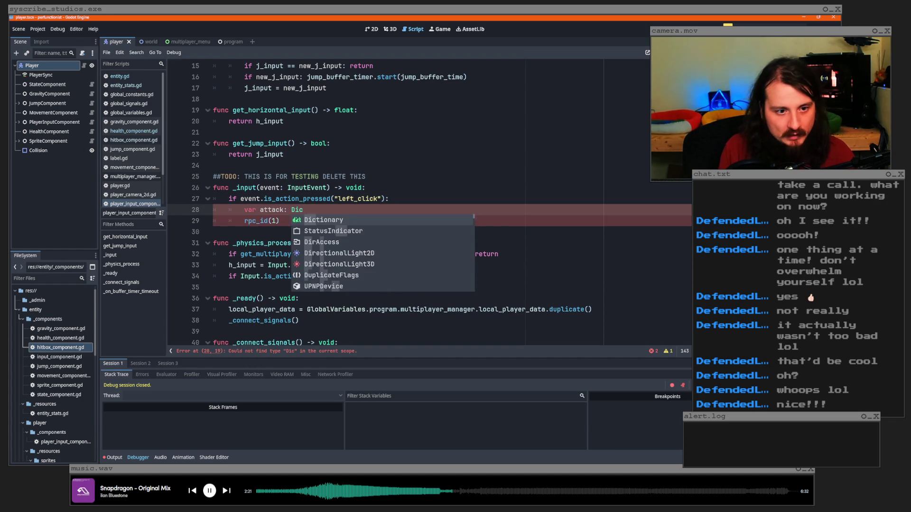
{"action": "key", "text": "BackSpace"}
{"action": "key", "text": "BackSpace"}
{"action": "key", "text": "BackSpace"}
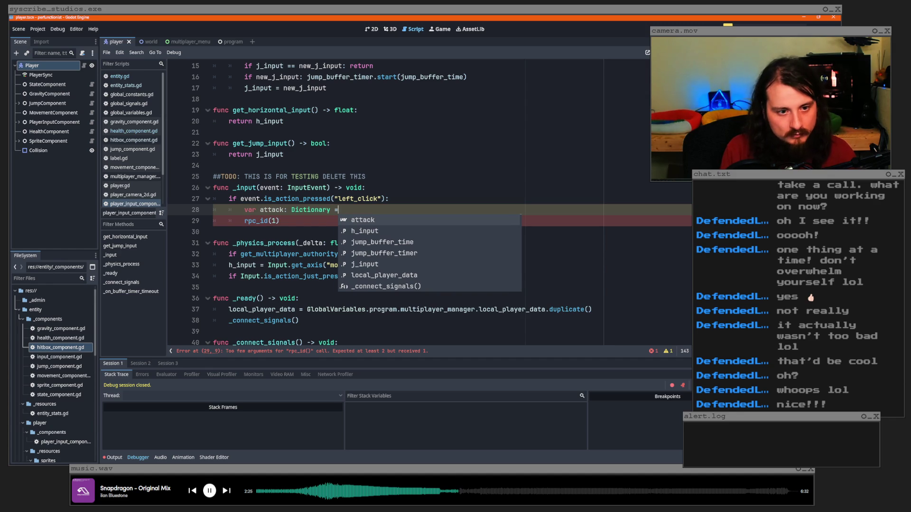
{"action": "type", "text": "= {}"}
Add attack.set entries for damage_amount 2 and knockback 15.0.
{"action": "key", "text": "Return"}
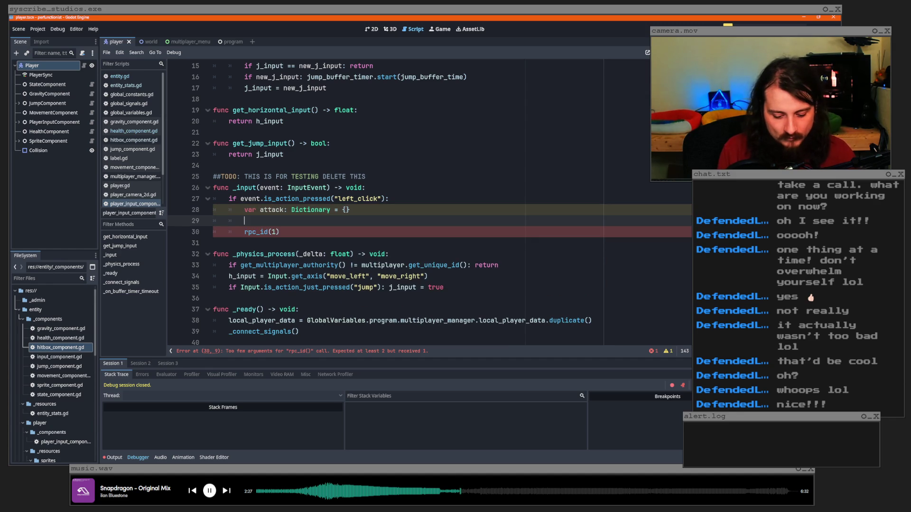
{"action": "type", "text": "attack"}
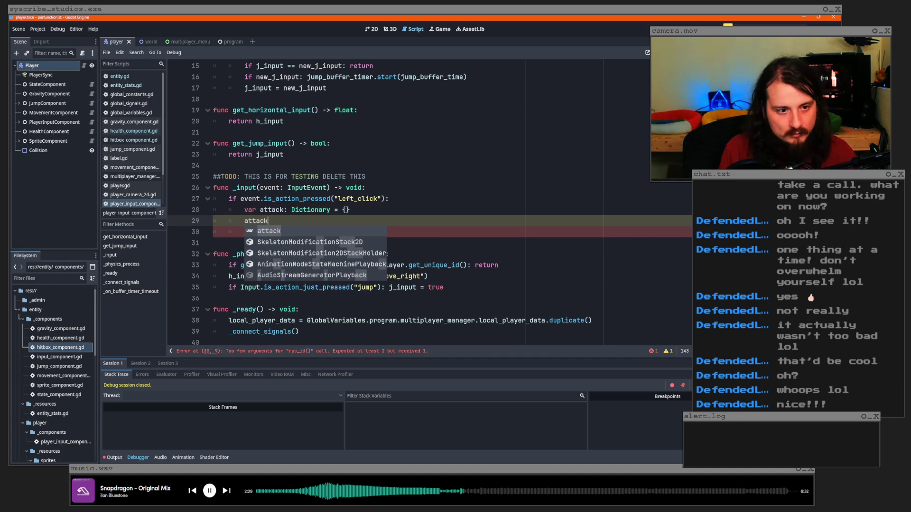
{"action": "type", "text": ".set("}
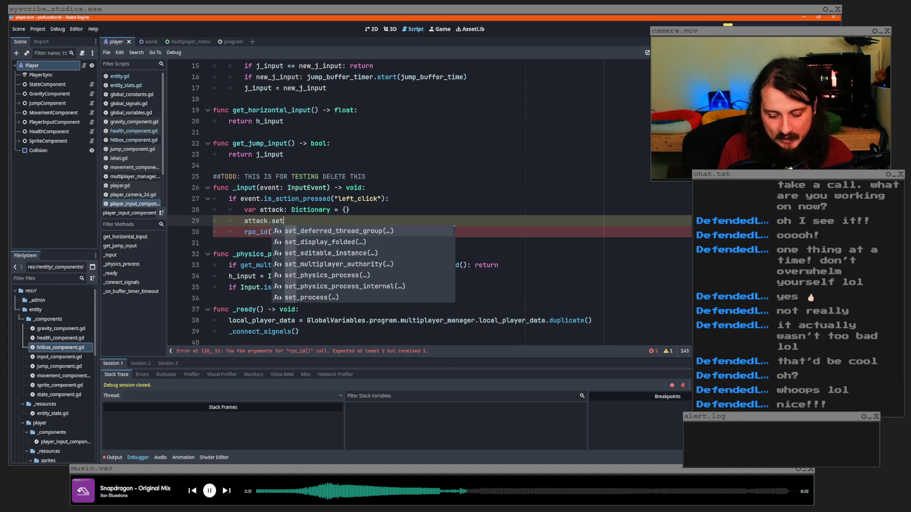
{"action": "type", "text": "\""}
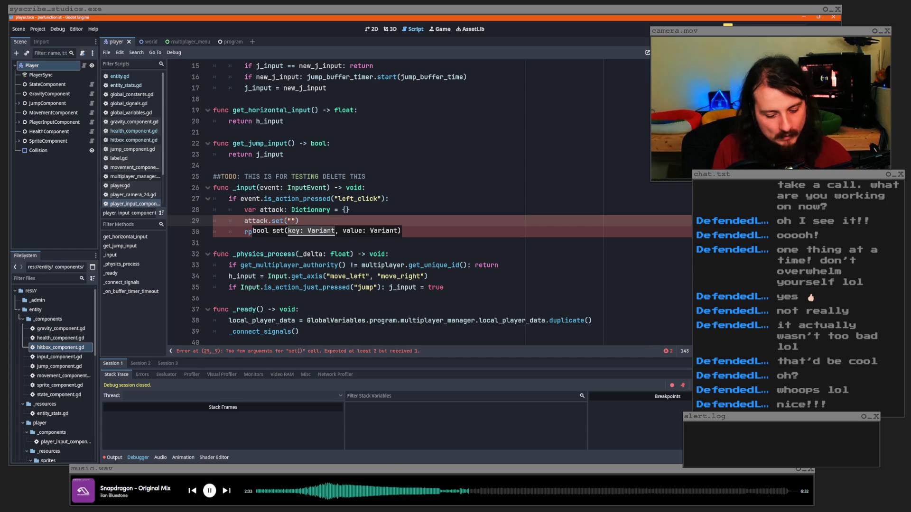
{"action": "type", "text": "damage_a"}
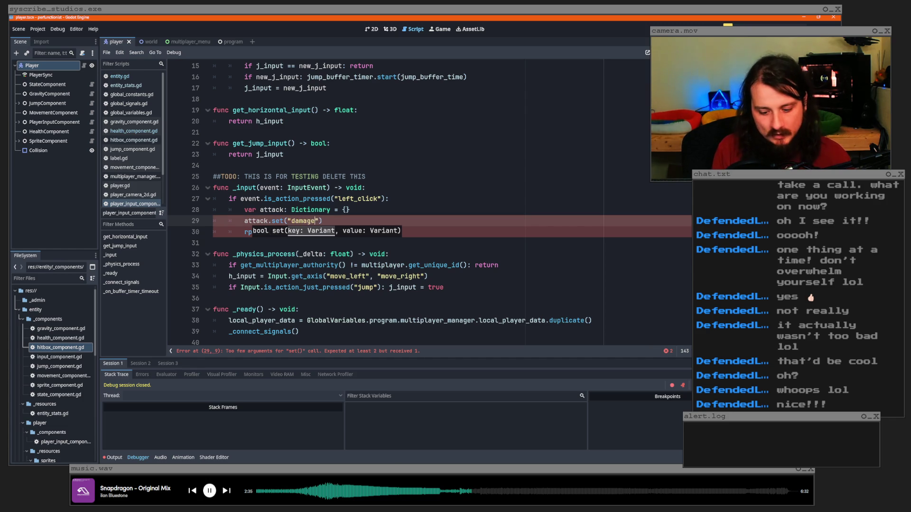
{"action": "type", "text": "mout"}
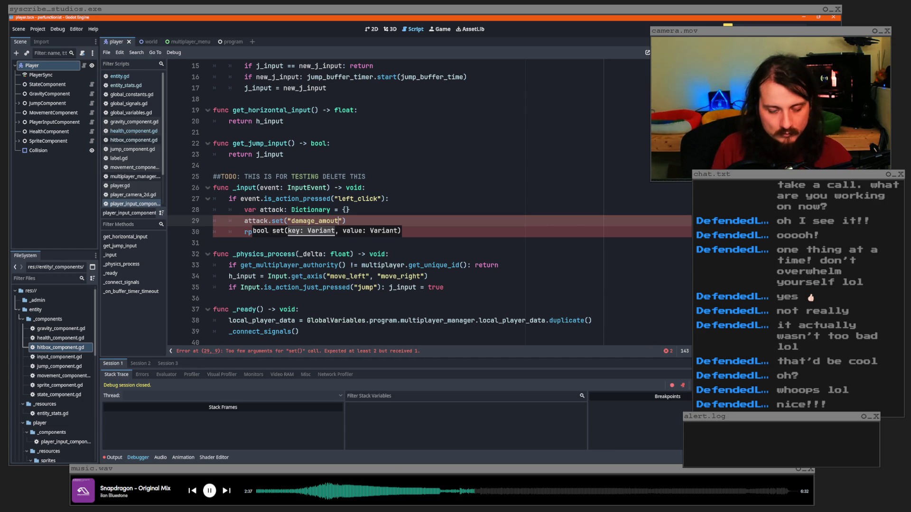
{"action": "type", "text": "n"}
{"action": "key", "text": "Right"}
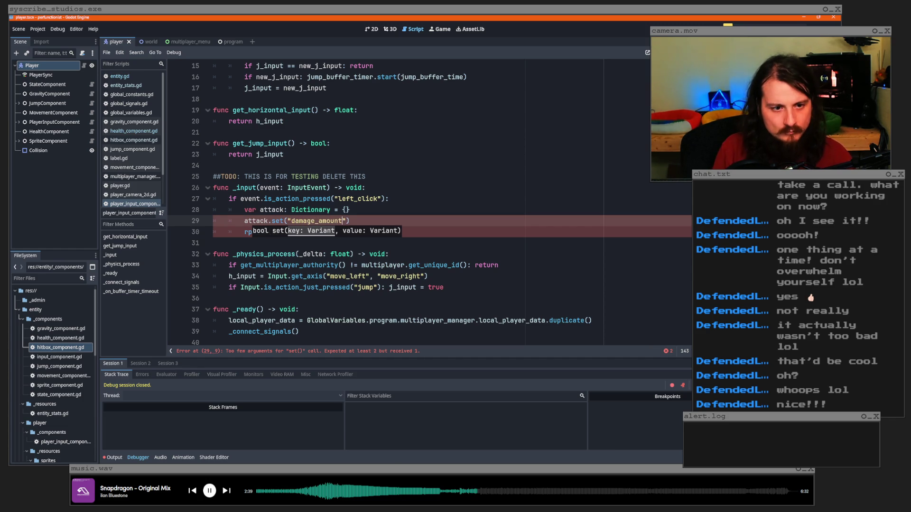
{"action": "type", "text": ", 2"}
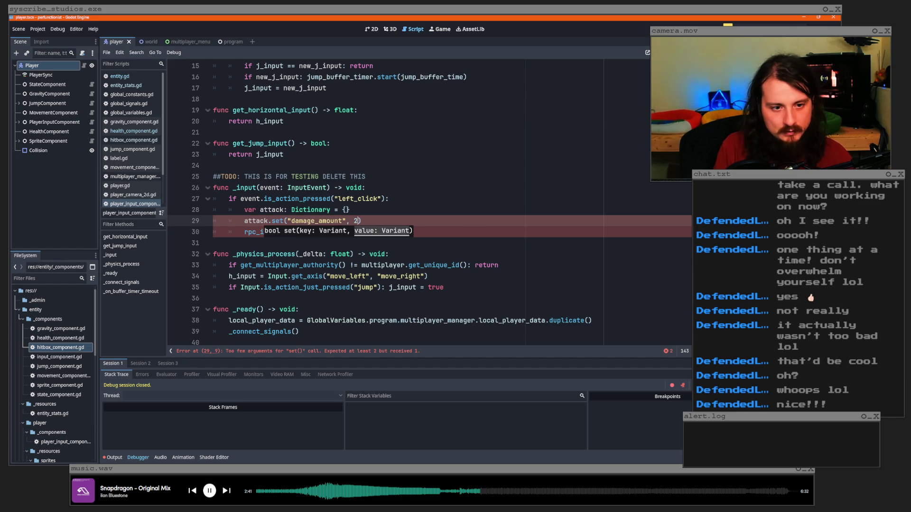
{"action": "key", "text": "Return"}
{"action": "type", "text": "attack."}
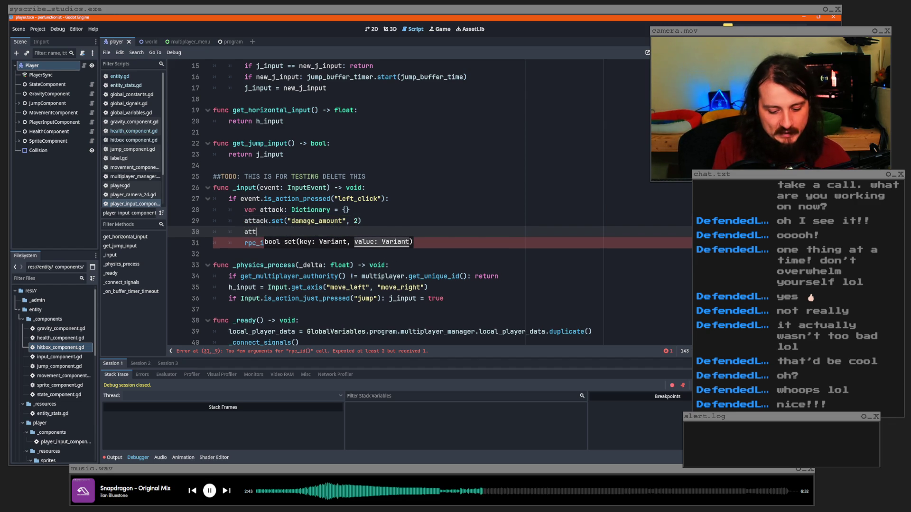
{"action": "type", "text": "set(\""}
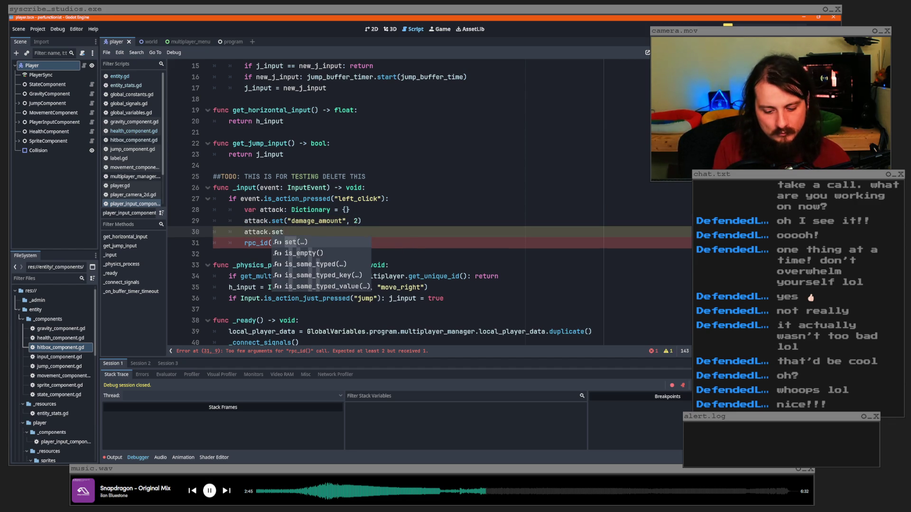
{"action": "type", "text": "kno"}
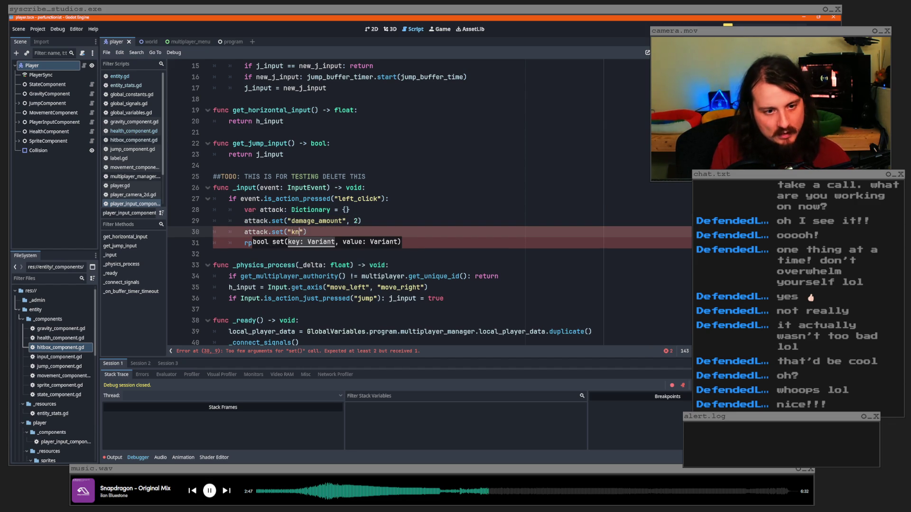
{"action": "type", "text": "ckback"}
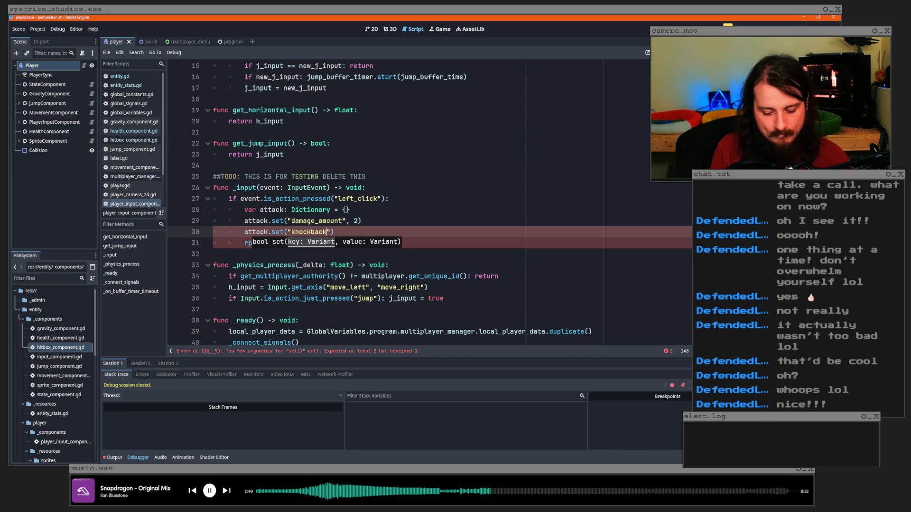
{"action": "type", "text": ", "}
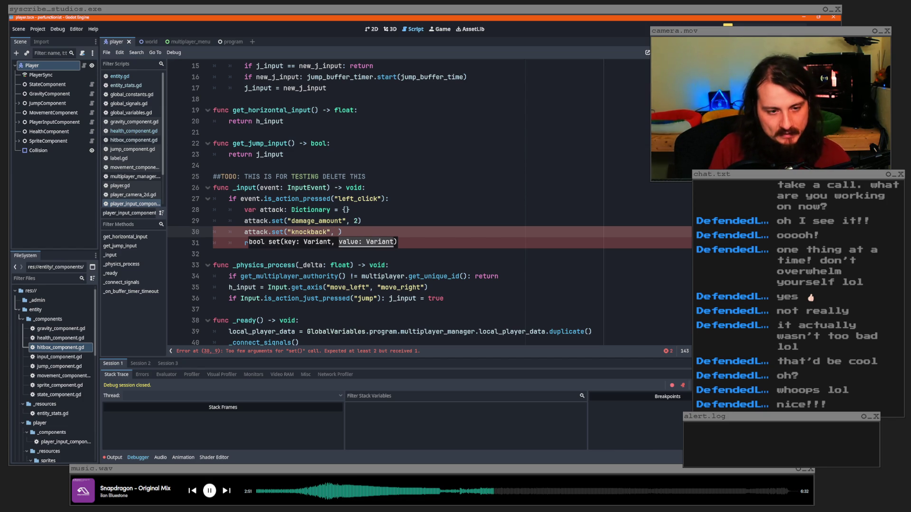
{"action": "type", "text": "15)"}
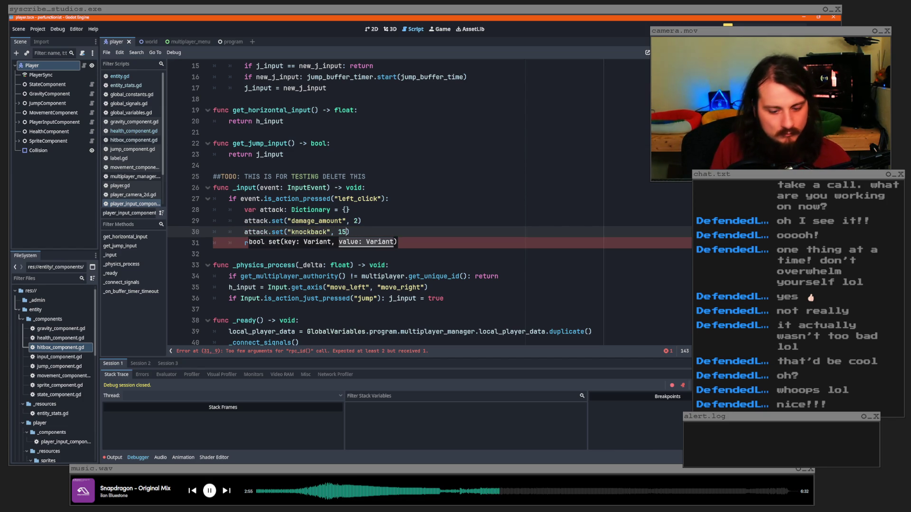
{"action": "type", "text": ".0"}
{"action": "left_click", "coordinate": [359, 220]}
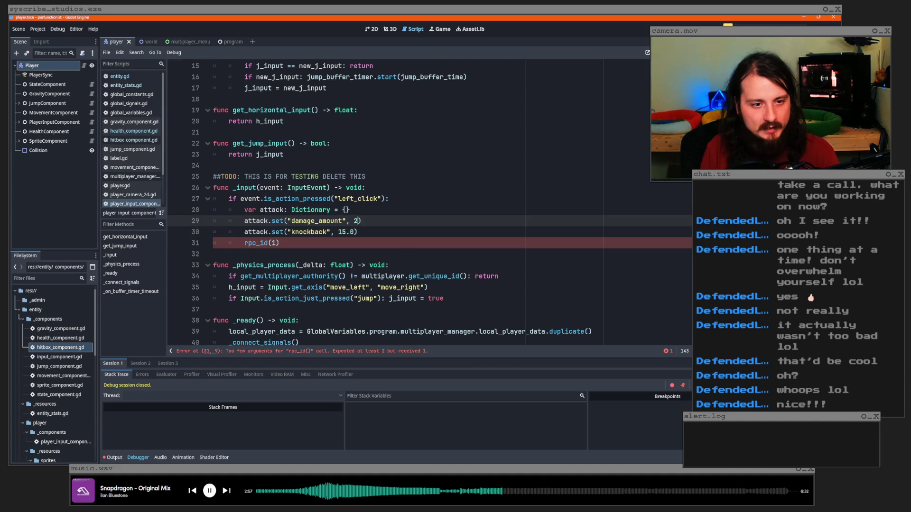
{"action": "left_click", "coordinate": [358, 232]}
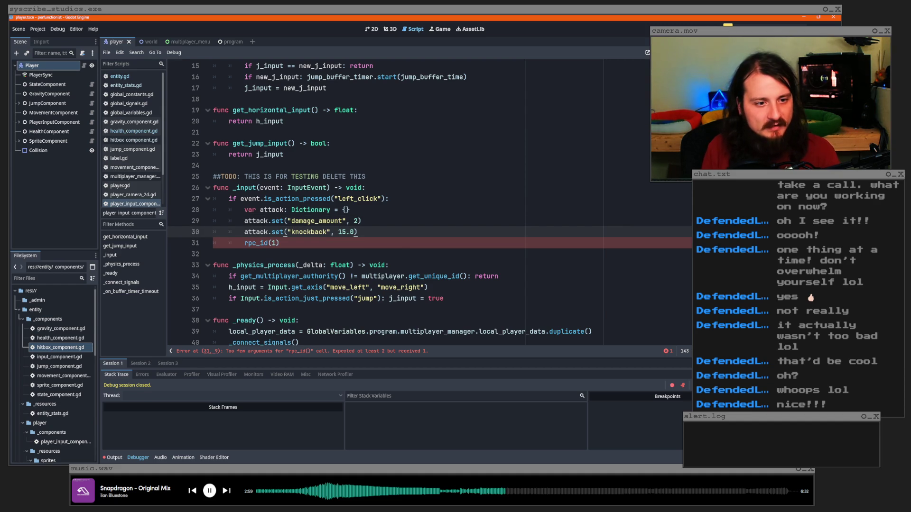
Start an attack.set("origin", ...) entry, undoing the wrong Parallax2D completion.
{"action": "key", "text": "Return"}
{"action": "type", "text": "attack."}
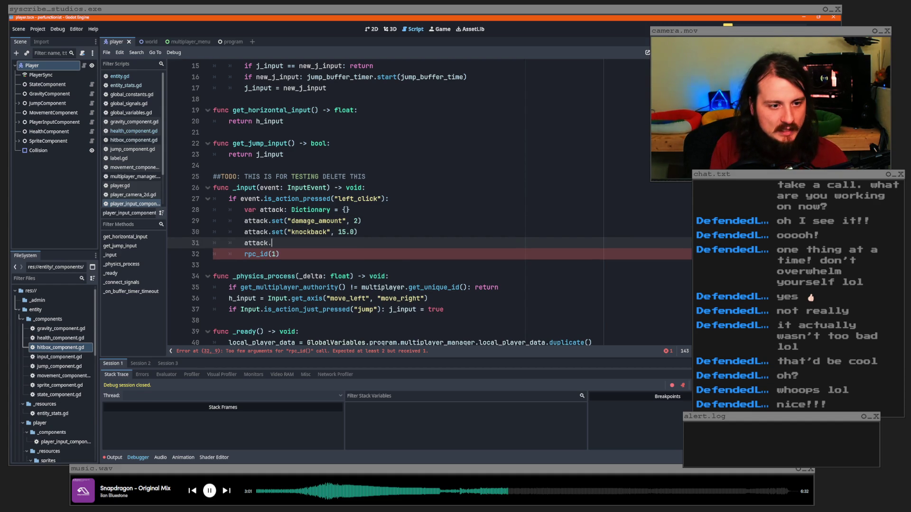
{"action": "type", "text": "set("}
{"action": "key", "text": "Return"}
{"action": "type", "text": "\""}
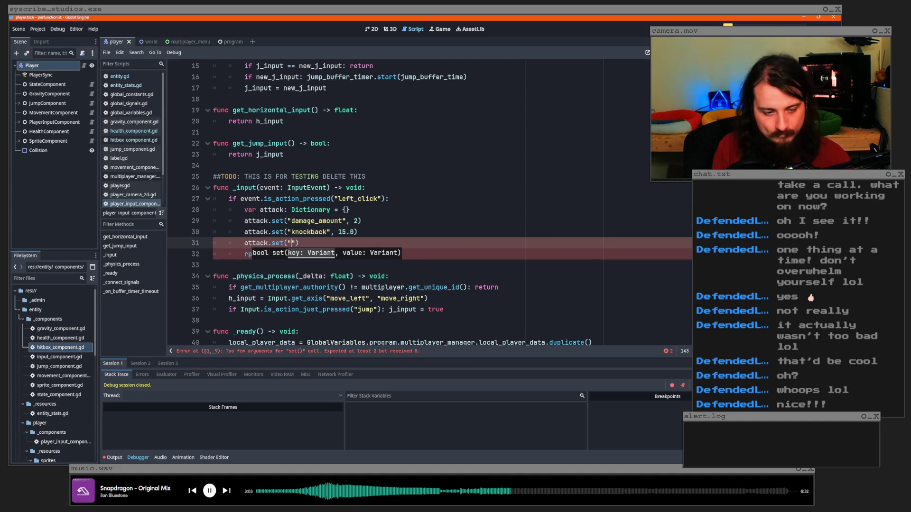
{"action": "type", "text": "origin"}
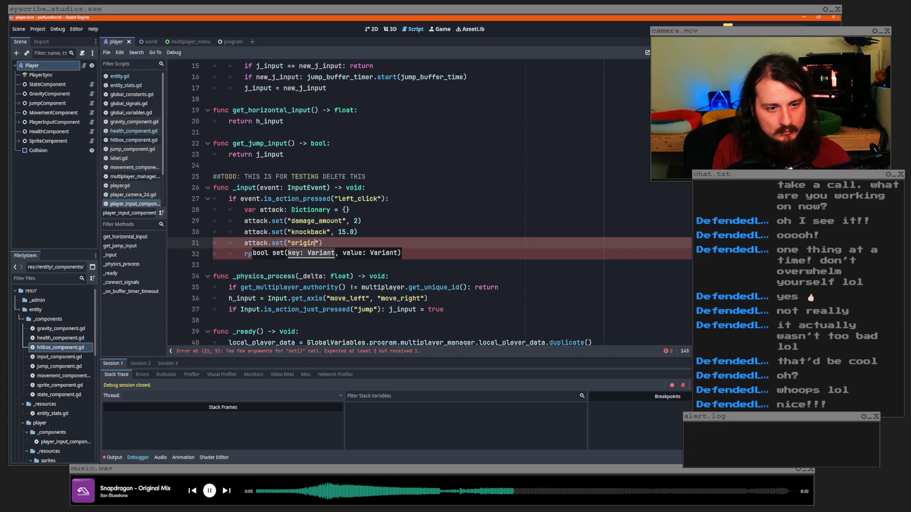
{"action": "type", "text": ", par"}
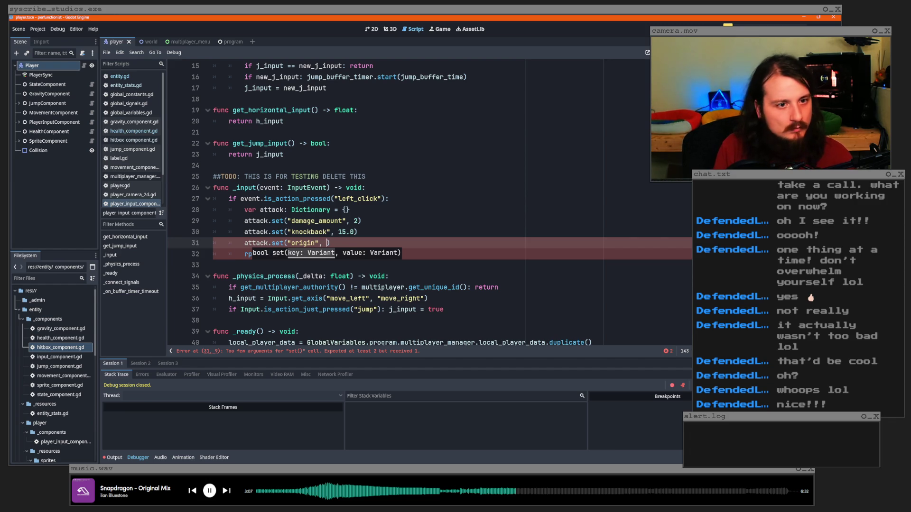
{"action": "key", "text": "Return"}
{"action": "key", "text": "ctrl+z"}
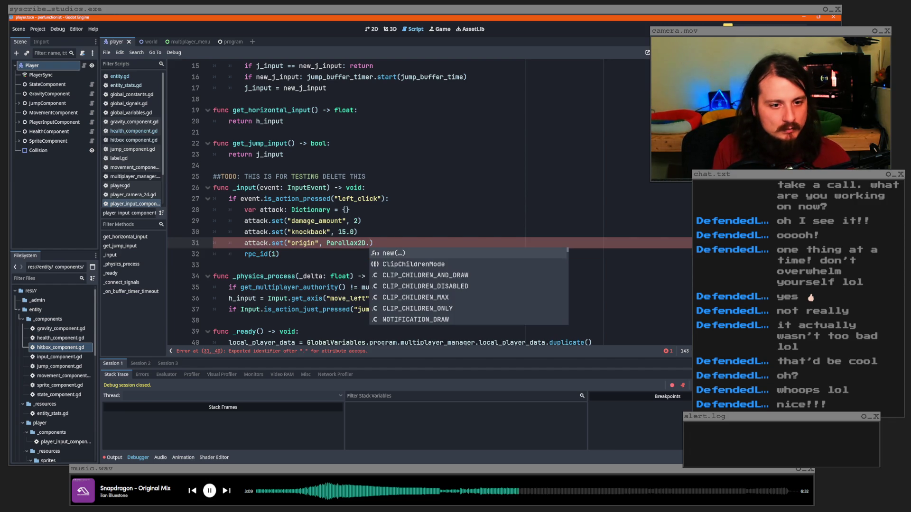
{"action": "type", "text": "e"}
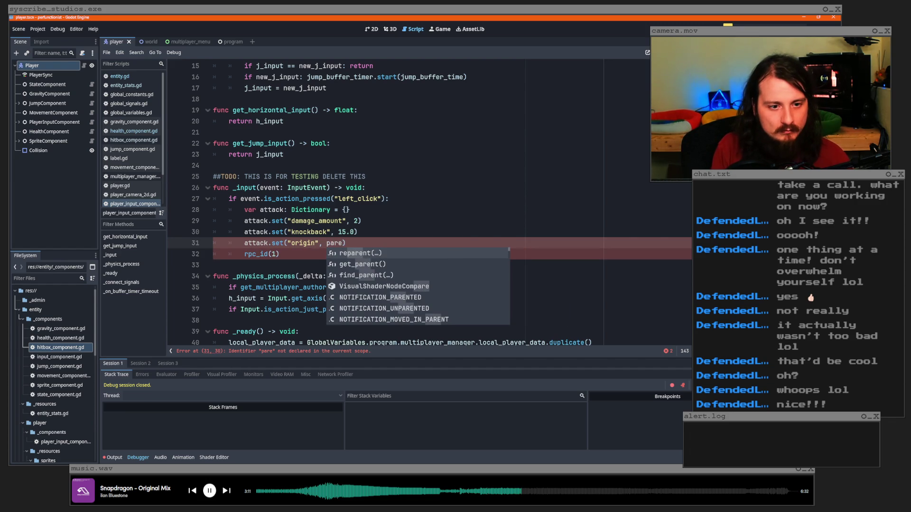
{"action": "key", "text": "BackSpace"}
{"action": "key", "text": "BackSpace"}
{"action": "key", "text": "BackSpace"}
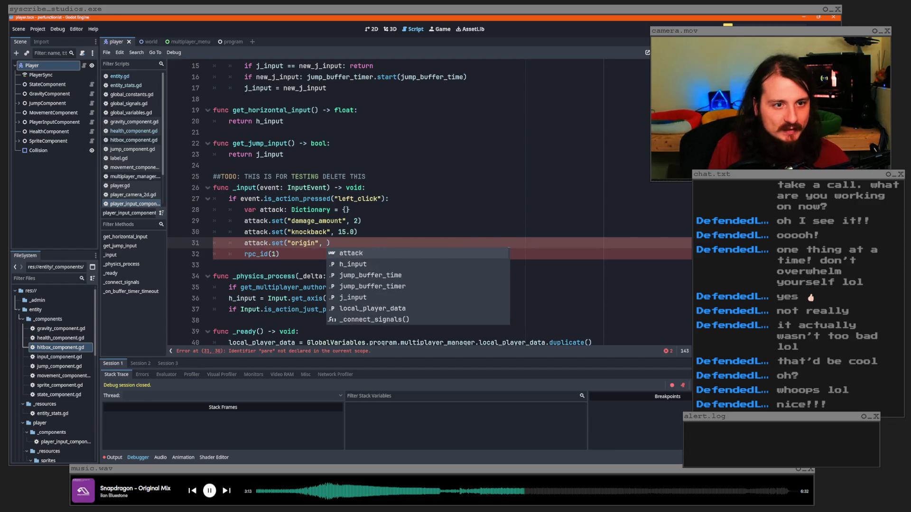
{"action": "scroll", "coordinate": [427, 204], "scroll_direction": "up", "scroll_amount": 4}
{"action": "scroll", "coordinate": [359, 179], "scroll_direction": "up", "scroll_amount": 1}
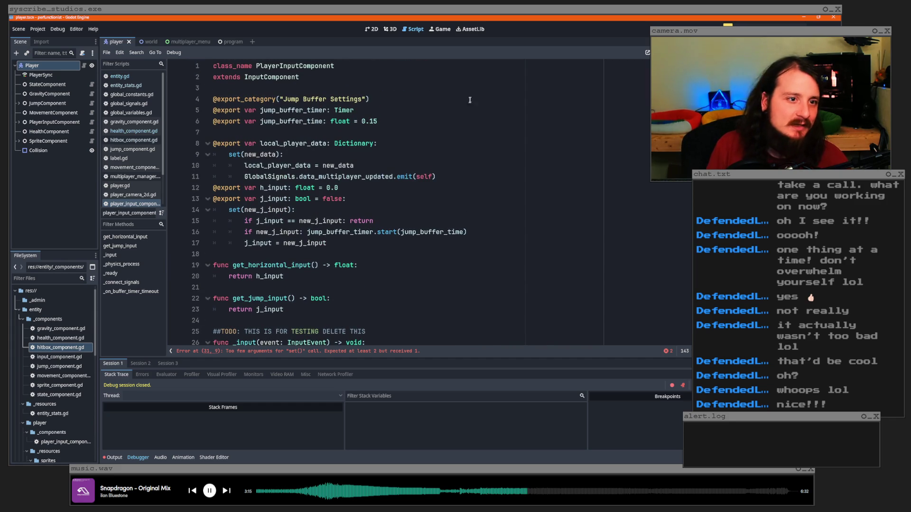
{"action": "left_click", "coordinate": [214, 88]}
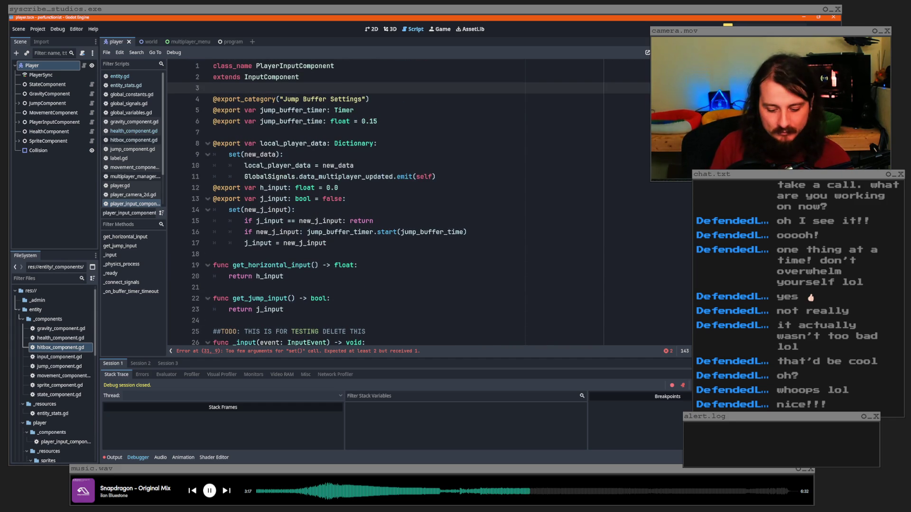
{"action": "key", "text": "Return"}
{"action": "type", "text": "@"}
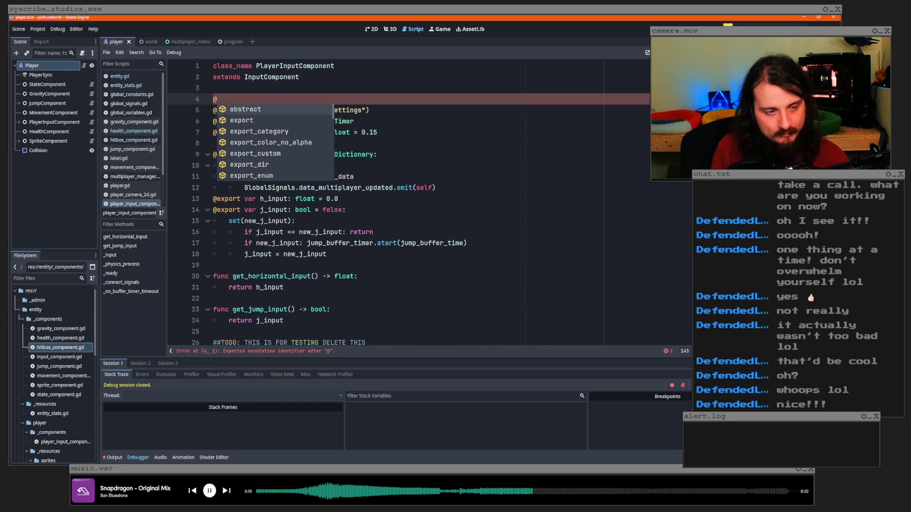
{"action": "type", "text": "export parent: Entity"}
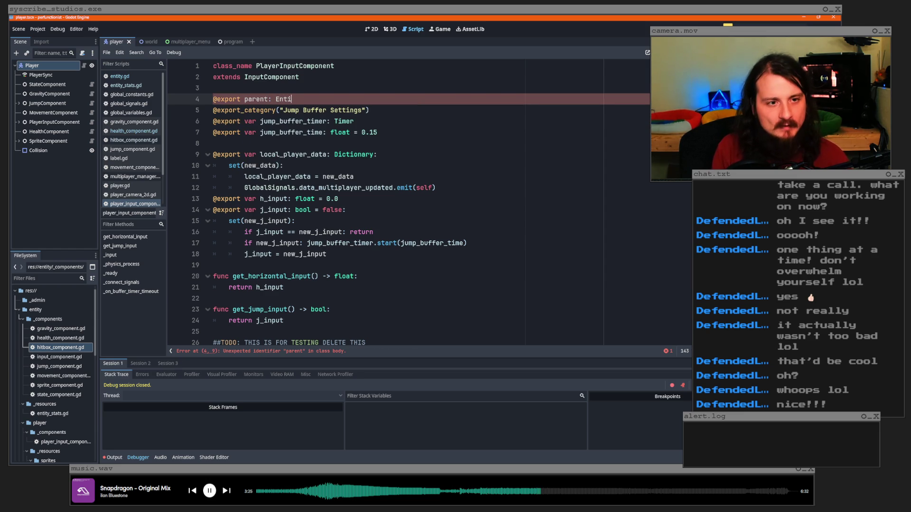
{"action": "key", "text": "Return"}
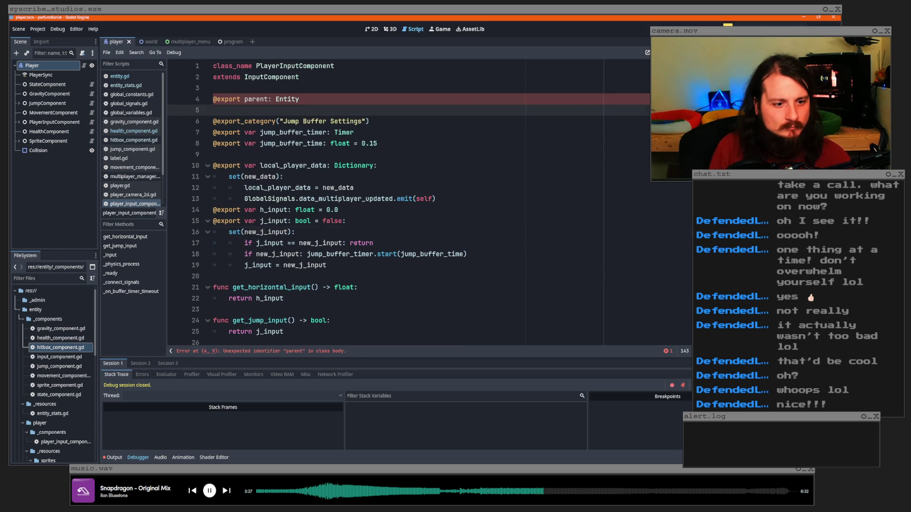
{"action": "left_click", "coordinate": [295, 232]}
{"action": "scroll", "coordinate": [408, 204], "scroll_direction": "down", "scroll_amount": 1}
{"action": "scroll", "coordinate": [316, 195], "scroll_direction": "up", "scroll_amount": 1}
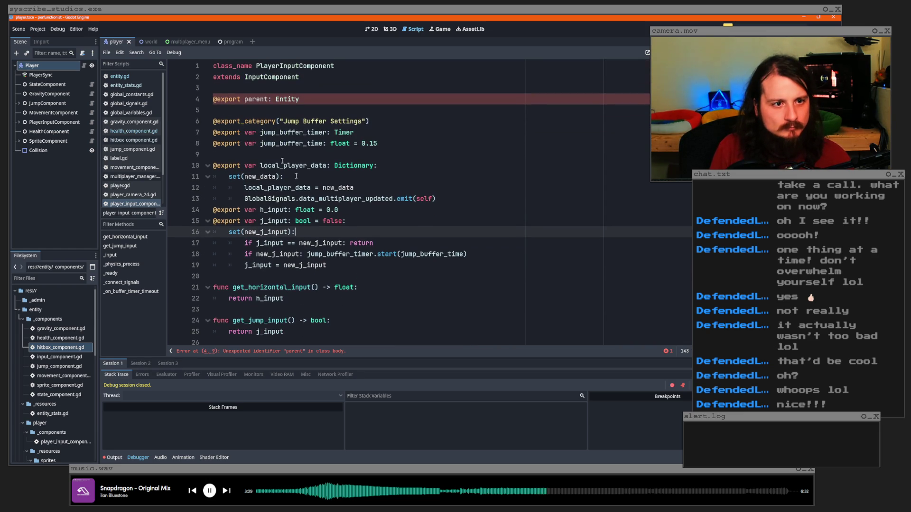
{"action": "left_click", "coordinate": [244, 98]}
{"action": "type", "text": "var"}
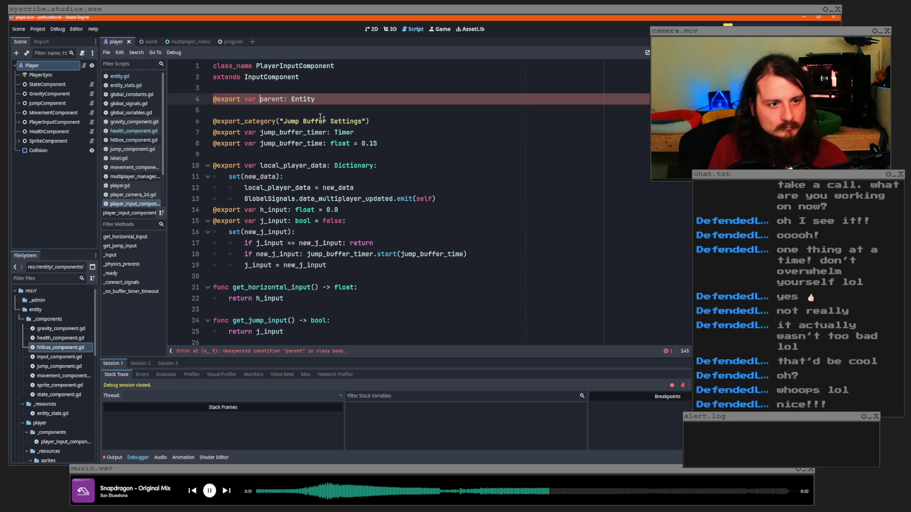
Review the script and open the base InputComponent script.
{"action": "left_click", "coordinate": [354, 187]}
{"action": "scroll", "coordinate": [408, 204], "scroll_direction": "down", "scroll_amount": 5}
{"action": "scroll", "coordinate": [408, 204], "scroll_direction": "up", "scroll_amount": 4}
{"action": "scroll", "coordinate": [407, 204], "scroll_direction": "down", "scroll_amount": 7}
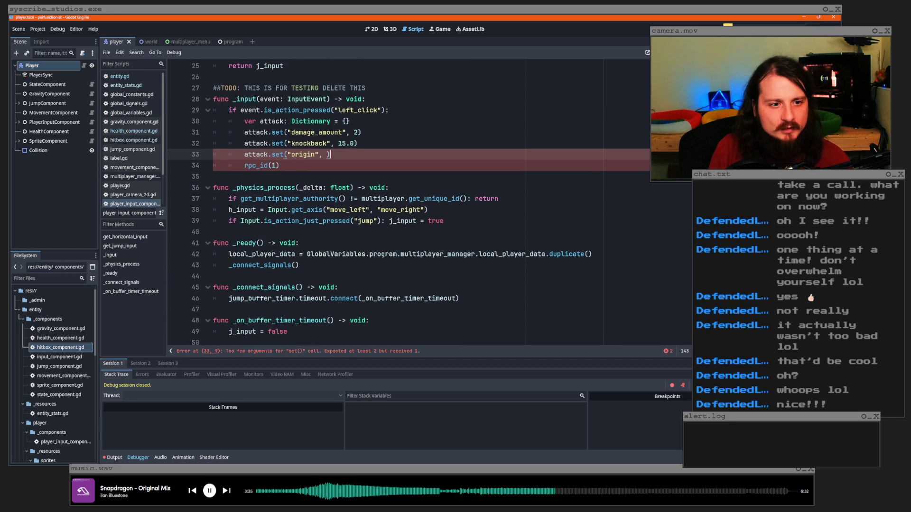
{"action": "scroll", "coordinate": [408, 204], "scroll_direction": "up", "scroll_amount": 8}
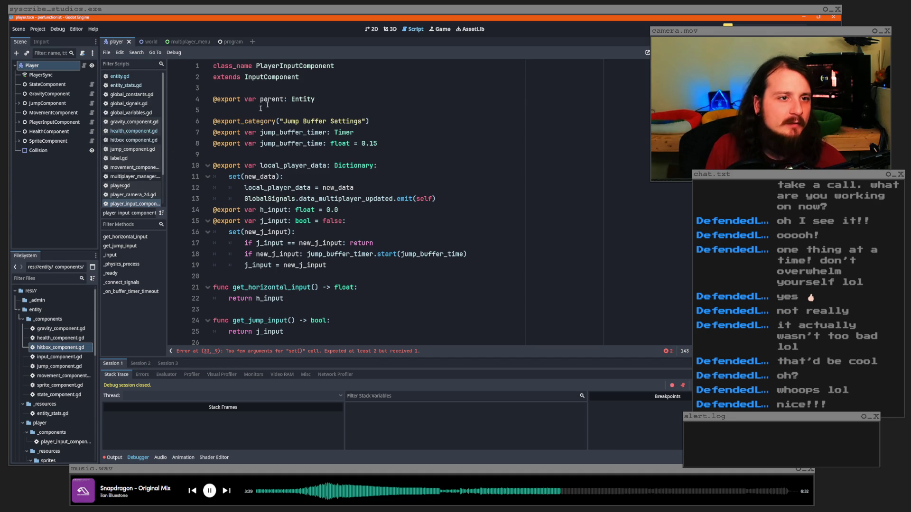
{"action": "left_click", "coordinate": [270, 77], "text": "ctrl"}
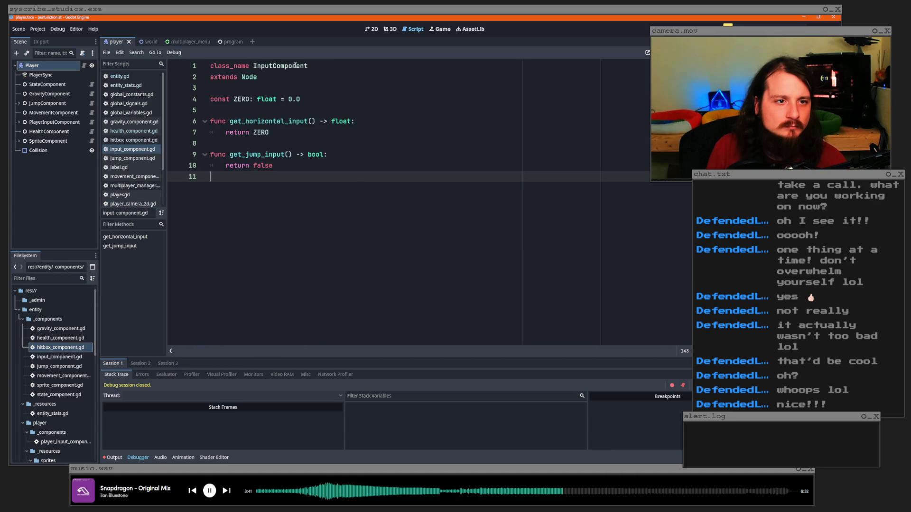
Remove the parent Entity declaration from player_input_component.gd.
{"action": "left_click", "coordinate": [124, 195]}
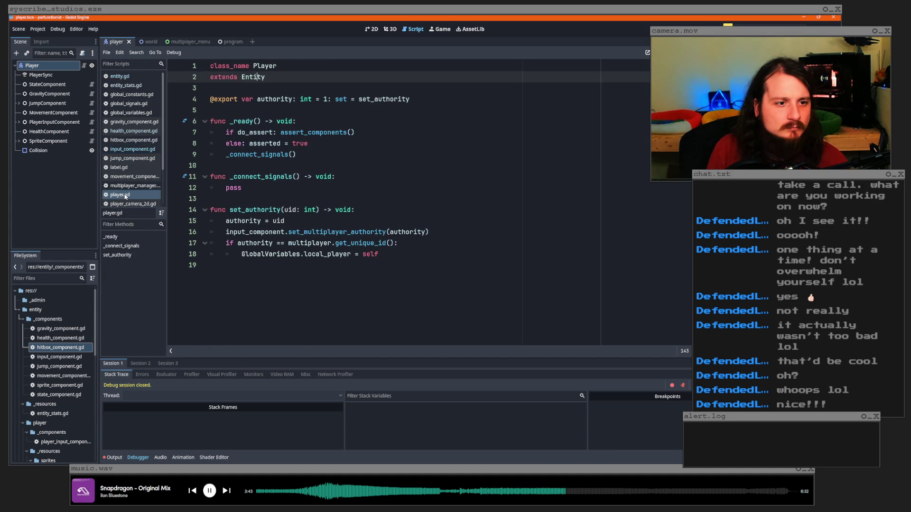
{"action": "scroll", "coordinate": [136, 199], "scroll_direction": "down", "scroll_amount": 3}
{"action": "left_click", "coordinate": [424, 133]}
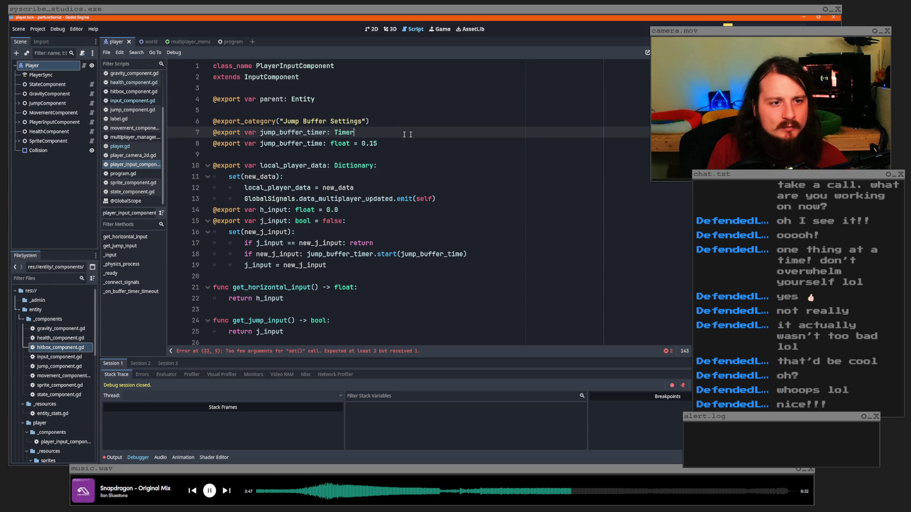
{"action": "left_click_drag", "start_coordinate": [323, 99], "coordinate": [215, 88]}
{"action": "key", "text": "Delete"}
{"action": "key", "text": "Delete"}
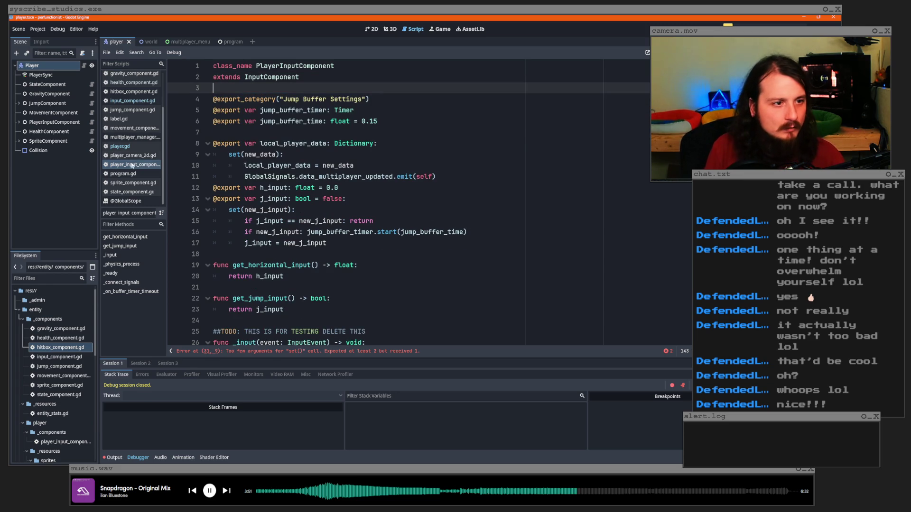
{"action": "left_click", "coordinate": [133, 101]}
{"action": "left_click", "coordinate": [370, 90]}
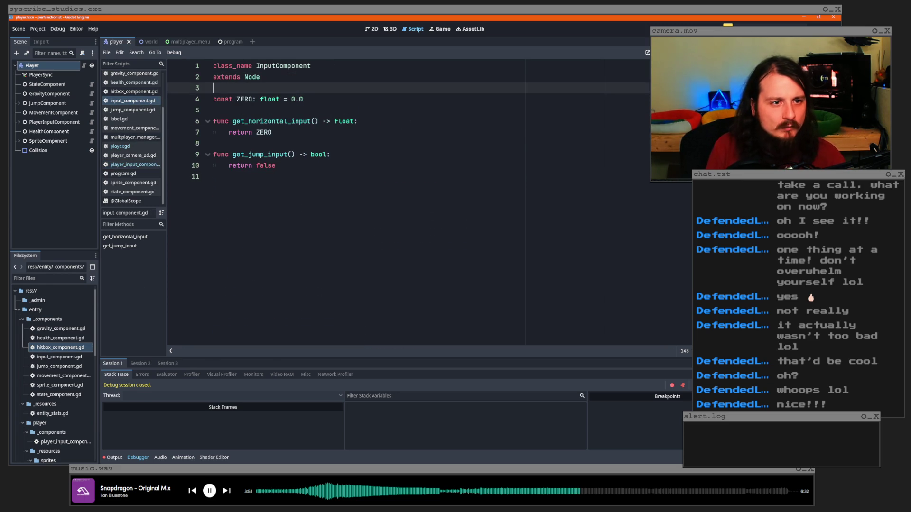
{"action": "key", "text": "Down"}
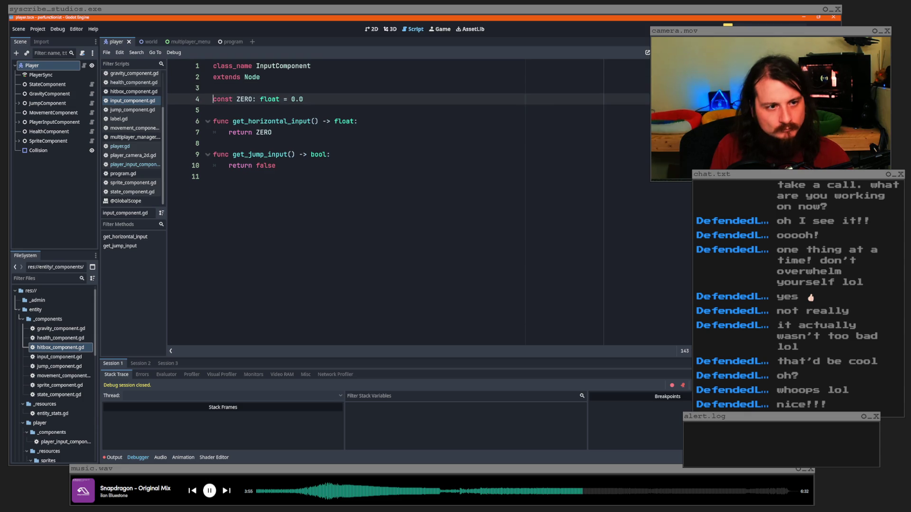
{"action": "key", "text": "Down"}
{"action": "key", "text": "Return"}
{"action": "type", "text": "health_component"}
{"action": "key", "text": "ctrl+z"}
{"action": "key", "text": "Up"}
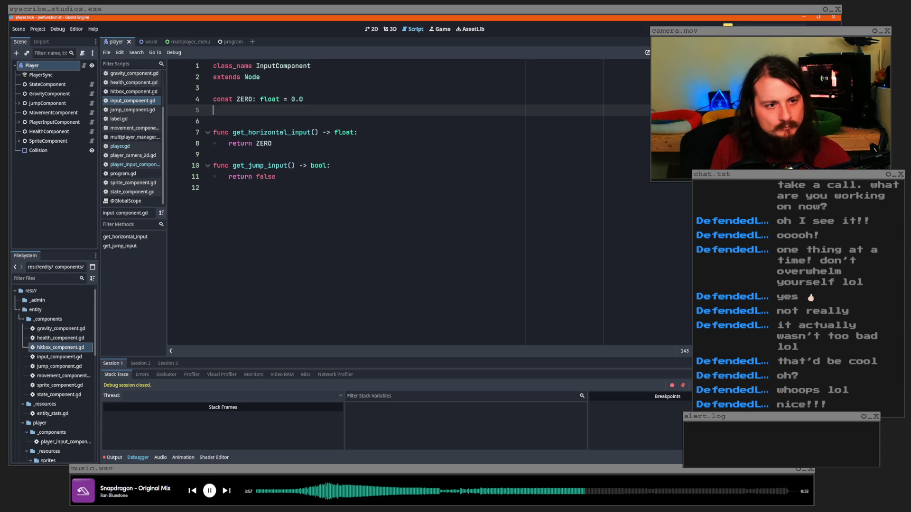
{"action": "type", "text": "@export var par"}
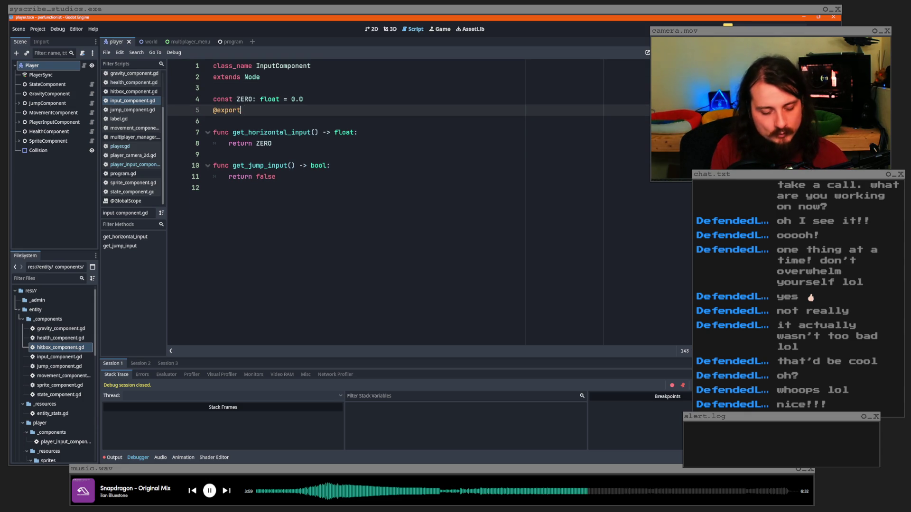
{"action": "type", "text": "ent: Entity"}
{"action": "left_click", "coordinate": [213, 188]}
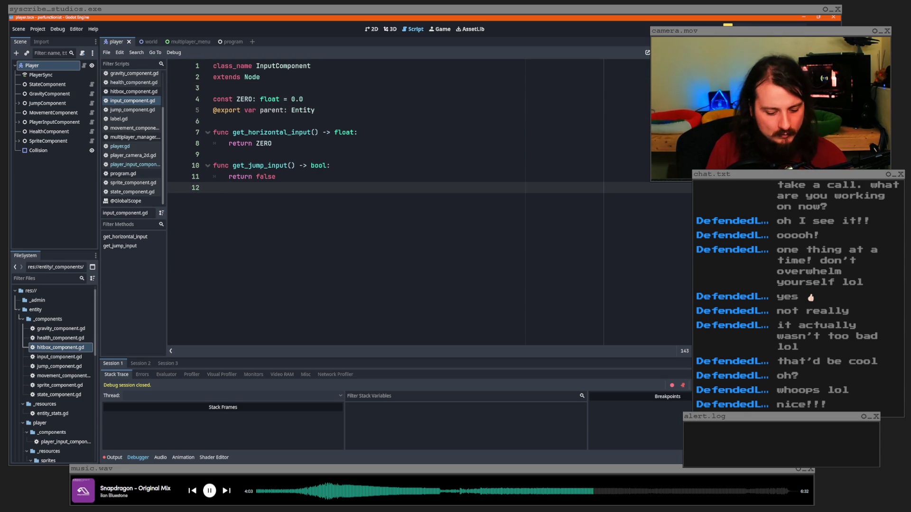
Add a _ready() function setting parent = get_parent(), then open player.gd.
{"action": "key", "text": "Return"}
{"action": "type", "text": "func _re"}
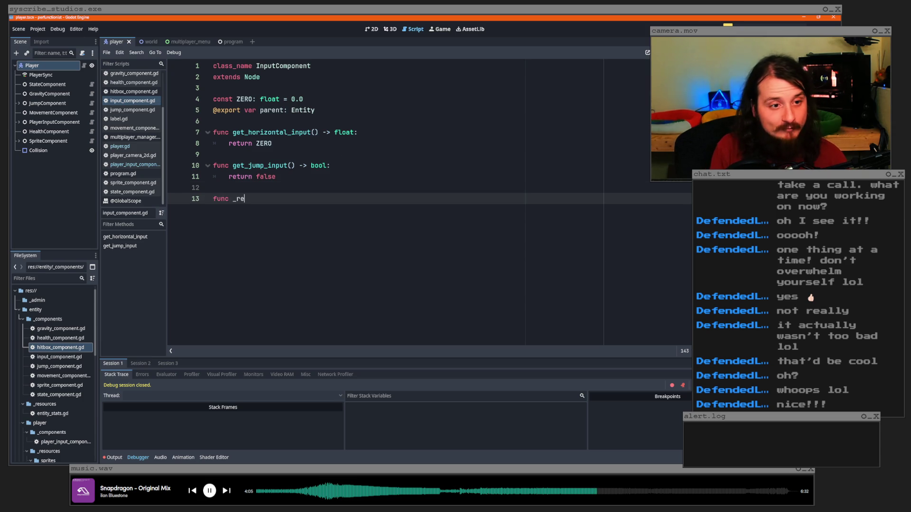
{"action": "key", "text": "Return"}
{"action": "key", "text": "Return"}
{"action": "type", "text": "parent"}
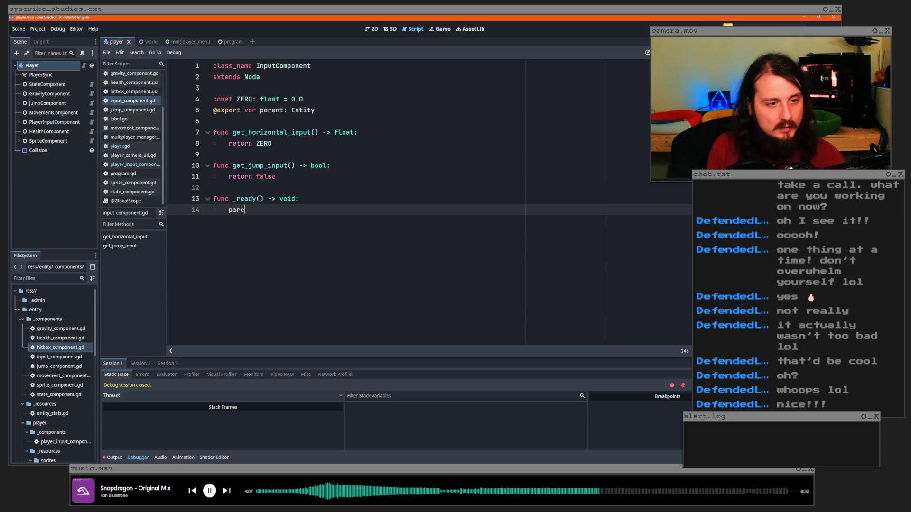
{"action": "type", "text": " = ge"}
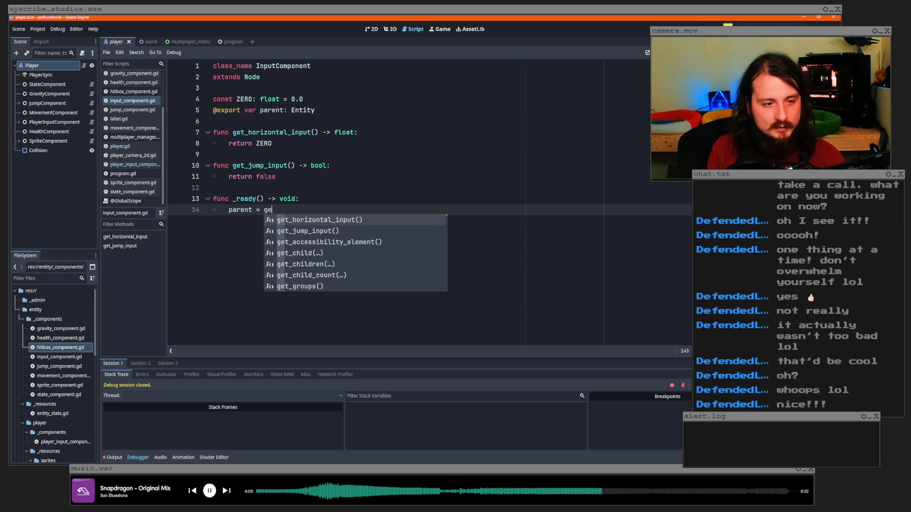
{"action": "type", "text": "t_p"}
{"action": "key", "text": "Return"}
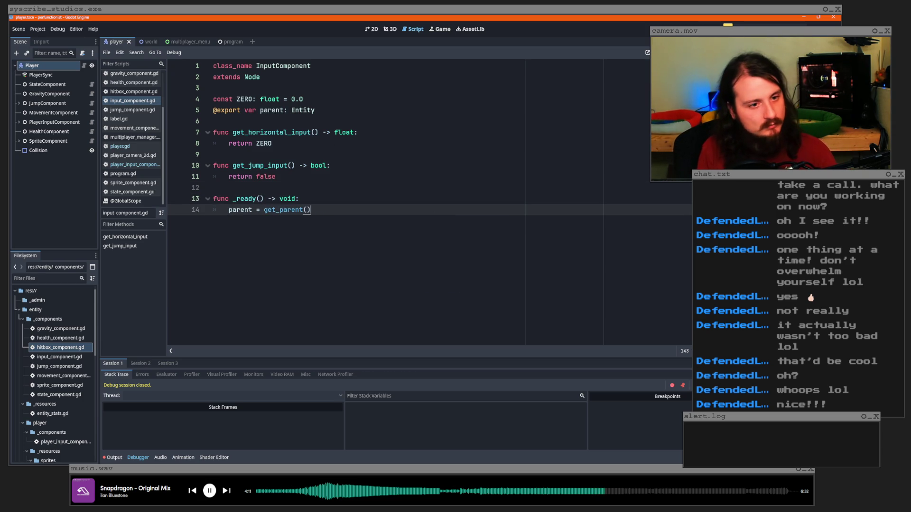
{"action": "key", "text": "Return"}
{"action": "left_click", "coordinate": [299, 198]}
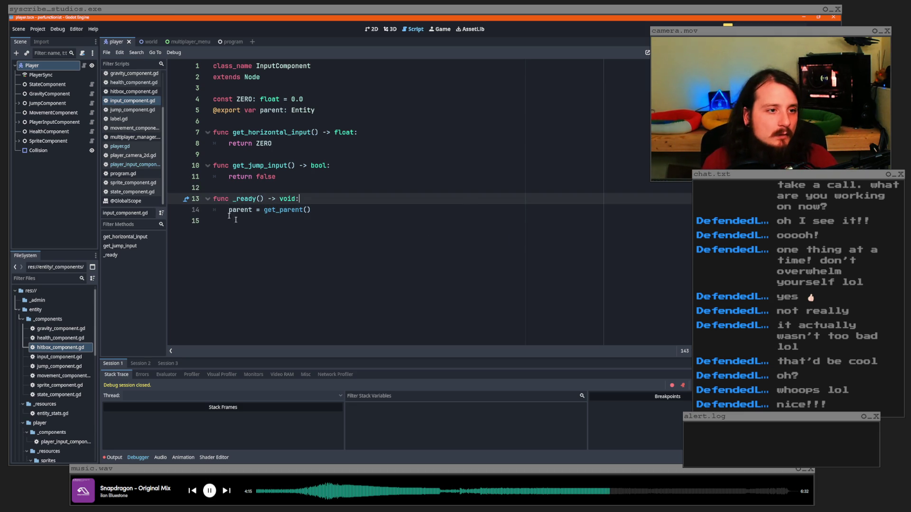
{"action": "left_click", "coordinate": [141, 146]}
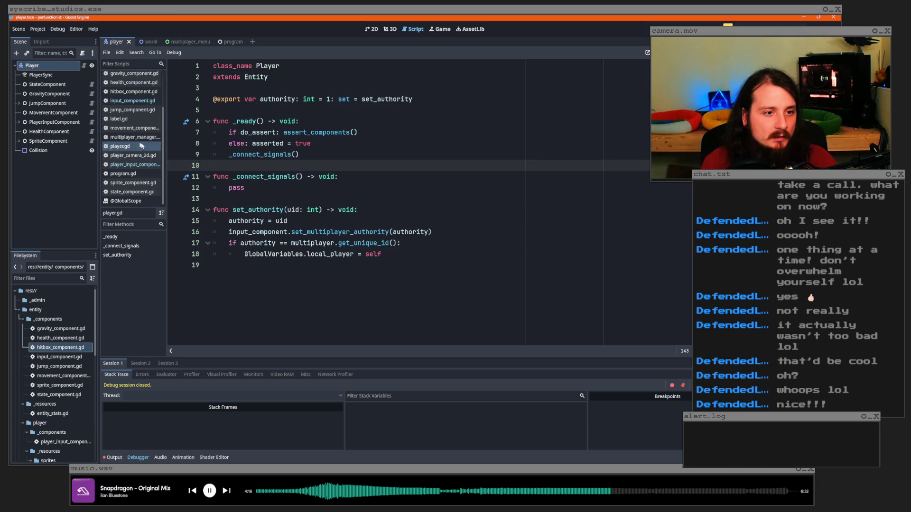
In player_input_component.gd, set the attack's origin entry on line 31 to parent.global_position.
{"action": "left_click", "coordinate": [154, 164]}
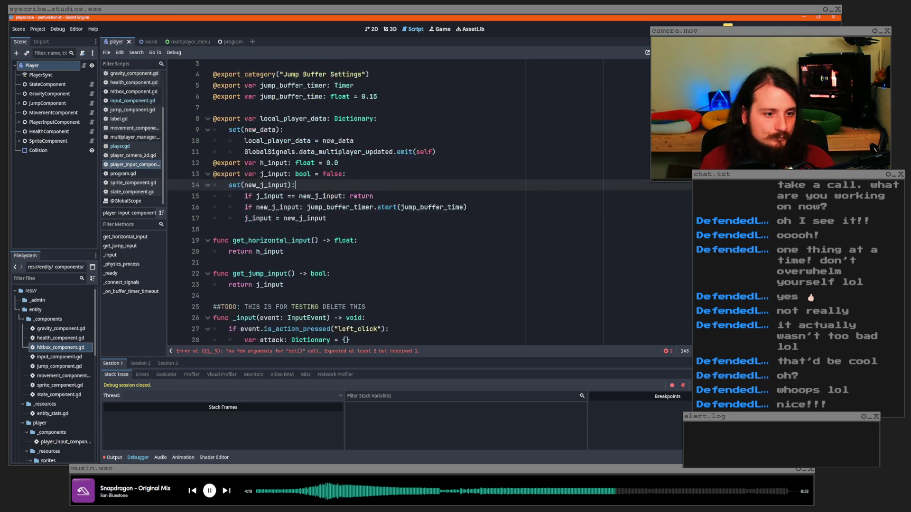
{"action": "scroll", "coordinate": [427, 199], "scroll_direction": "down", "scroll_amount": 4}
{"action": "left_click", "coordinate": [279, 276]}
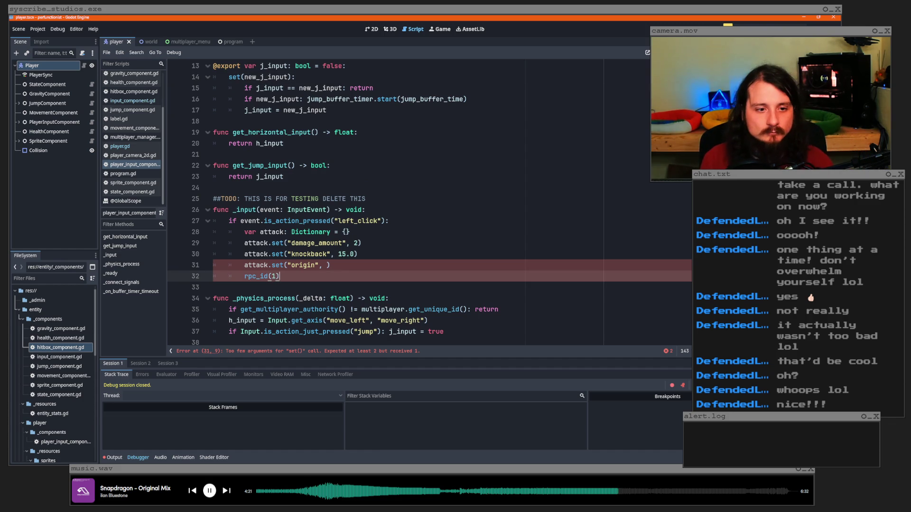
{"action": "left_click", "coordinate": [327, 265]}
{"action": "type", "text": "parent."}
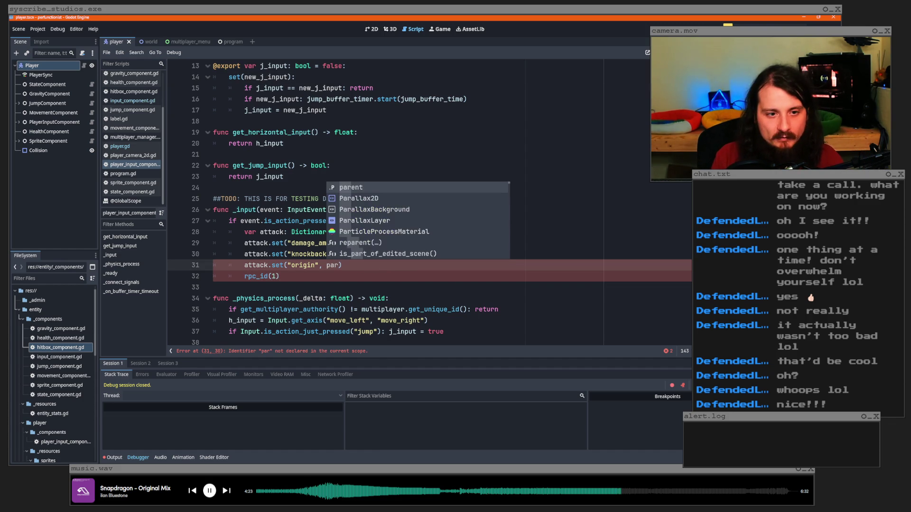
{"action": "type", "text": "glo"}
{"action": "key", "text": "Return"}
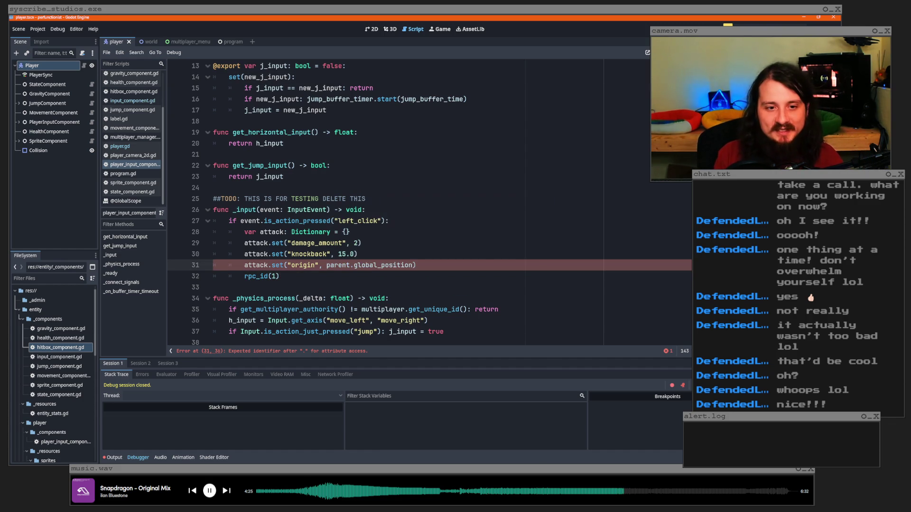
Try adding an extra argument inside the rpc_id call's brackets, then remove it again.
{"action": "key", "text": "Down"}
{"action": "left_click", "coordinate": [270, 276]}
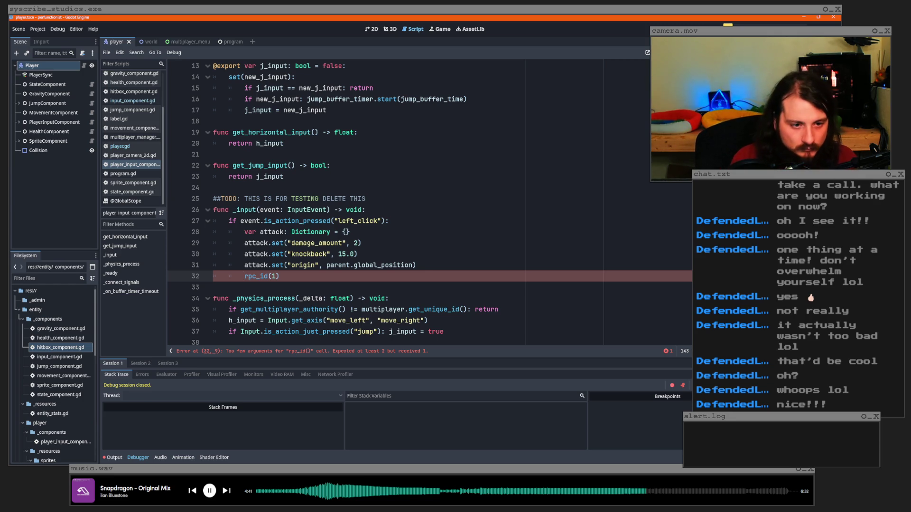
{"action": "type", "text": ","}
{"action": "key", "text": "BackSpace"}
{"action": "key", "text": "BackSpace"}
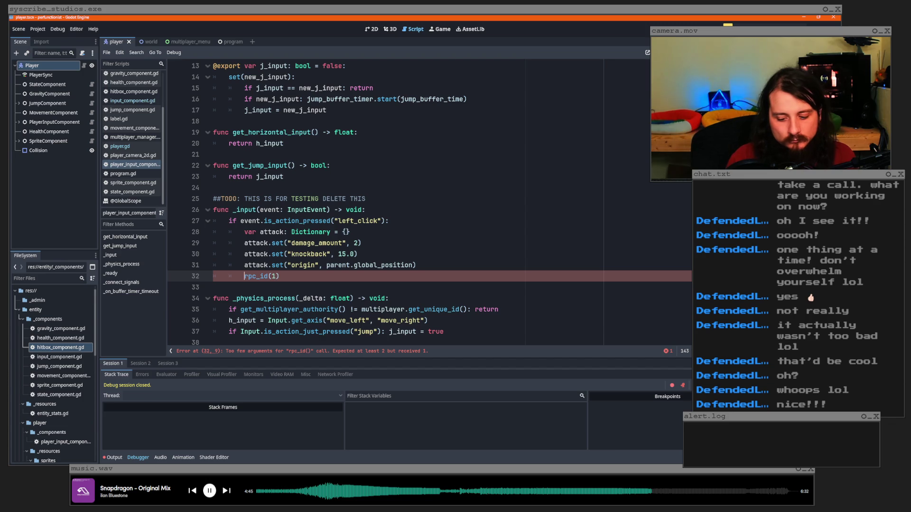
Make line 32 call parent.health_component.rpc_id(1), removing the stray spaces.
{"action": "key", "text": "BackSpace"}
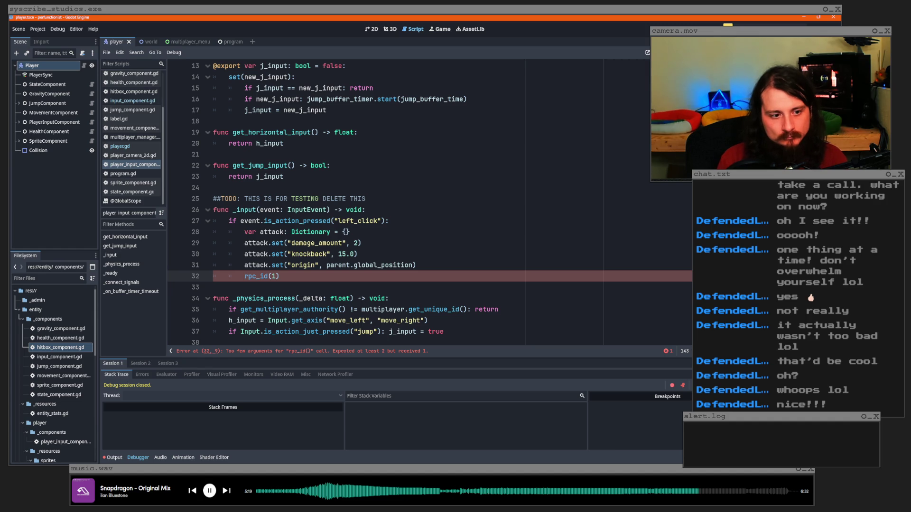
{"action": "key", "text": "Left"}
{"action": "type", "text": "par"}
{"action": "key", "text": "Return"}
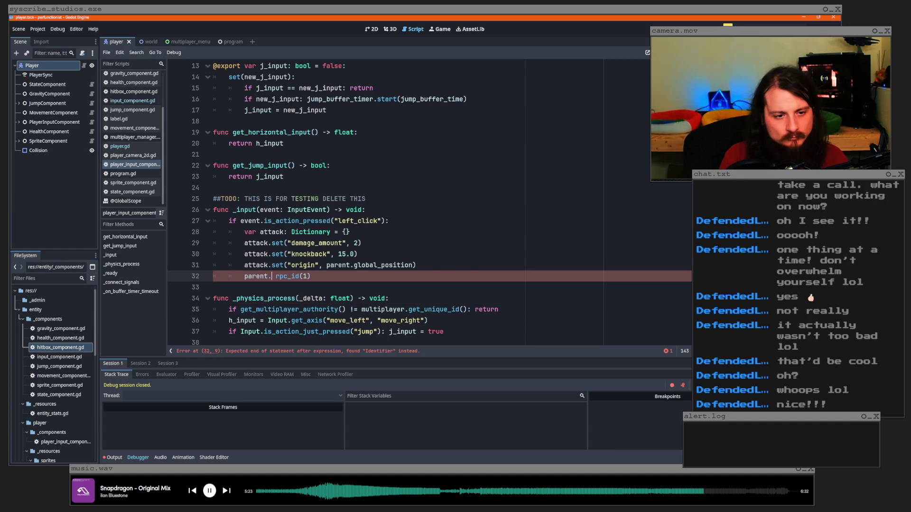
{"action": "type", "text": "."}
{"action": "type", "text": "heal"}
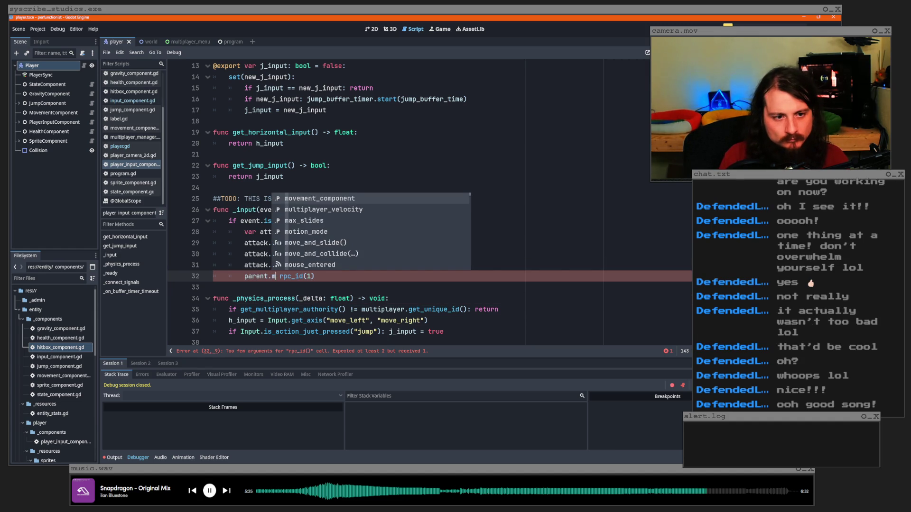
{"action": "key", "text": "Return"}
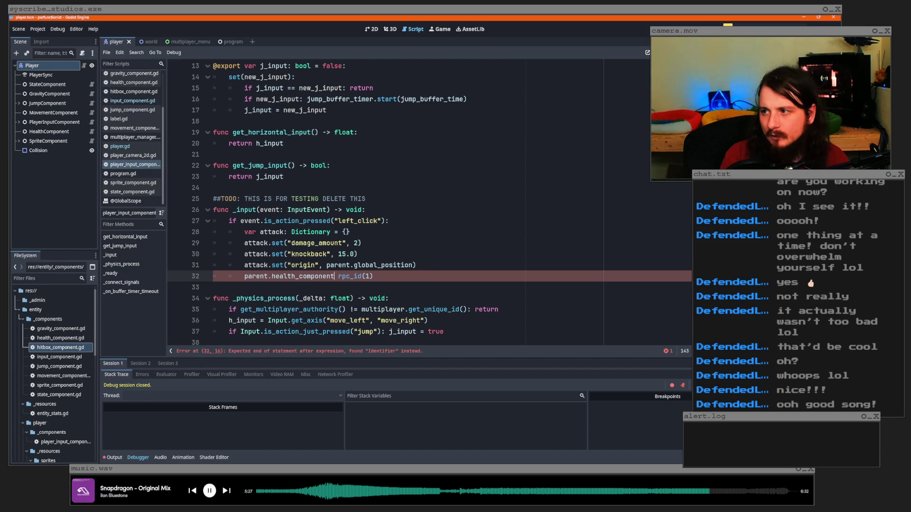
{"action": "key", "text": "Delete"}
{"action": "type", "text": "."}
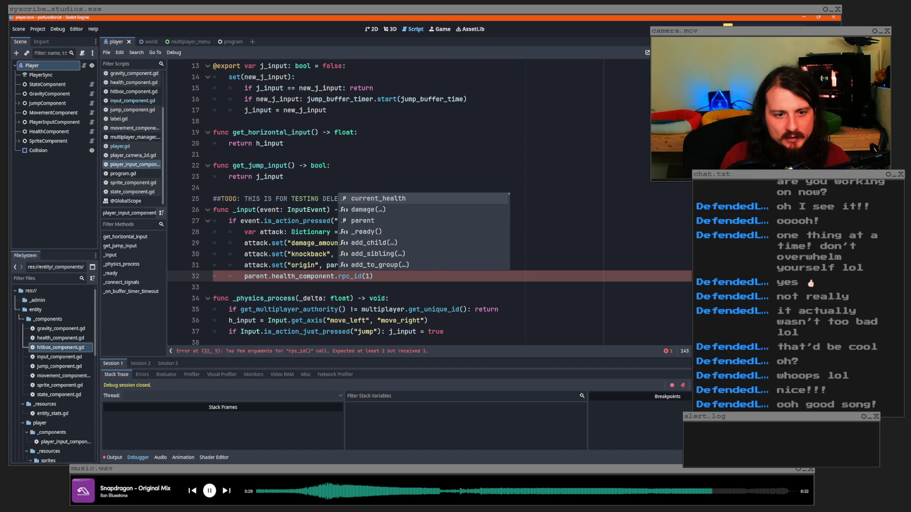
{"action": "type", "text": ","}
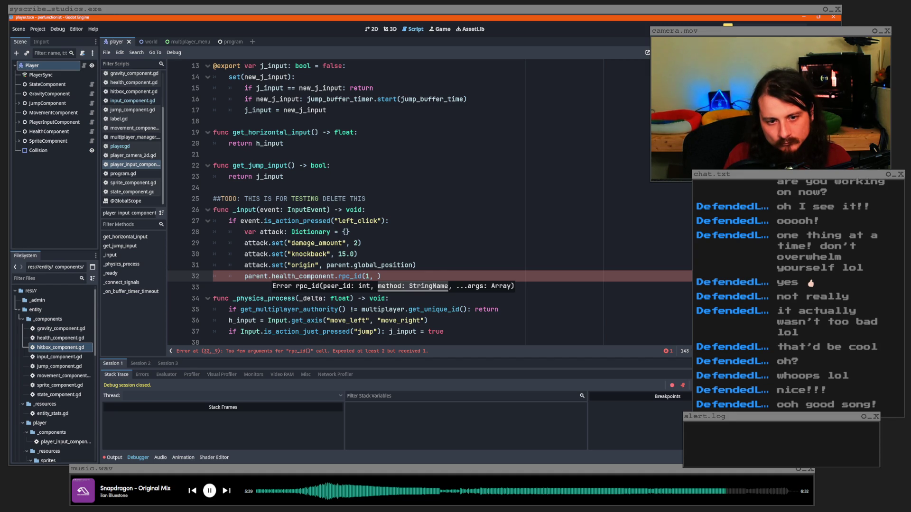
{"action": "key", "text": "BackSpace"}
{"action": "key", "text": "BackSpace"}
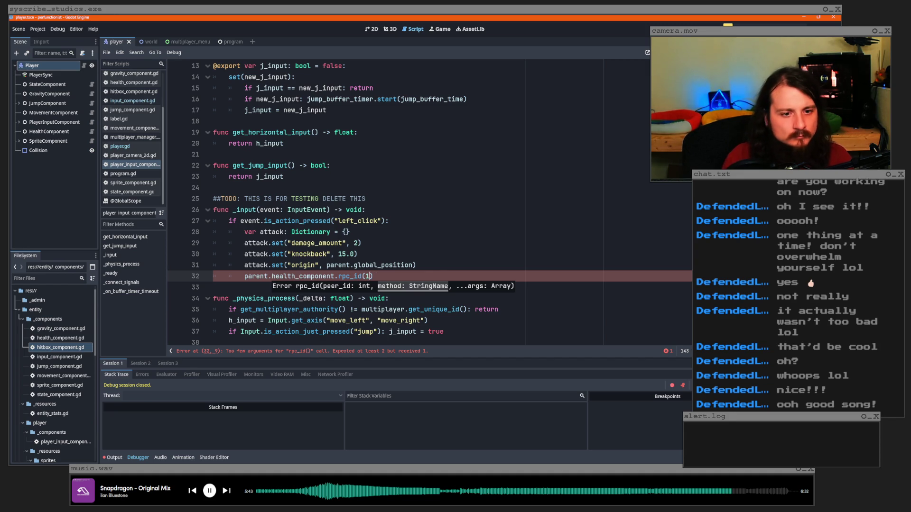
{"action": "left_click", "coordinate": [365, 278], "text": "ctrl"}
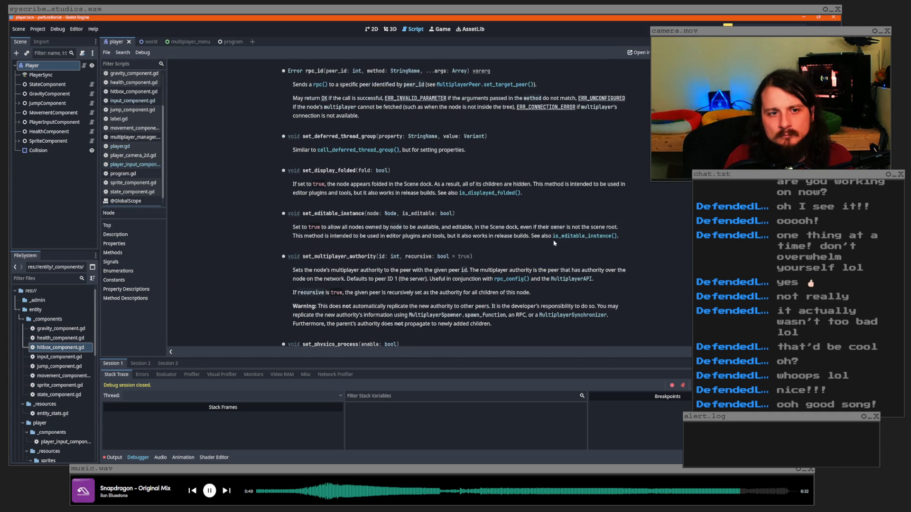
{"action": "scroll", "coordinate": [554, 242], "scroll_direction": "up", "scroll_amount": 3}
{"action": "scroll", "coordinate": [554, 242], "scroll_direction": "up", "scroll_amount": 3}
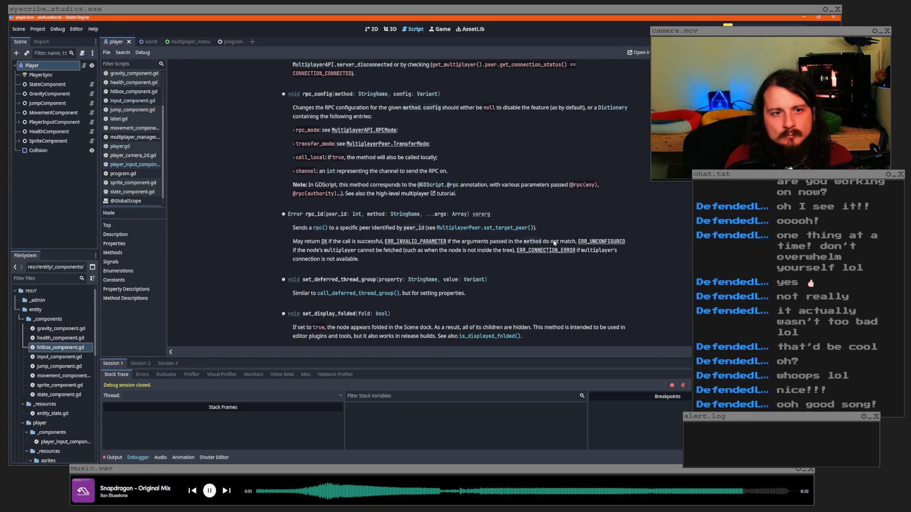
{"action": "scroll", "coordinate": [553, 243], "scroll_direction": "down", "scroll_amount": 2}
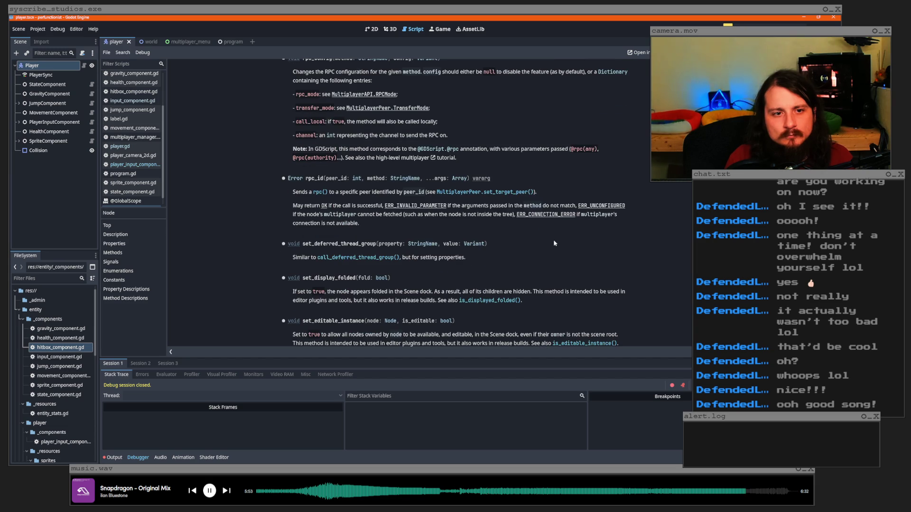
{"action": "scroll", "coordinate": [554, 243], "scroll_direction": "down", "scroll_amount": 2}
{"action": "left_click", "coordinate": [133, 165]}
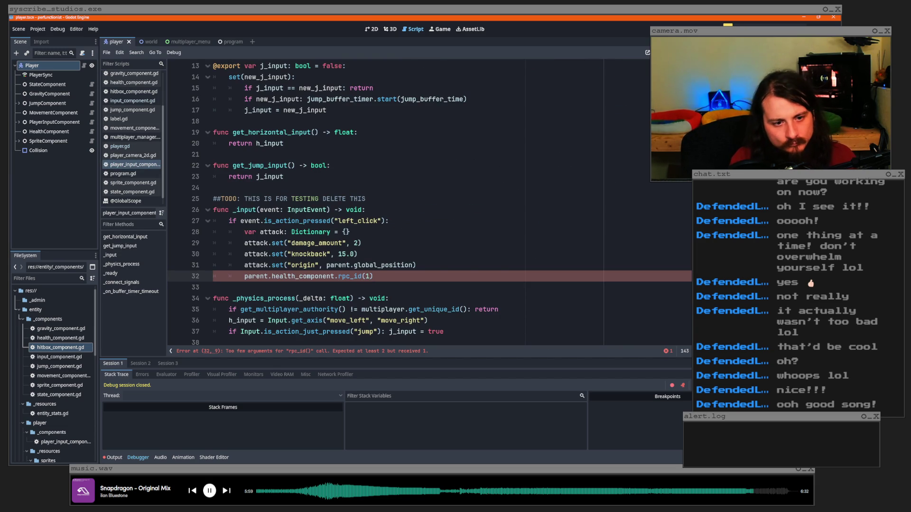
Drop the trial comma and .bind( text, then delete the rpc_id(1) call from line 32.
{"action": "type", "text": ","}
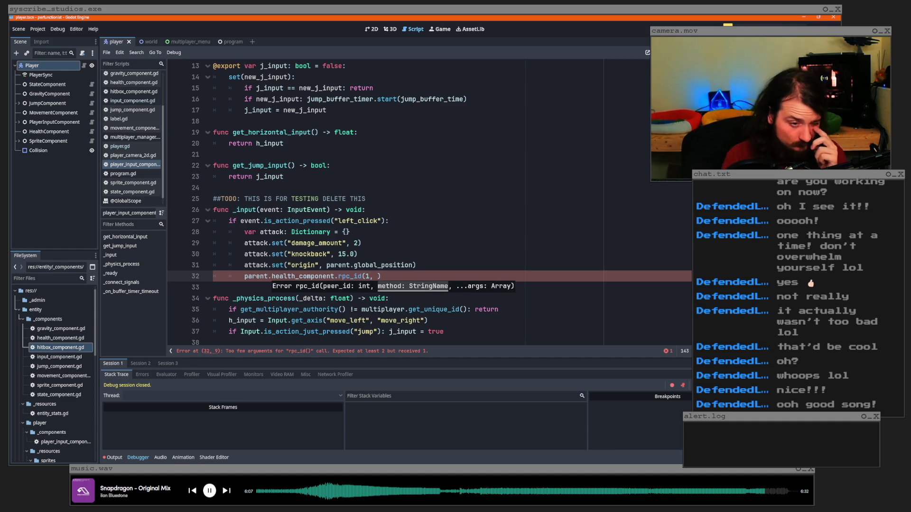
{"action": "key", "text": "BackSpace"}
{"action": "key", "text": "BackSpace"}
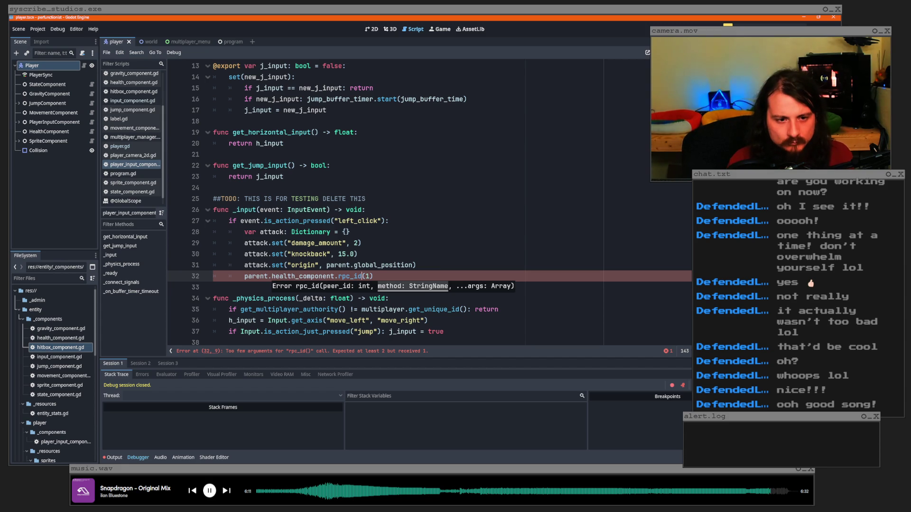
{"action": "type", "text": ".bind("}
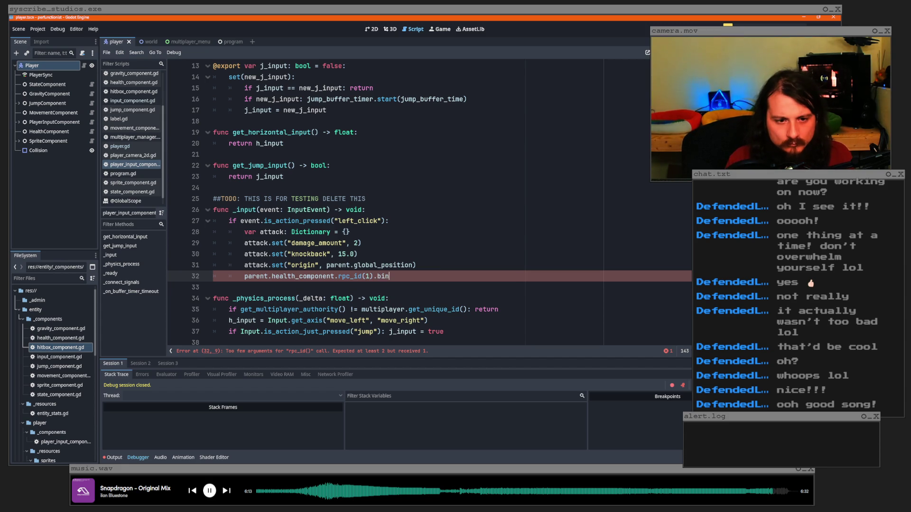
{"action": "key", "text": "BackSpace"}
{"action": "key", "text": "BackSpace"}
{"action": "key", "text": "BackSpace"}
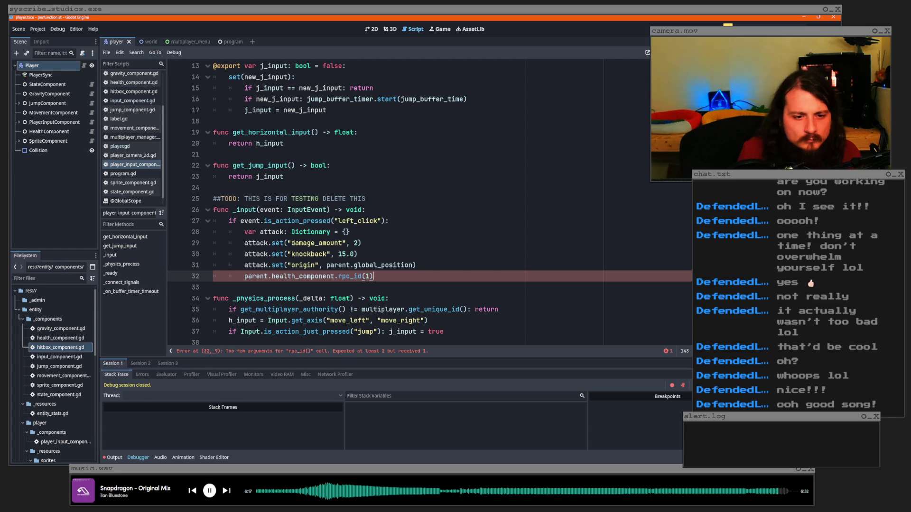
{"action": "key", "text": "BackSpace"}
{"action": "key", "text": "BackSpace"}
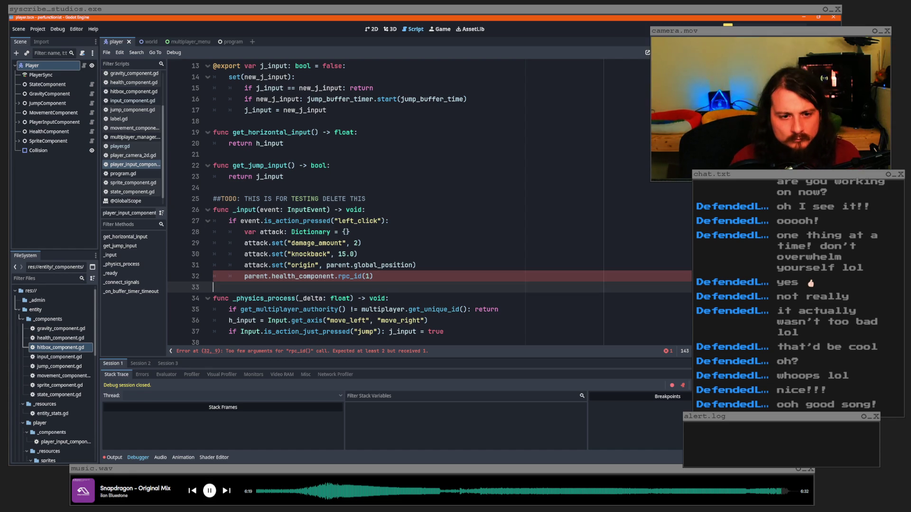
{"action": "key", "text": "BackSpace"}
{"action": "key", "text": "BackSpace"}
{"action": "key", "text": "BackSpace"}
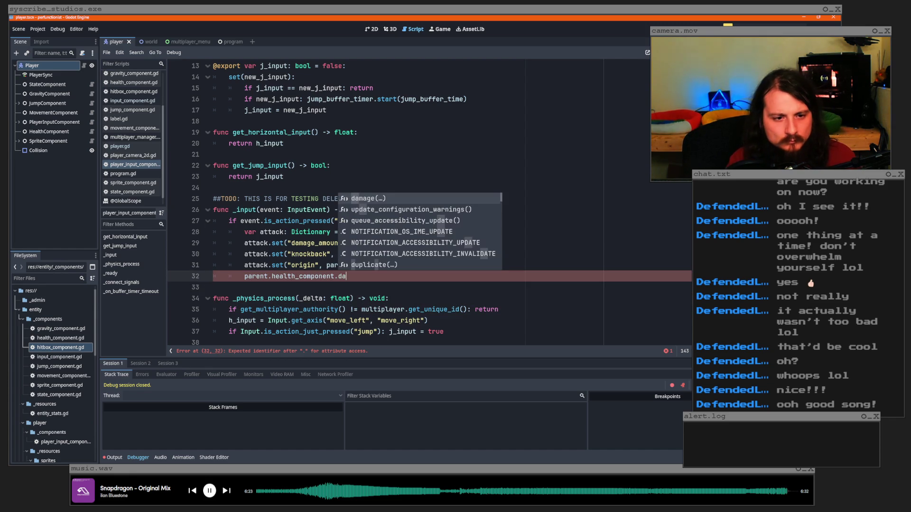
Make line 32 call parent.health_component.damage.rpc_id(1, attack) and run the project.
{"action": "type", "text": "d"}
{"action": "key", "text": "Return"}
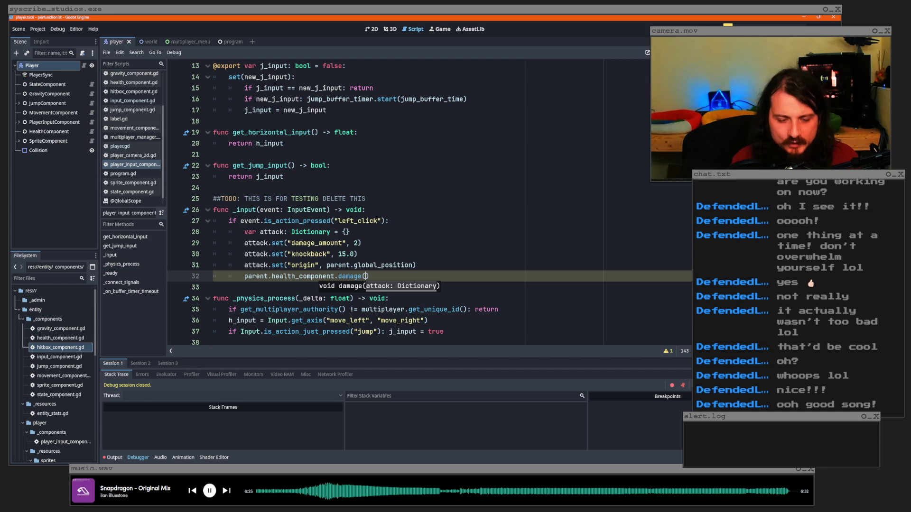
{"action": "key", "text": "Left"}
{"action": "type", "text": ".rpc"}
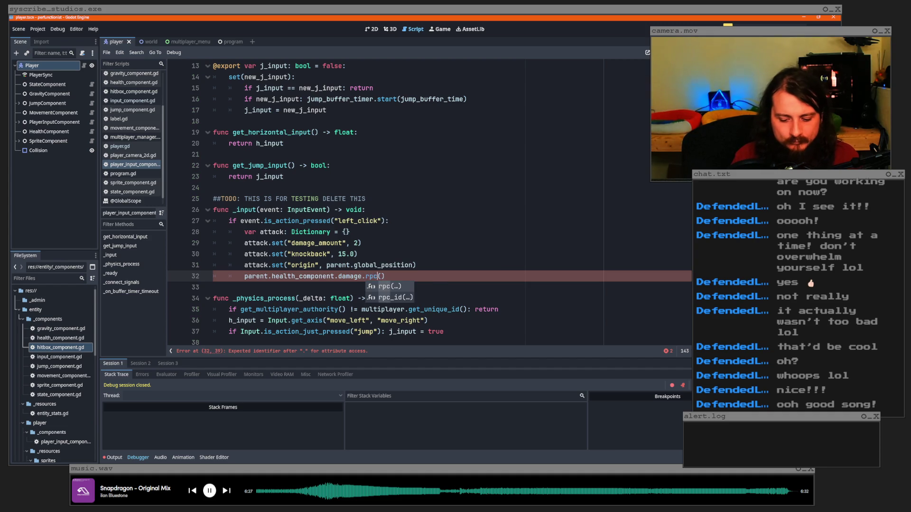
{"action": "type", "text": "_id"}
{"action": "key", "text": "Return"}
{"action": "type", "text": "1, attack"}
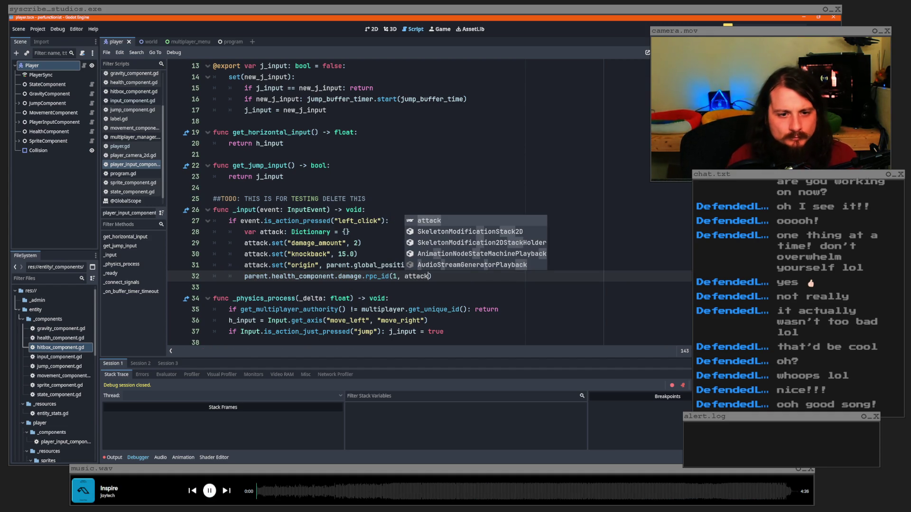
{"action": "left_click", "coordinate": [349, 231]}
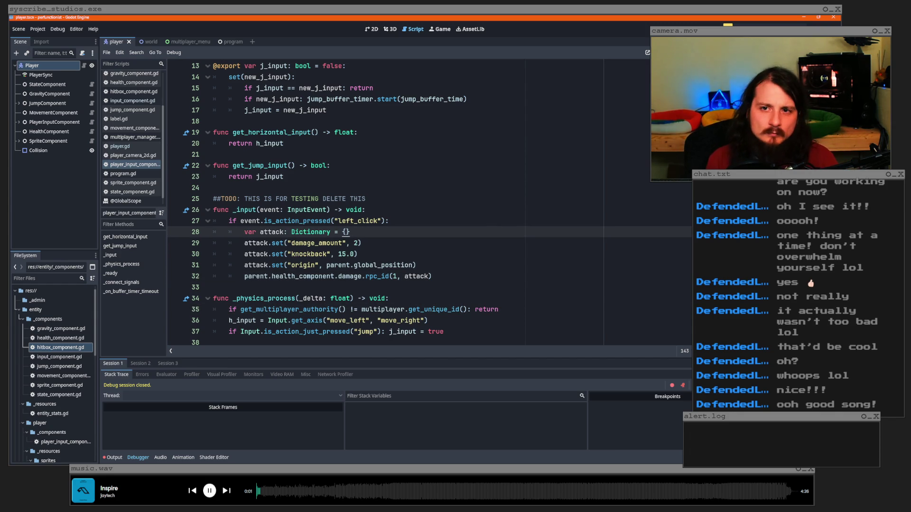
{"action": "key", "text": "F5"}
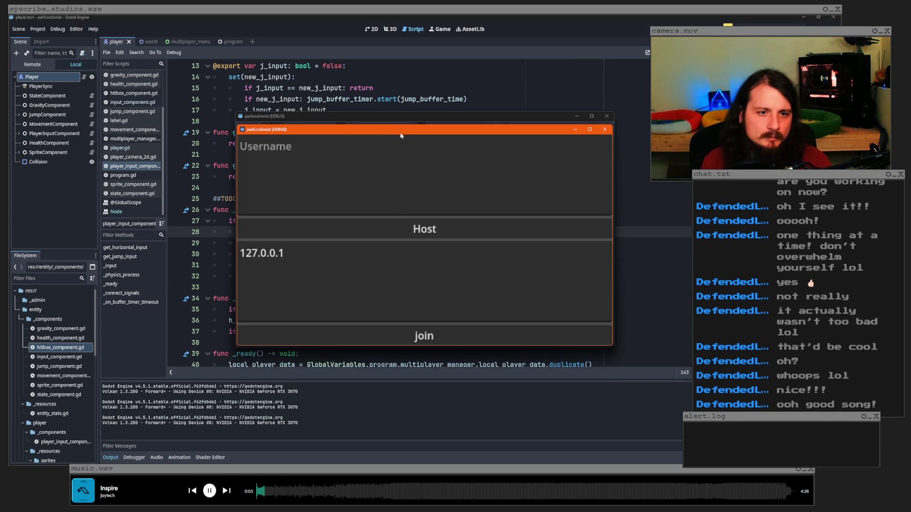
Host as 'Host' in one game window, join as 'Client' in the other, and fire a test attack.
{"action": "type", "text": "Host"}
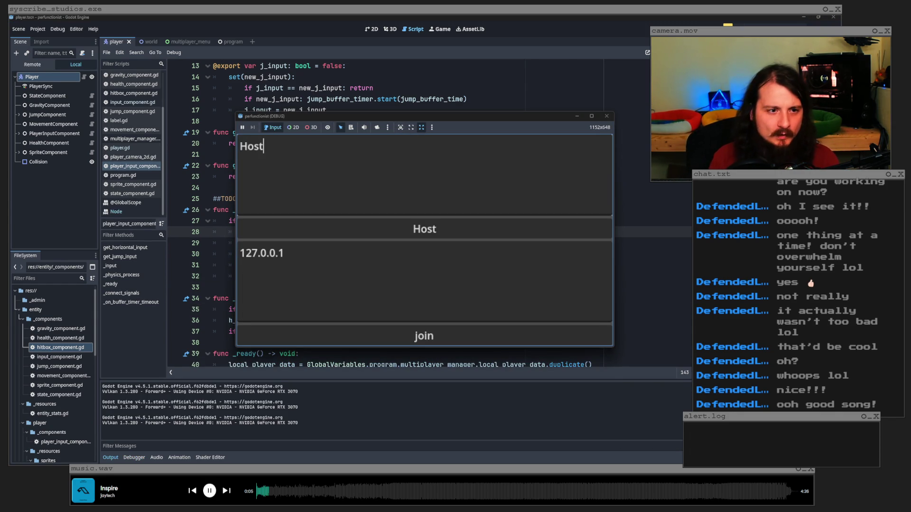
{"action": "left_click", "coordinate": [394, 230]}
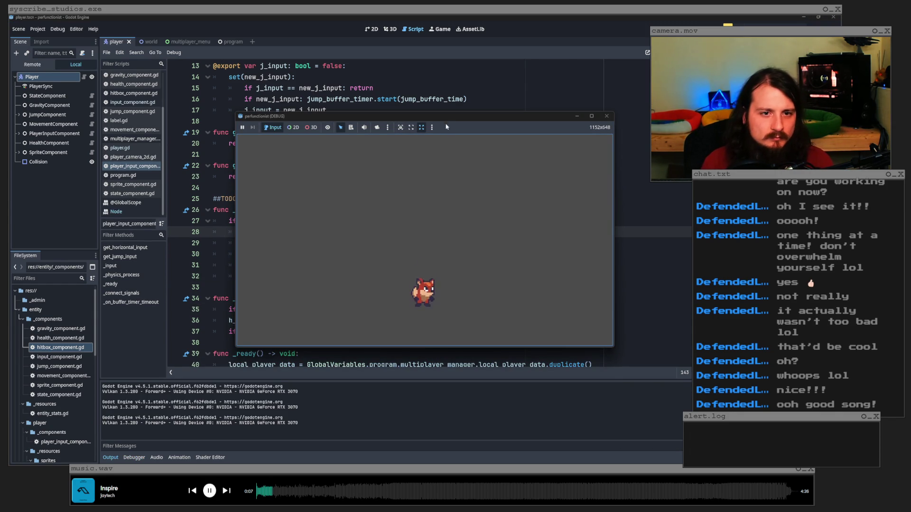
{"action": "left_click", "coordinate": [480, 143]}
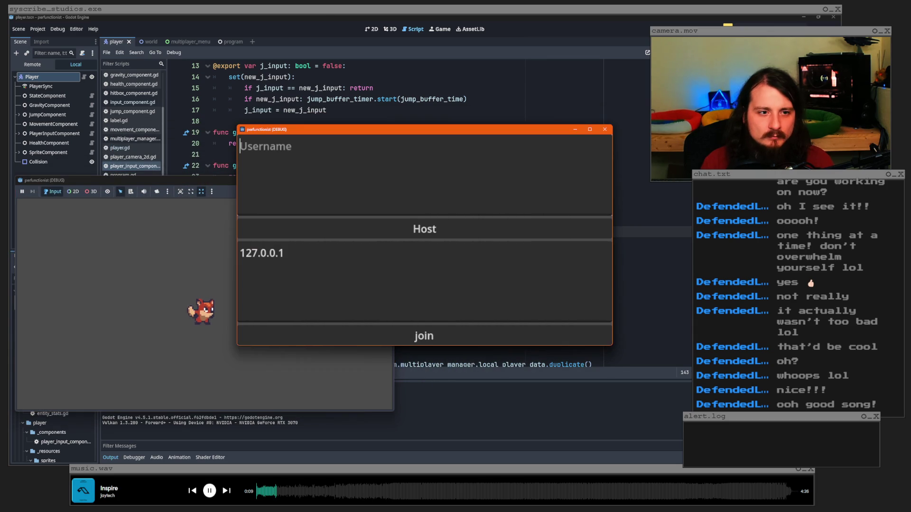
{"action": "type", "text": "Client"}
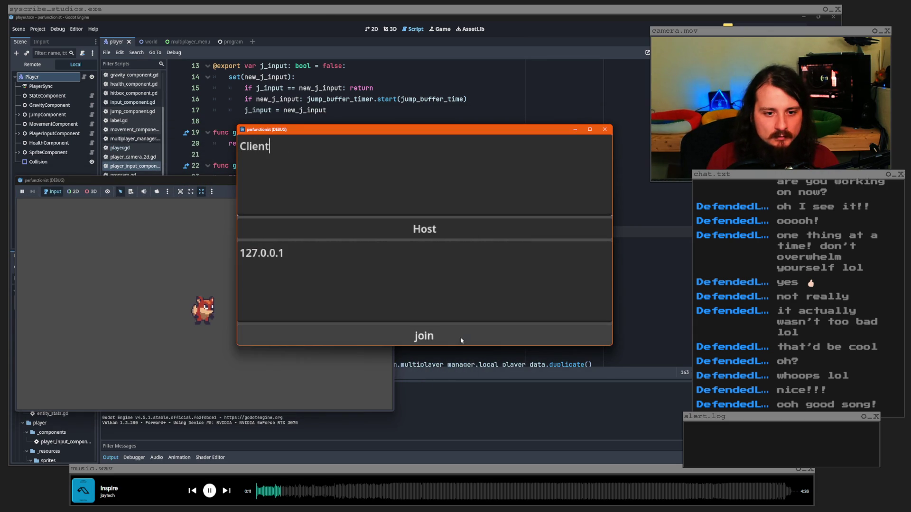
{"action": "left_click", "coordinate": [484, 335]}
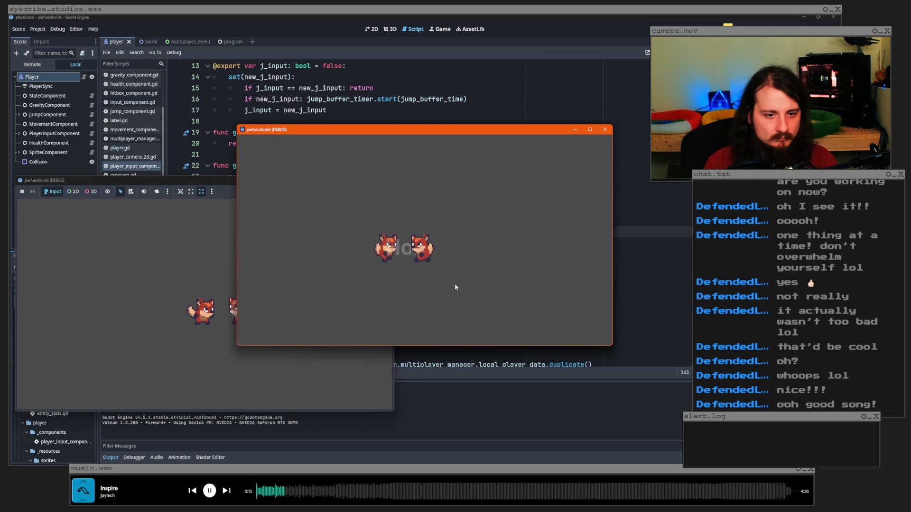
{"action": "left_click", "coordinate": [451, 283]}
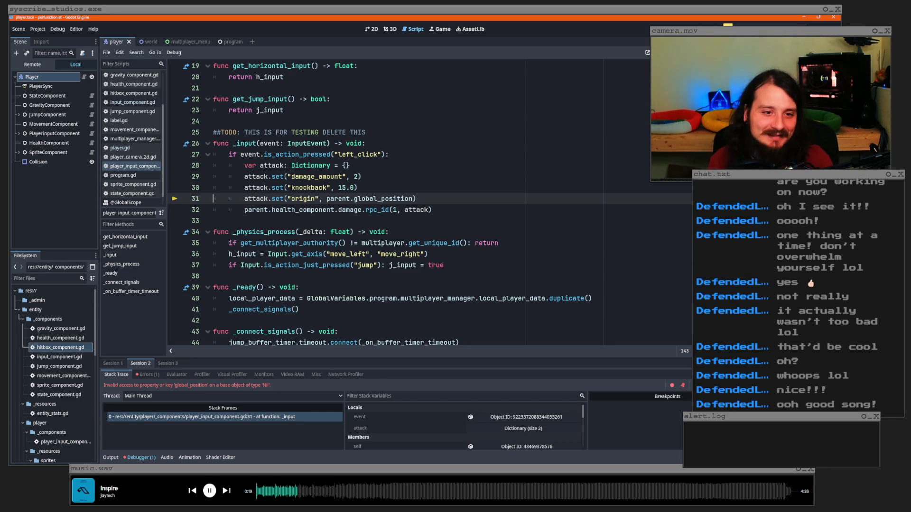
Look through entity.gd and input_component.gd and select the parent = get_parent() assignment in _ready.
{"action": "mouse_move", "coordinate": [339, 199]}
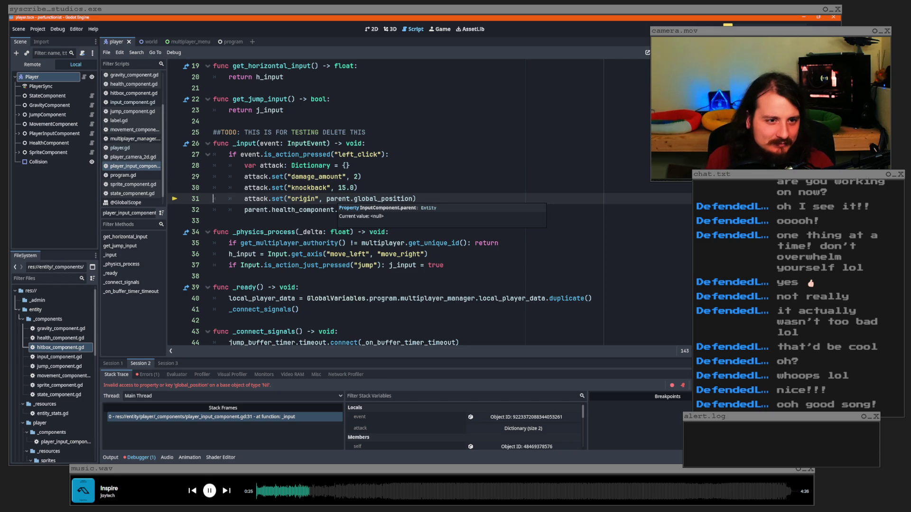
{"action": "scroll", "coordinate": [332, 204], "scroll_direction": "up", "scroll_amount": 6}
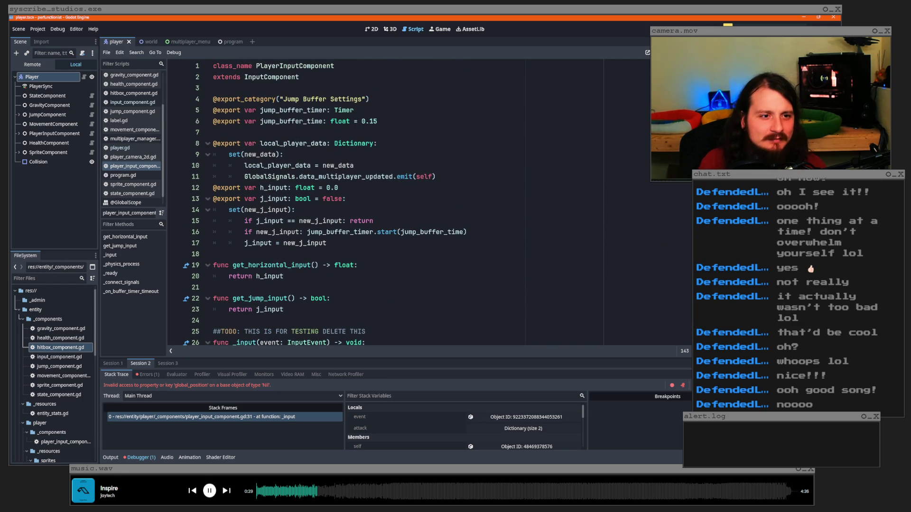
{"action": "scroll", "coordinate": [427, 204], "scroll_direction": "down", "scroll_amount": 5}
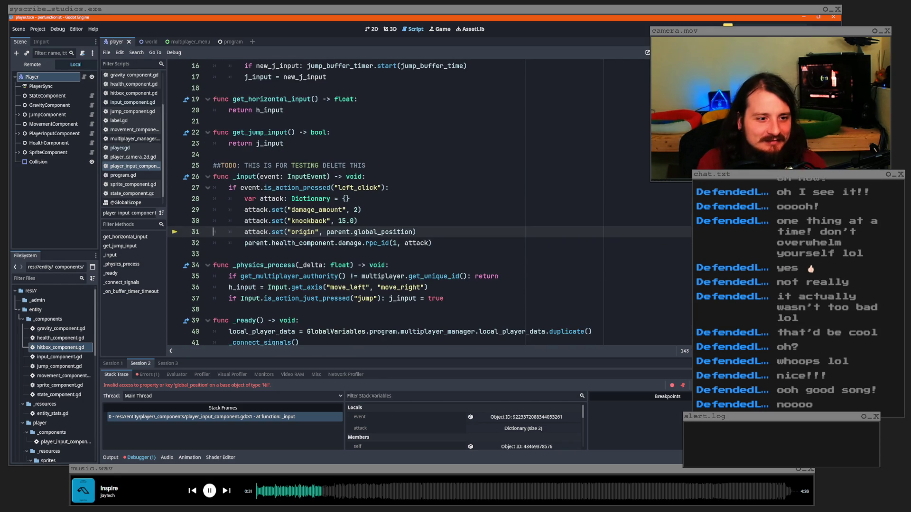
{"action": "scroll", "coordinate": [412, 256], "scroll_direction": "down", "scroll_amount": 3}
{"action": "left_click", "coordinate": [411, 255]}
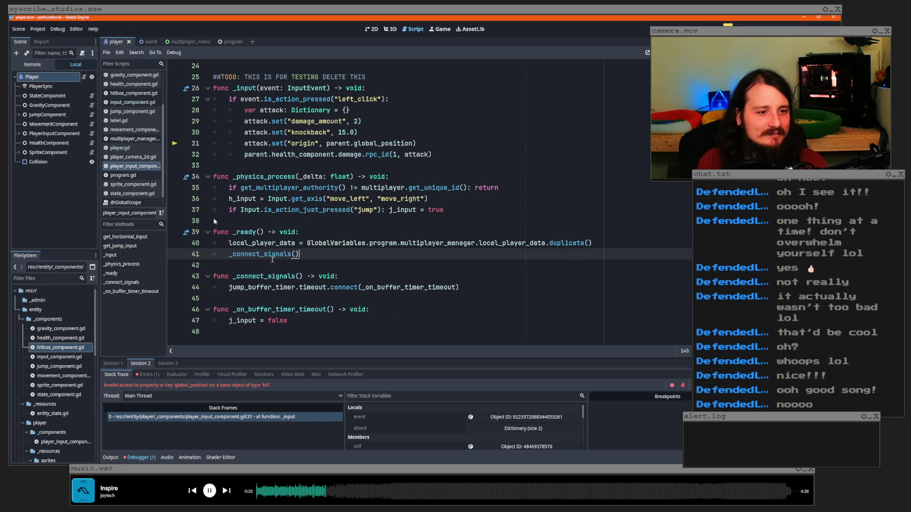
{"action": "scroll", "coordinate": [130, 123], "scroll_direction": "up", "scroll_amount": 3}
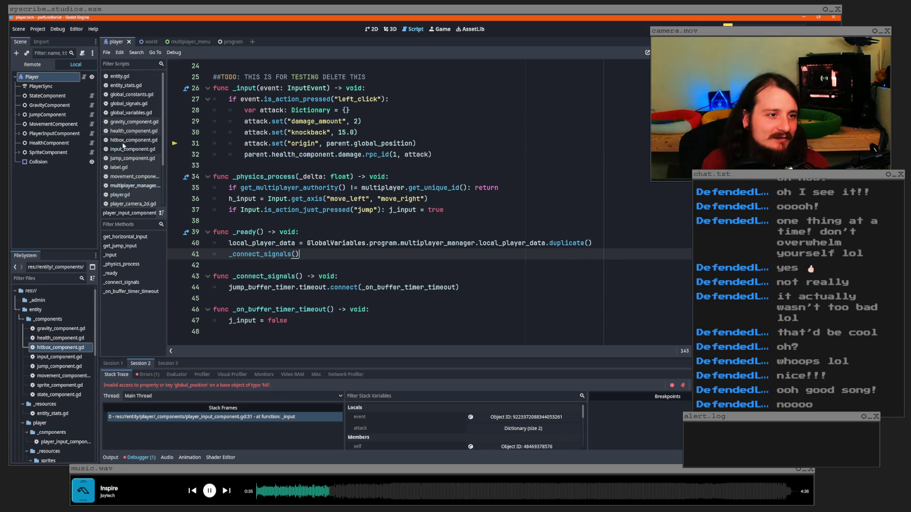
{"action": "left_click", "coordinate": [127, 78]}
{"action": "scroll", "coordinate": [356, 204], "scroll_direction": "down", "scroll_amount": 9}
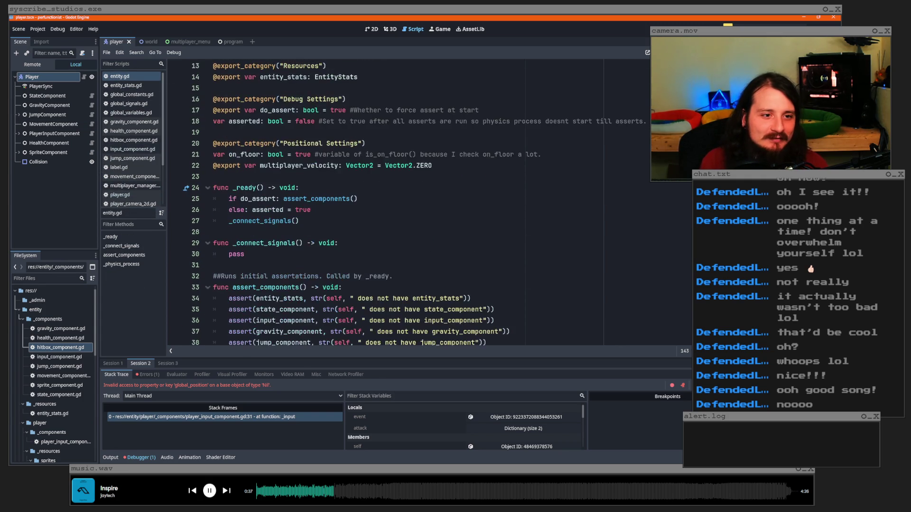
{"action": "scroll", "coordinate": [355, 204], "scroll_direction": "up", "scroll_amount": 9}
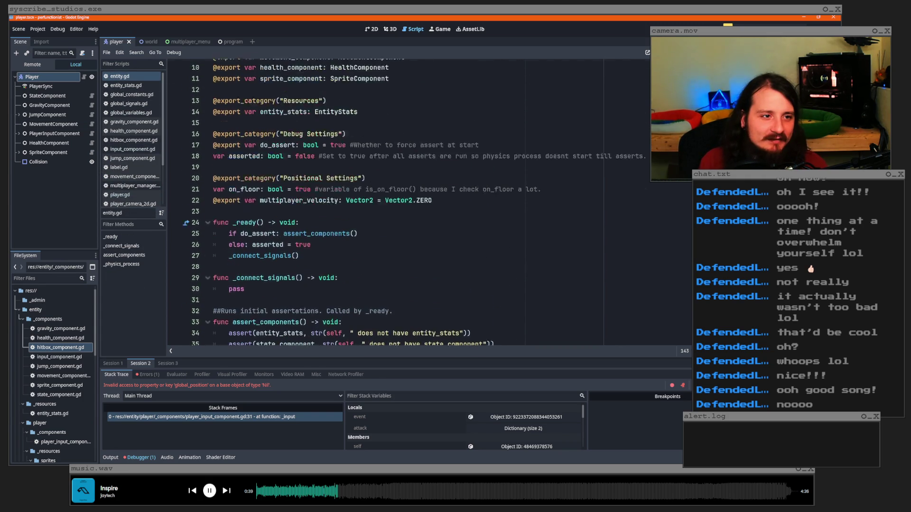
{"action": "left_click", "coordinate": [132, 149]}
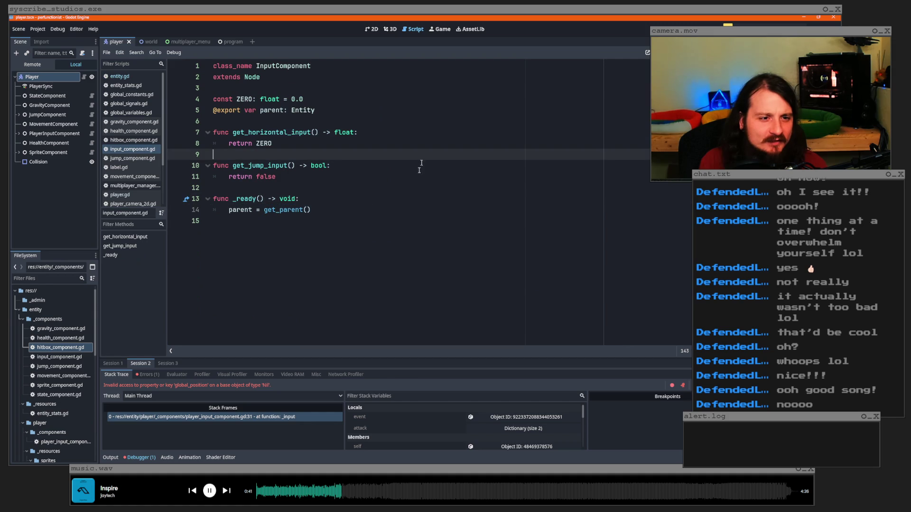
{"action": "left_click_drag", "start_coordinate": [311, 210], "coordinate": [301, 199]}
{"action": "key", "text": "ctrl+c"}
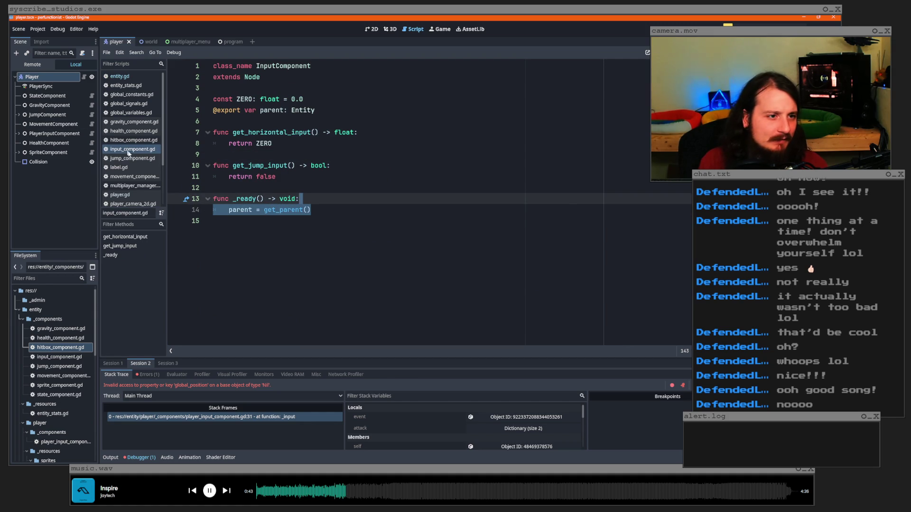
Paste parent = get_parent() into the _ready function of player_input_component.gd.
{"action": "scroll", "coordinate": [128, 194], "scroll_direction": "down", "scroll_amount": 1}
{"action": "left_click", "coordinate": [128, 196]}
{"action": "left_click", "coordinate": [391, 220]}
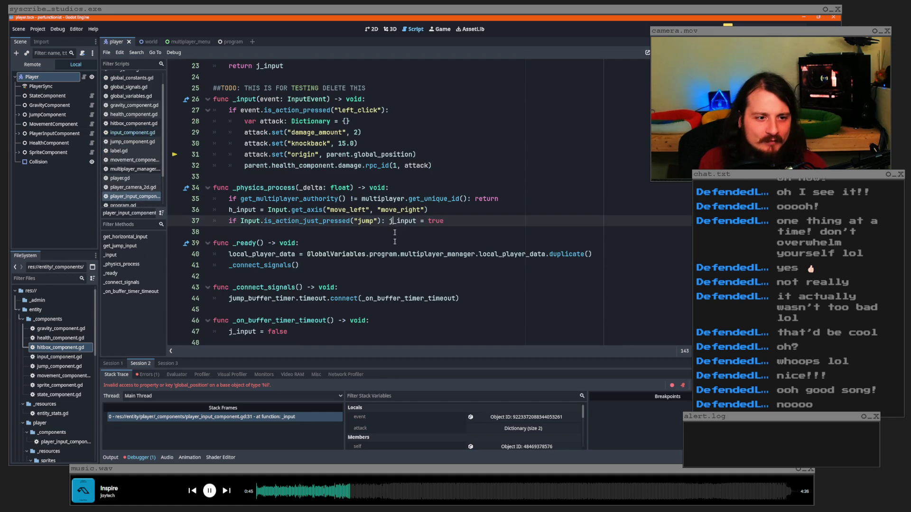
{"action": "left_click", "coordinate": [421, 243]}
{"action": "key", "text": "ctrl+v"}
{"action": "left_click", "coordinate": [459, 309]}
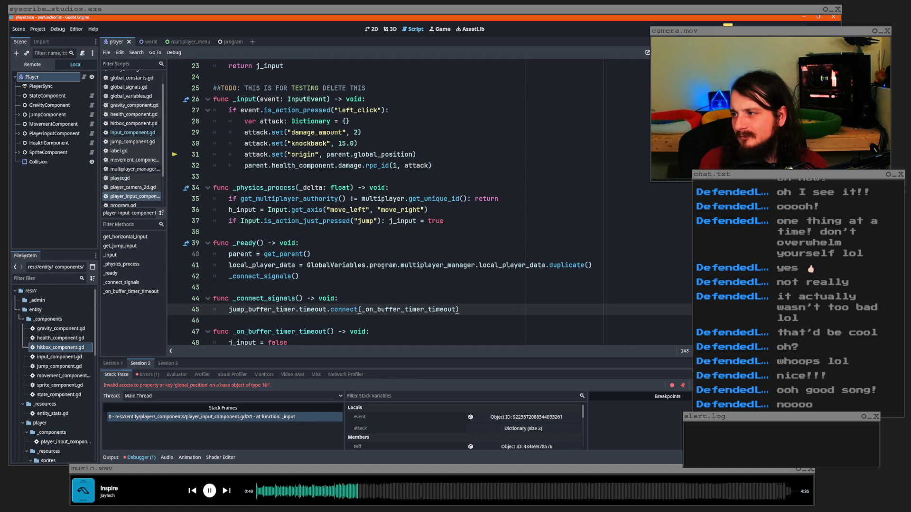
Run the game in two debug instances and arrange the two game windows side by side.
{"action": "key", "text": "F5"}
{"action": "mouse_move", "coordinate": [424, 133]}
{"action": "left_mouse_down"}
{"action": "mouse_move", "coordinate": [632, 252]}
{"action": "mouse_move", "coordinate": [624, 235]}
{"action": "left_mouse_up"}
{"action": "left_click", "coordinate": [439, 165]}
{"action": "left_click_drag", "start_coordinate": [471, 112], "coordinate": [322, 130]}
Host as 'Host', join as 'Client', attack, then view the debugger's errors about the damage RPC.
{"action": "type", "text": "Hos"}
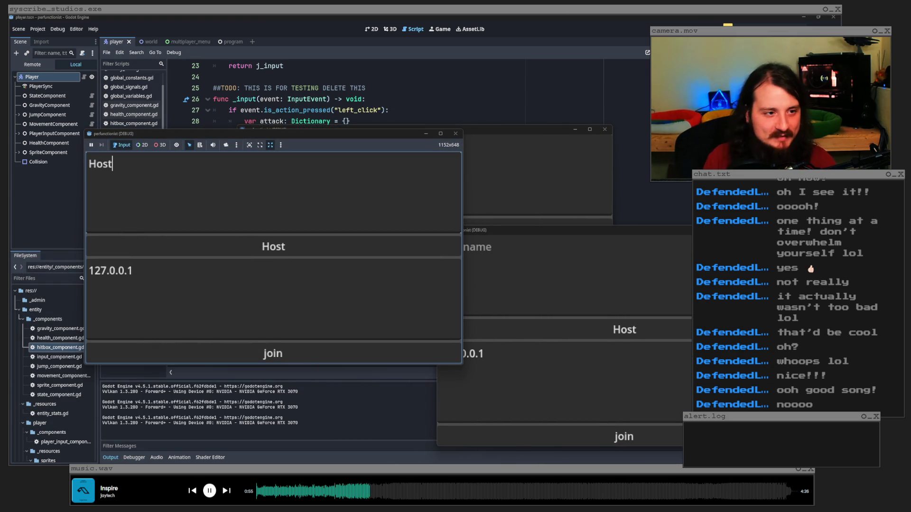
{"action": "type", "text": "t"}
{"action": "left_click", "coordinate": [205, 253]}
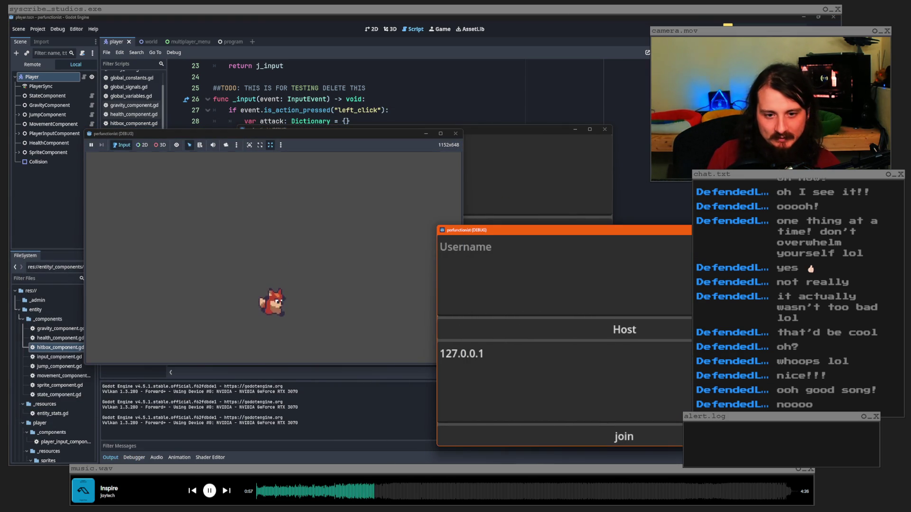
{"action": "type", "text": "Client"}
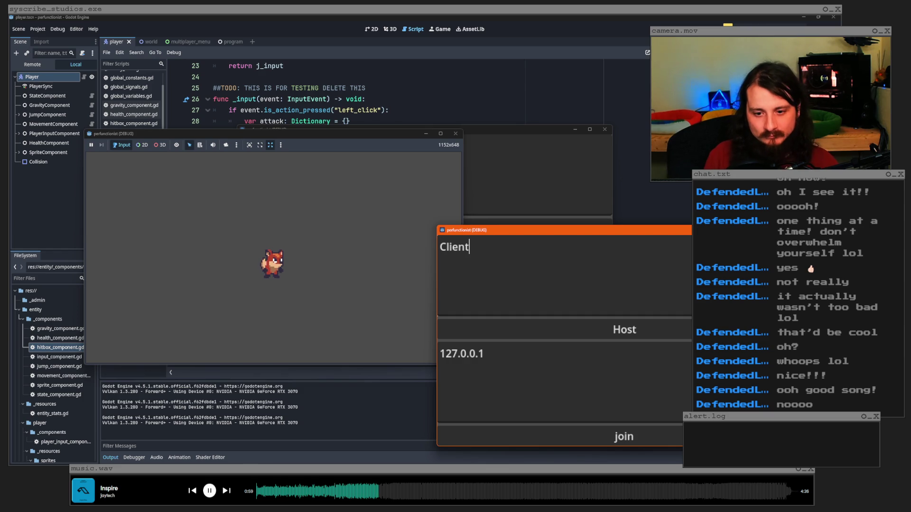
{"action": "left_click", "coordinate": [664, 436]}
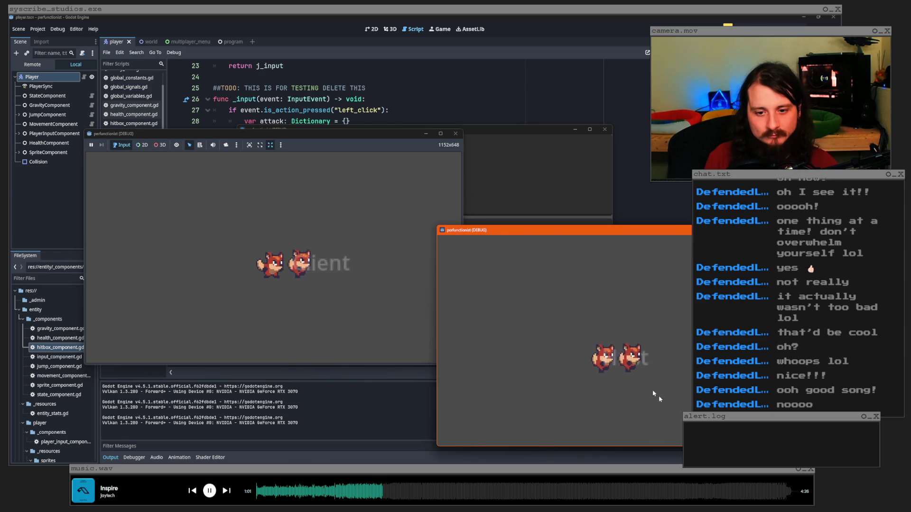
{"action": "left_click", "coordinate": [625, 373]}
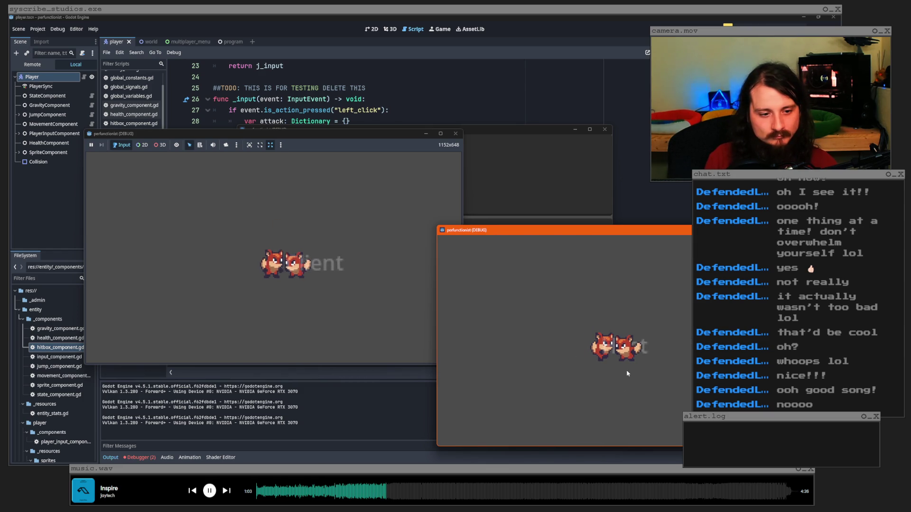
{"action": "left_click", "coordinate": [148, 457]}
{"action": "left_click", "coordinate": [146, 374]}
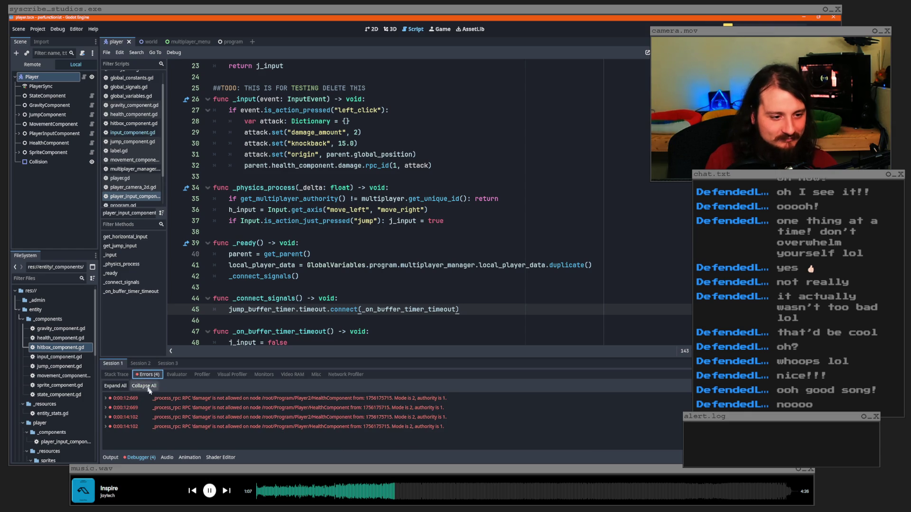
{"action": "mouse_move", "coordinate": [343, 412]}
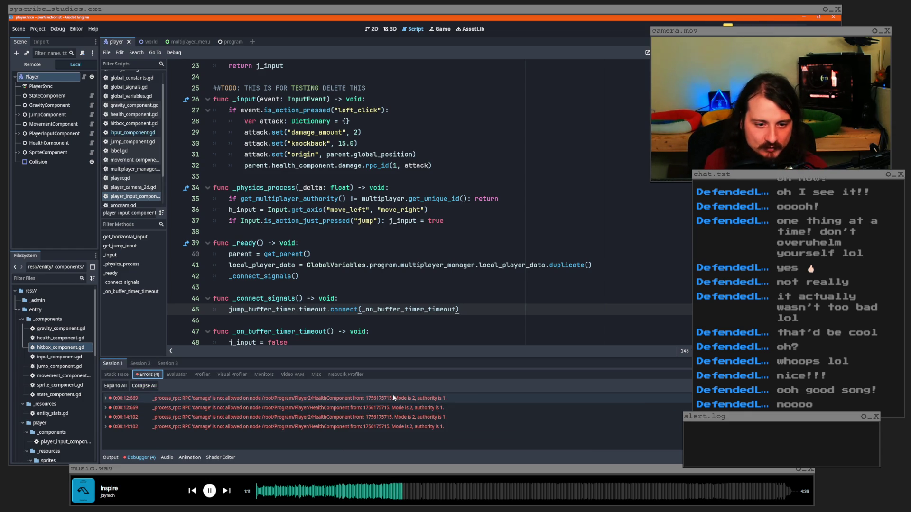
{"action": "mouse_move", "coordinate": [387, 400]}
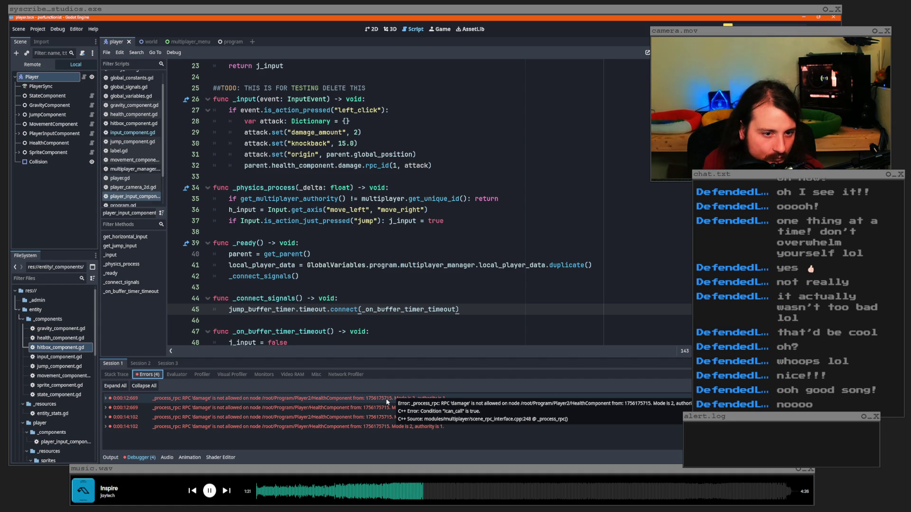
{"action": "left_click", "coordinate": [552, 332]}
{"action": "scroll", "coordinate": [384, 204], "scroll_direction": "down", "scroll_amount": 1}
{"action": "scroll", "coordinate": [384, 204], "scroll_direction": "up", "scroll_amount": 4}
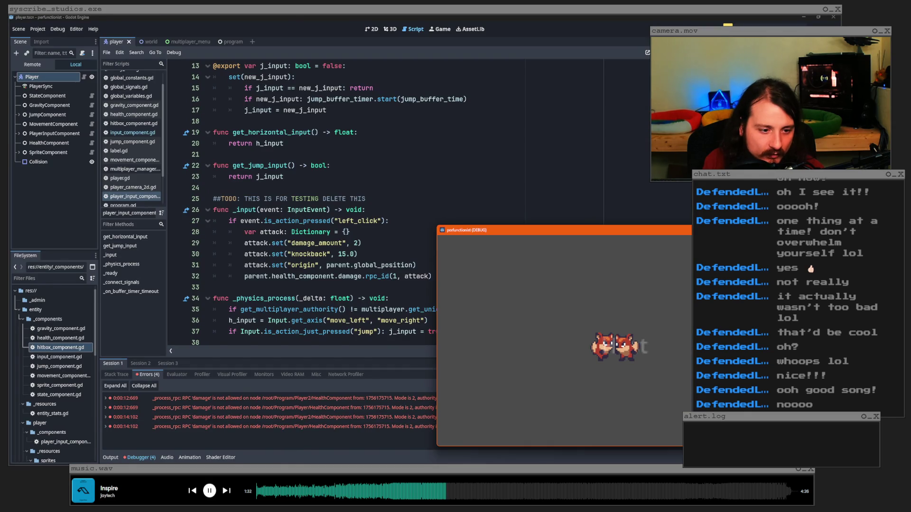
Attack from the second game window and select the missing calculate_knockback call at the debugger break.
{"action": "mouse_move", "coordinate": [234, 467]}
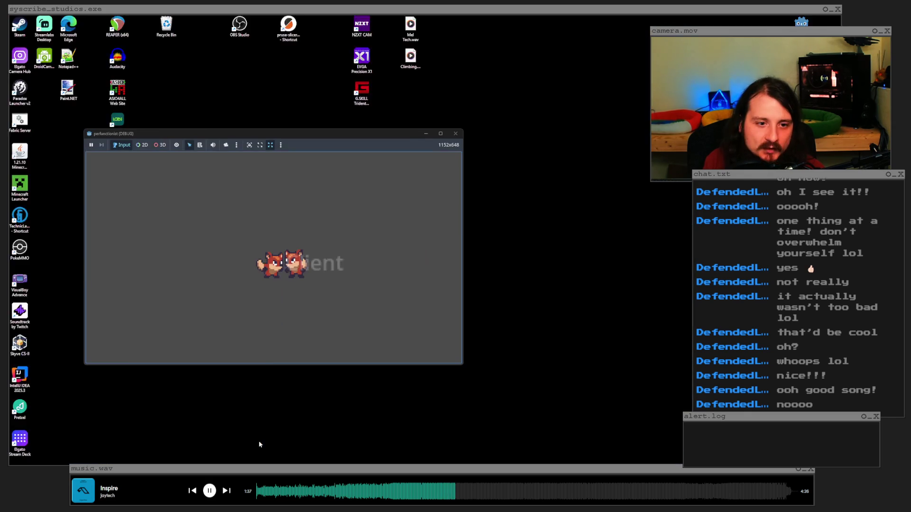
{"action": "left_click", "coordinate": [258, 440]}
{"action": "left_click", "coordinate": [347, 304]}
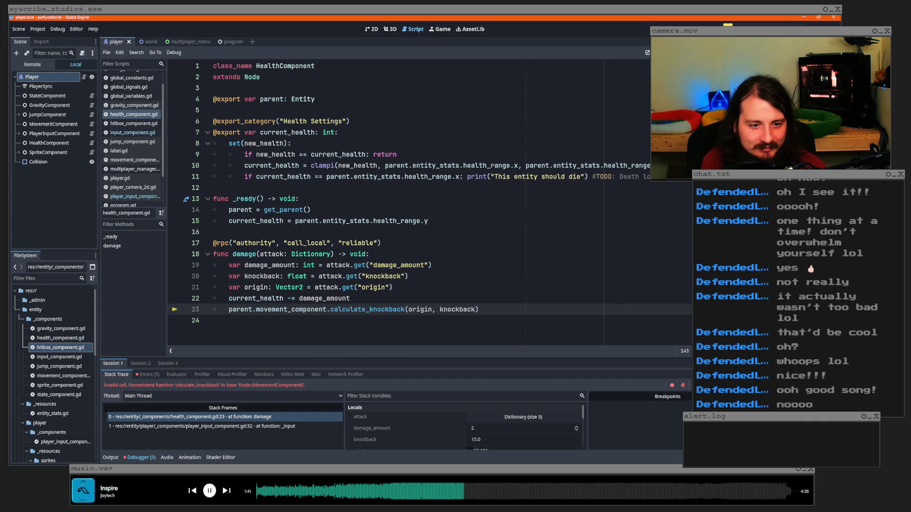
{"action": "double_click", "coordinate": [367, 309]}
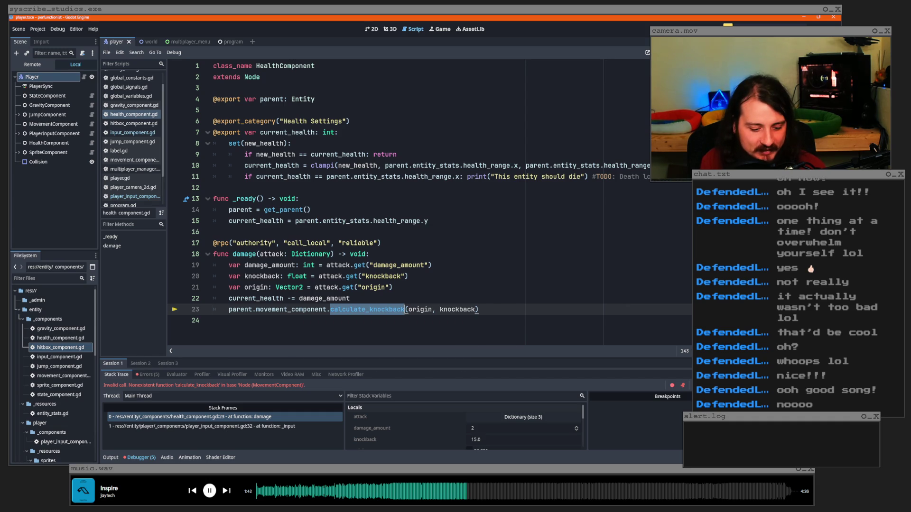
Jump to the MovementComponent script and place the caret on its empty last line.
{"action": "left_click", "coordinate": [285, 309], "text": "ctrl"}
{"action": "scroll", "coordinate": [498, 319], "scroll_direction": "down", "scroll_amount": 8}
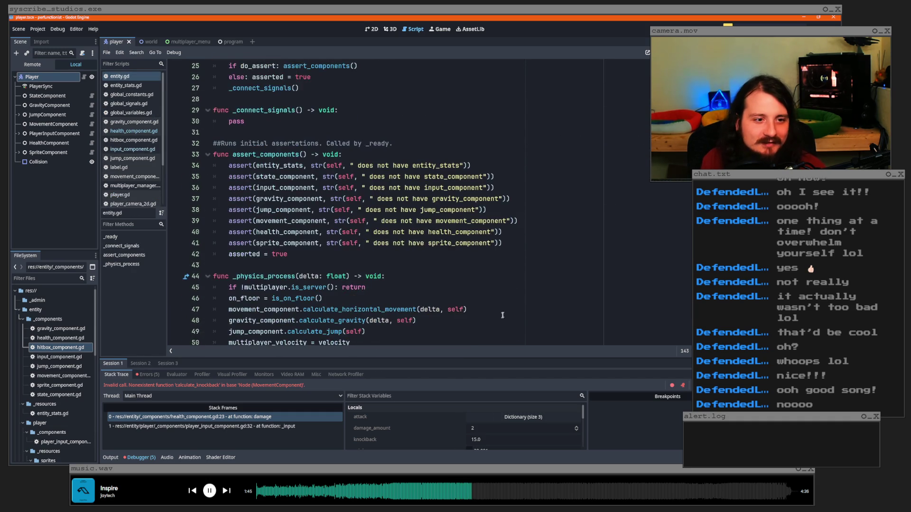
{"action": "scroll", "coordinate": [497, 318], "scroll_direction": "down", "scroll_amount": 1}
{"action": "scroll", "coordinate": [498, 319], "scroll_direction": "up", "scroll_amount": 9}
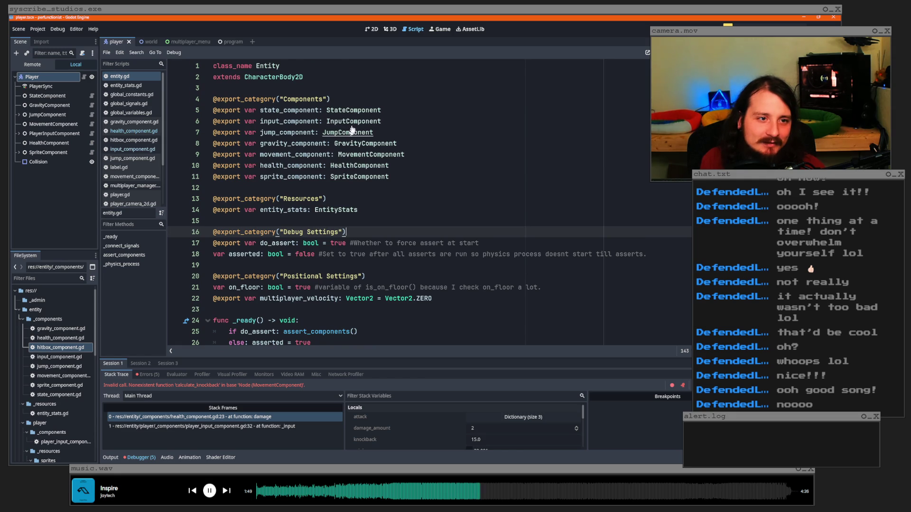
{"action": "left_click", "coordinate": [370, 155], "text": "ctrl"}
{"action": "left_click", "coordinate": [531, 210]}
{"action": "scroll", "coordinate": [427, 204], "scroll_direction": "down", "scroll_amount": 1}
{"action": "left_click", "coordinate": [285, 331]}
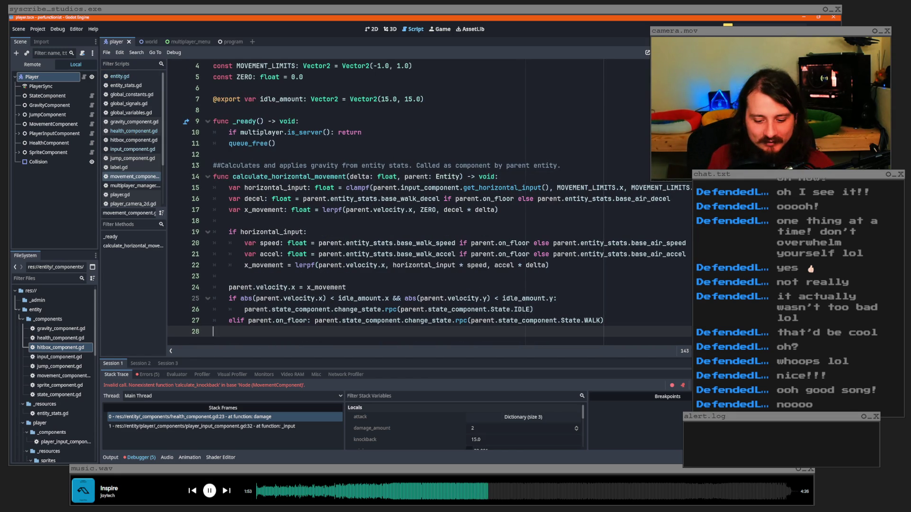
Start func calculate_knockback(origin: Vector2, knockback_amount: float) to match the call in health_component.gd.
{"action": "key", "text": "Return"}
{"action": "type", "text": "func calculate"}
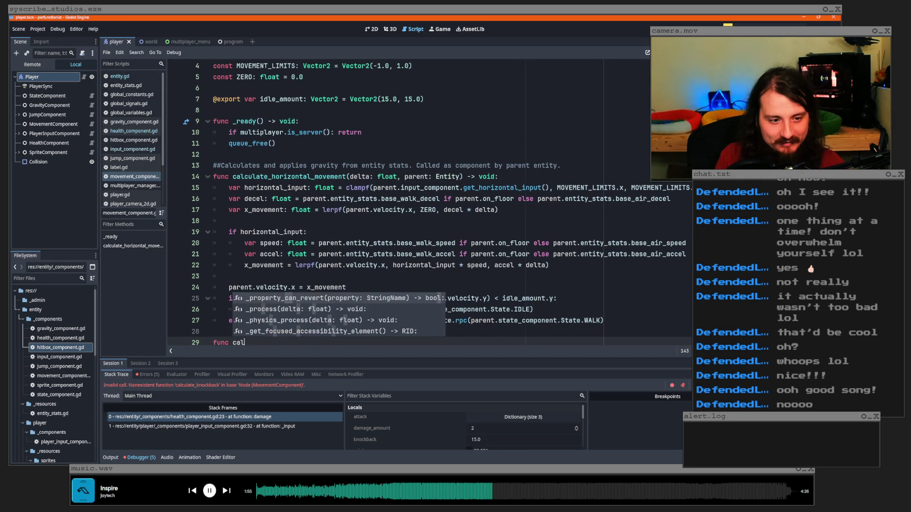
{"action": "type", "text": "_knockback"}
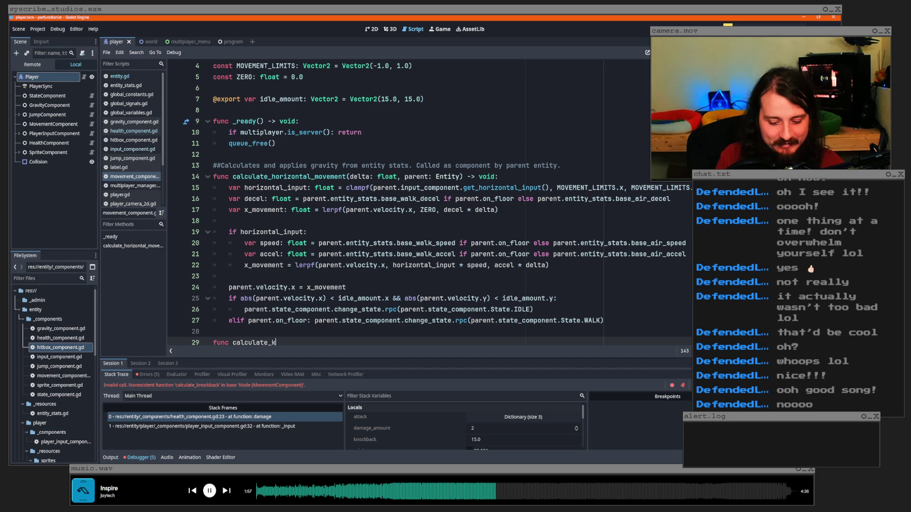
{"action": "type", "text": "("}
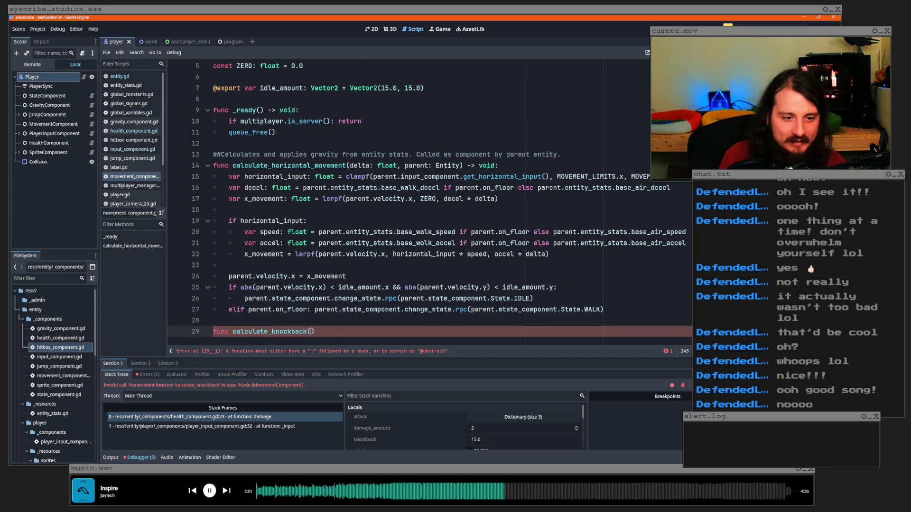
{"action": "left_click", "coordinate": [122, 132]}
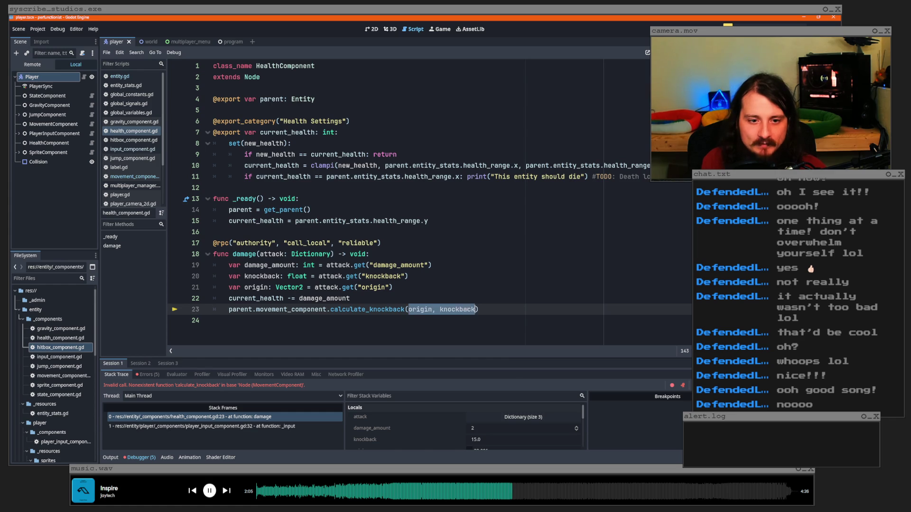
{"action": "left_click", "coordinate": [379, 298]}
{"action": "left_click", "coordinate": [134, 177]}
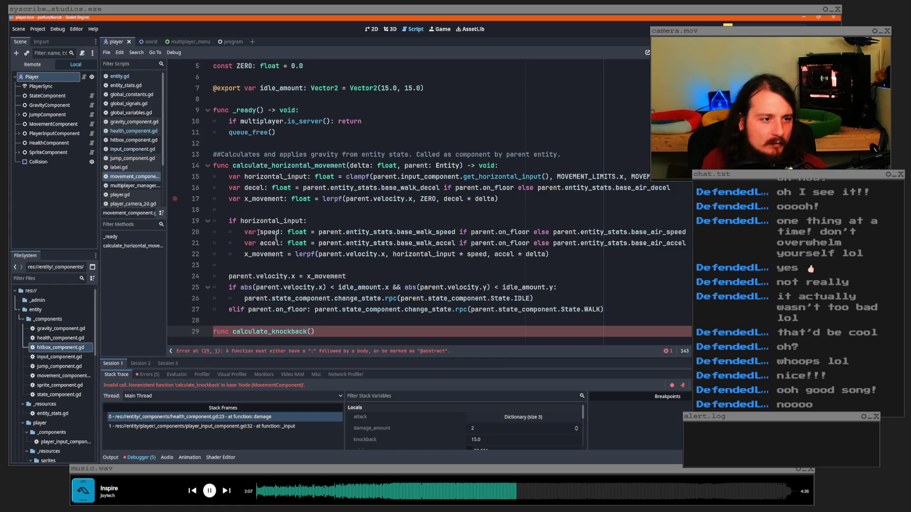
{"action": "type", "text": "origin"}
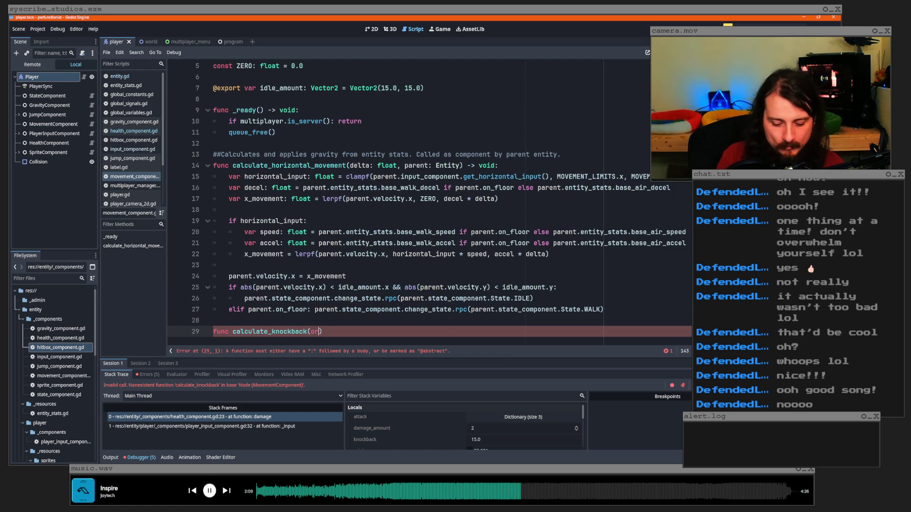
{"action": "type", "text": ": Vec"}
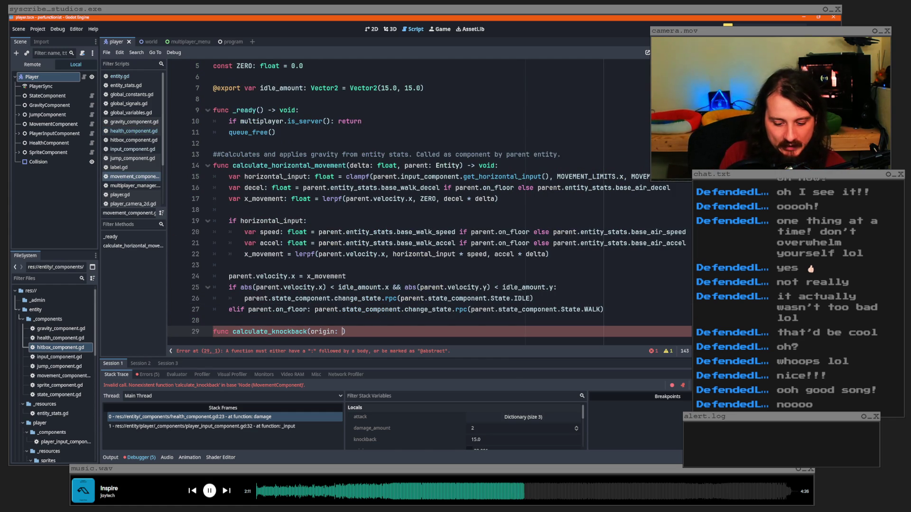
{"action": "type", "text": "tor2, "}
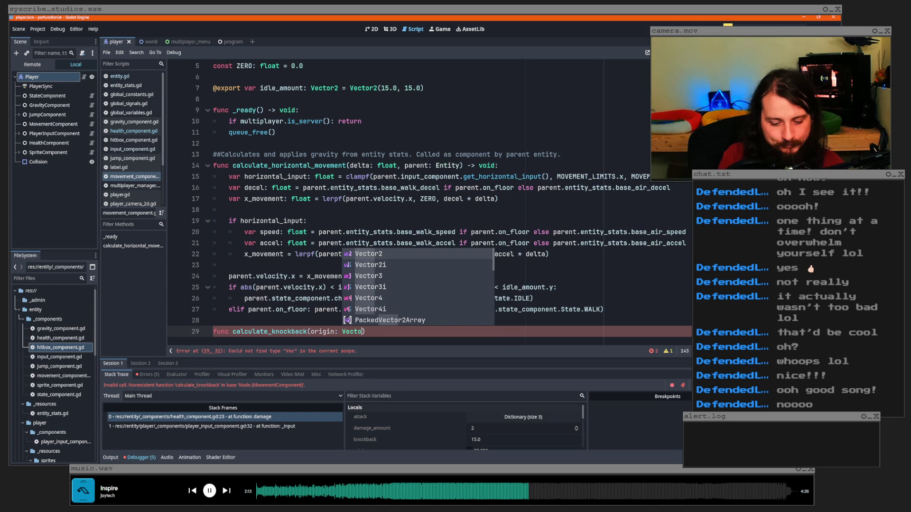
{"action": "type", "text": "knock"}
{"action": "type", "text": "back"}
{"action": "type", "text": "_amount: "}
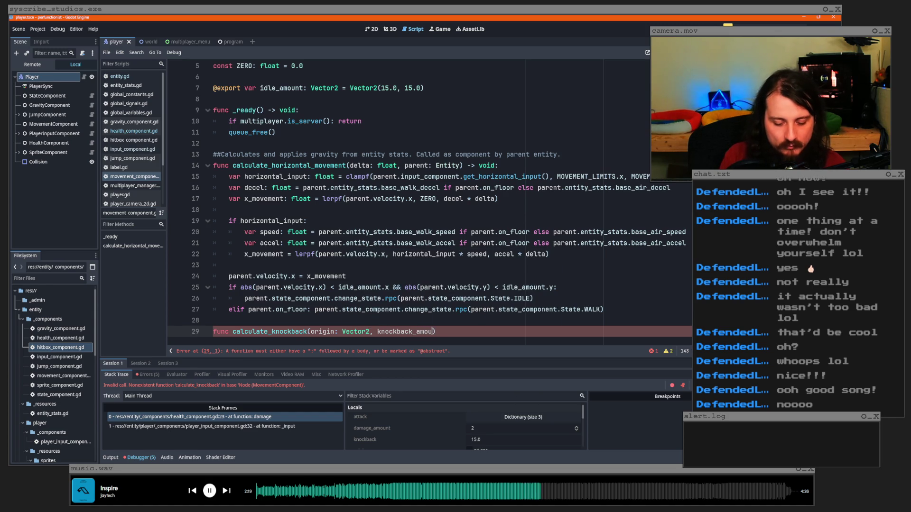
{"action": "type", "text": "float"}
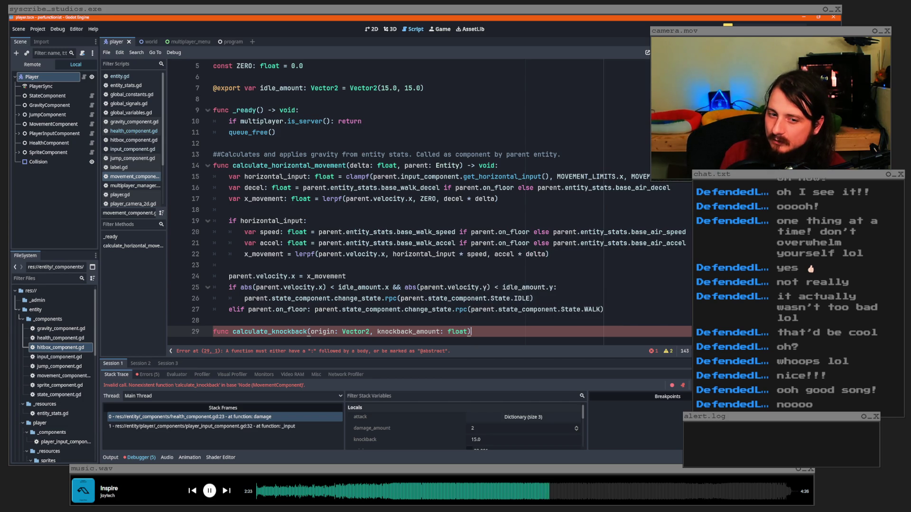
End the signature with '-> void:', recheck the line 23 call, and add an indented body line.
{"action": "key", "text": "BackSpace"}
{"action": "type", "text": "-> void:"}
{"action": "key", "text": "Return"}
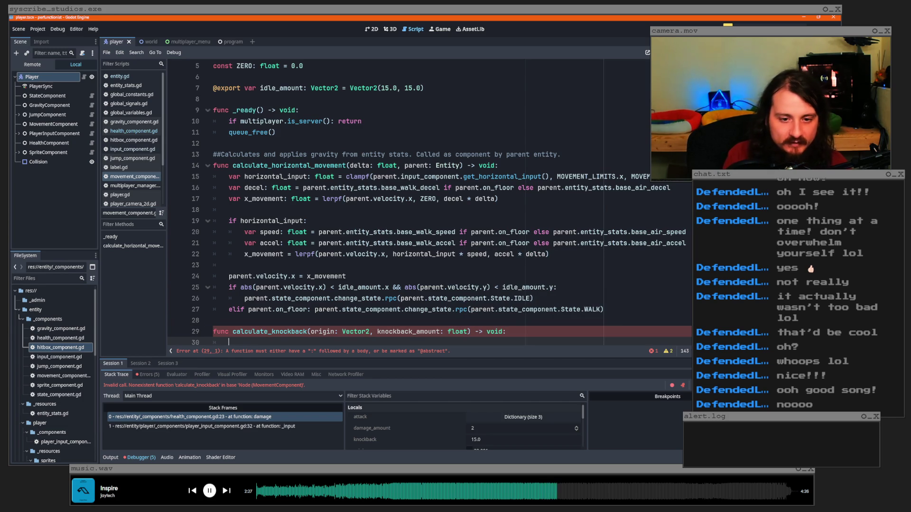
{"action": "left_click", "coordinate": [133, 132]}
{"action": "double_click", "coordinate": [465, 309]}
{"action": "left_click", "coordinate": [480, 309]}
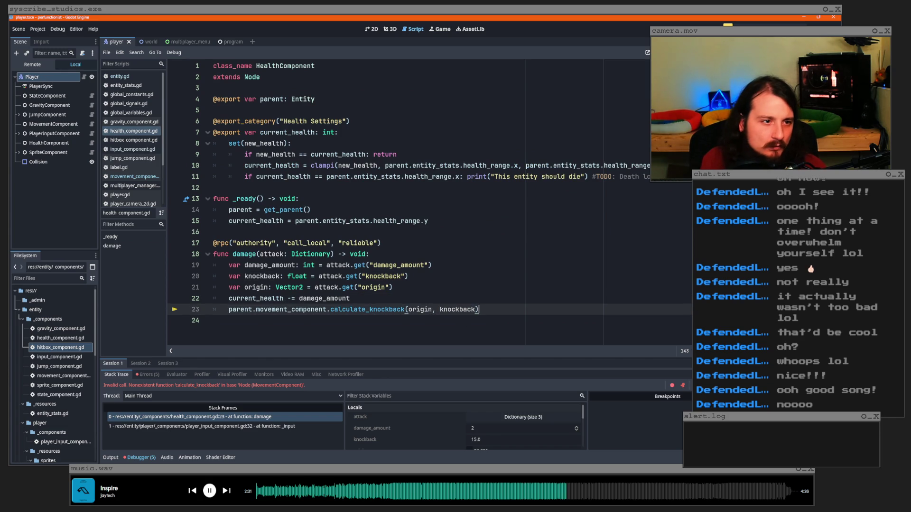
{"action": "left_click", "coordinate": [140, 178]}
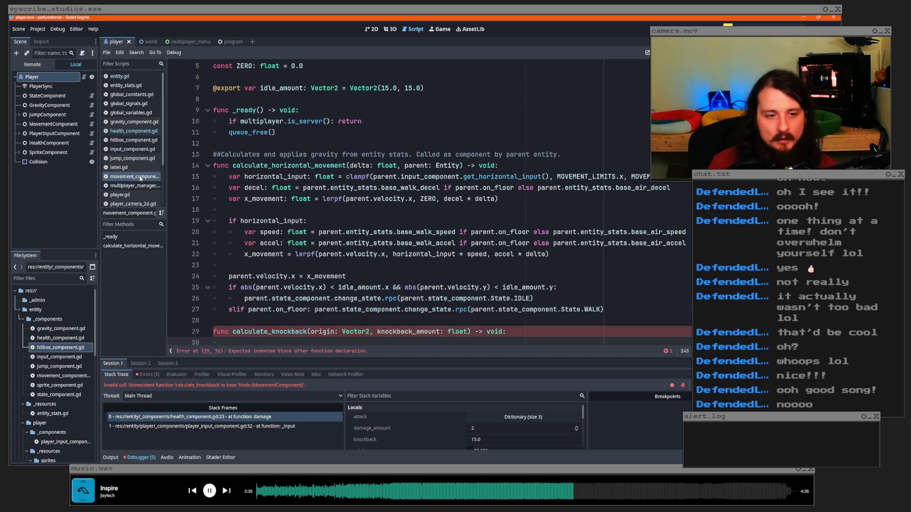
{"action": "key", "text": "Return"}
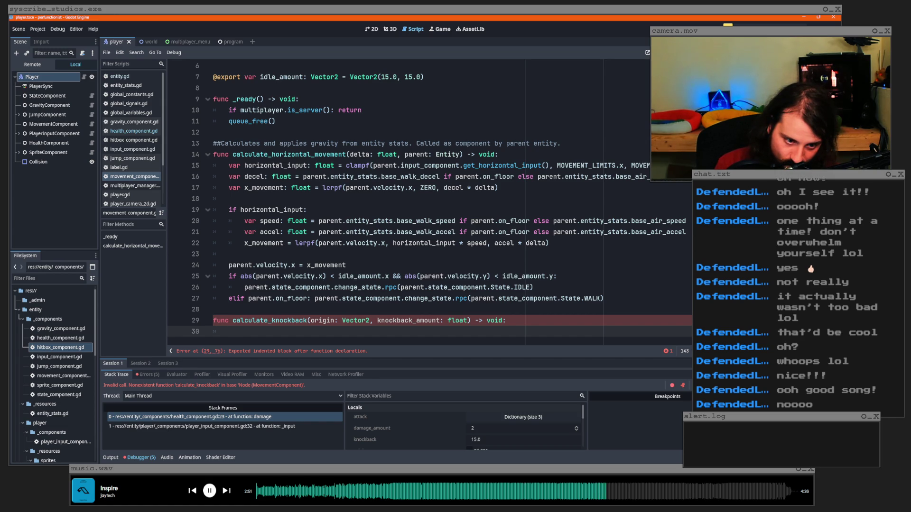
Type 'var knockback_direction: Vector2 =' on line 30, trying and clearing global/parent value suggestions.
{"action": "type", "text": "var "}
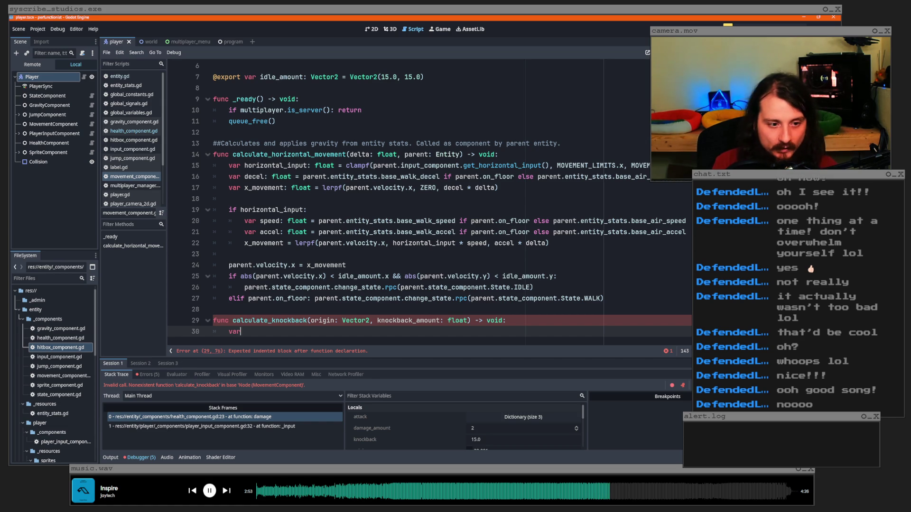
{"action": "type", "text": "knockback_di"}
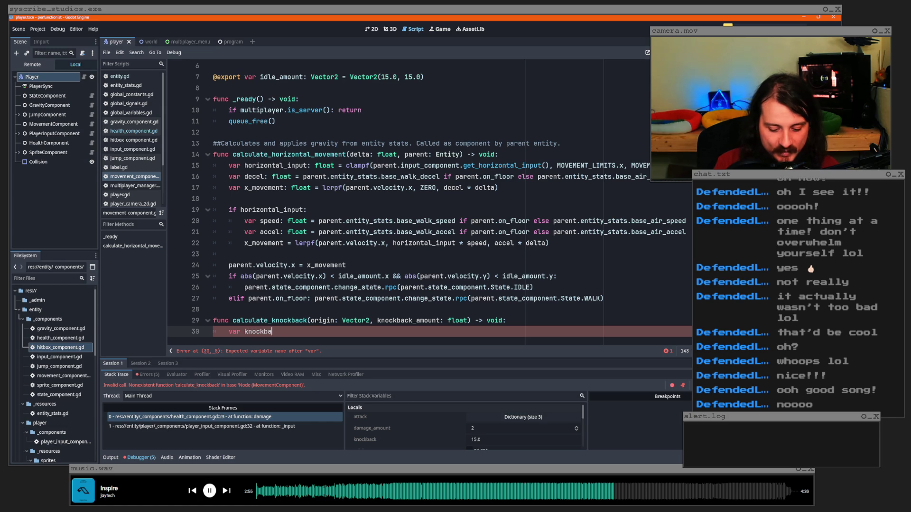
{"action": "type", "text": "rection: Ve"}
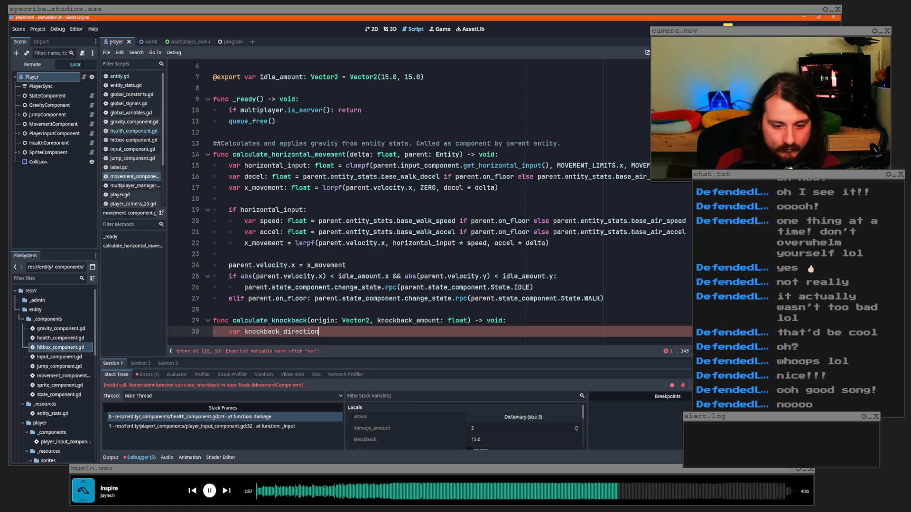
{"action": "type", "text": "ctor"}
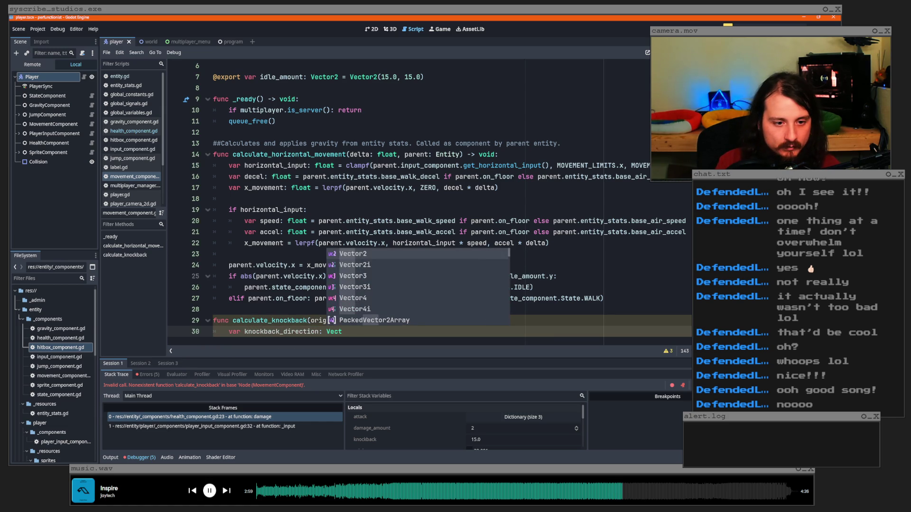
{"action": "type", "text": "2"}
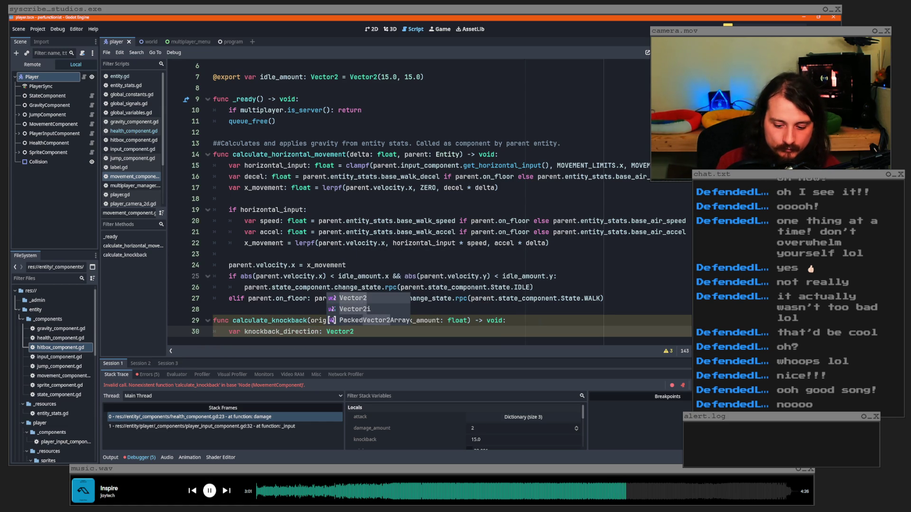
{"action": "type", "text": " = glo"}
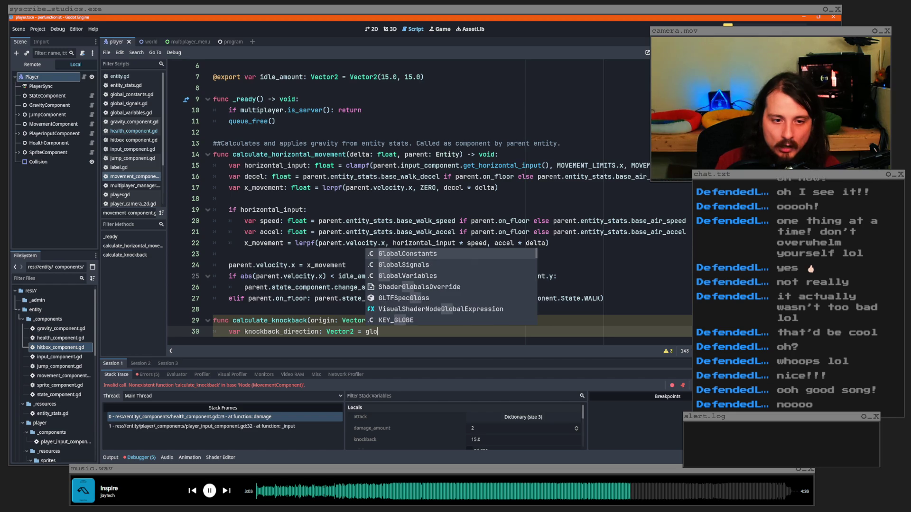
{"action": "type", "text": "bal"}
{"action": "key", "text": "BackSpace"}
{"action": "key", "text": "BackSpace"}
{"action": "key", "text": "BackSpace"}
{"action": "type", "text": "par"}
{"action": "key", "text": "Return"}
{"action": "key", "text": "ctrl+BackSpace"}
{"action": "type", "text": "paren"}
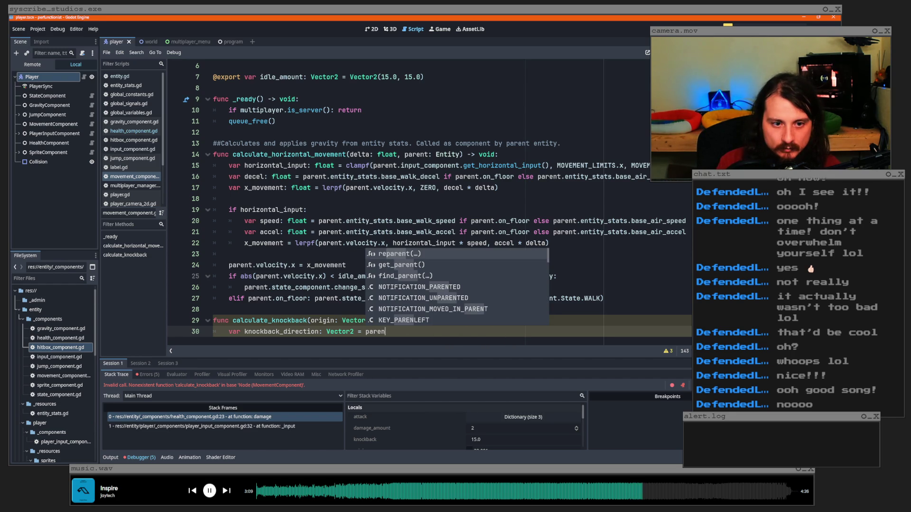
{"action": "key", "text": "ctrl+BackSpace"}
Go to the empty line 3 under the class header.
{"action": "scroll", "coordinate": [426, 200], "scroll_direction": "up", "scroll_amount": 2}
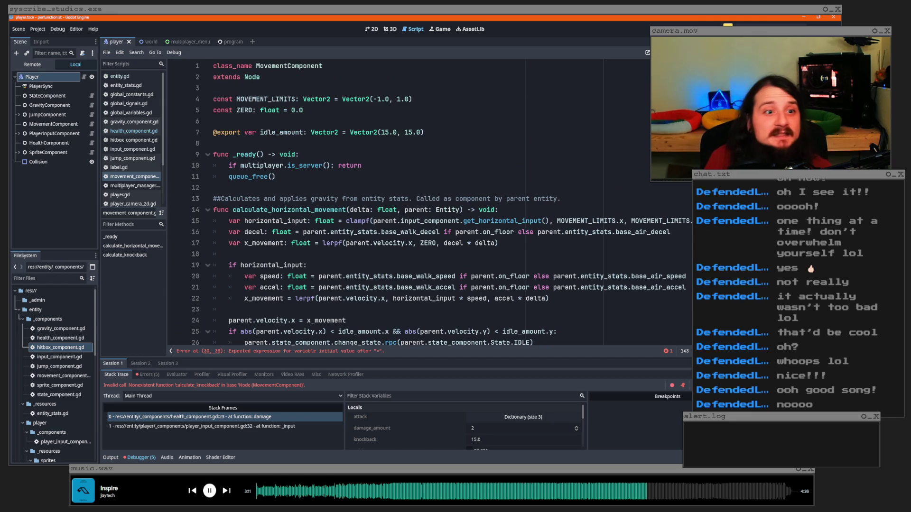
{"action": "left_click", "coordinate": [332, 132]}
{"action": "left_click", "coordinate": [284, 88]}
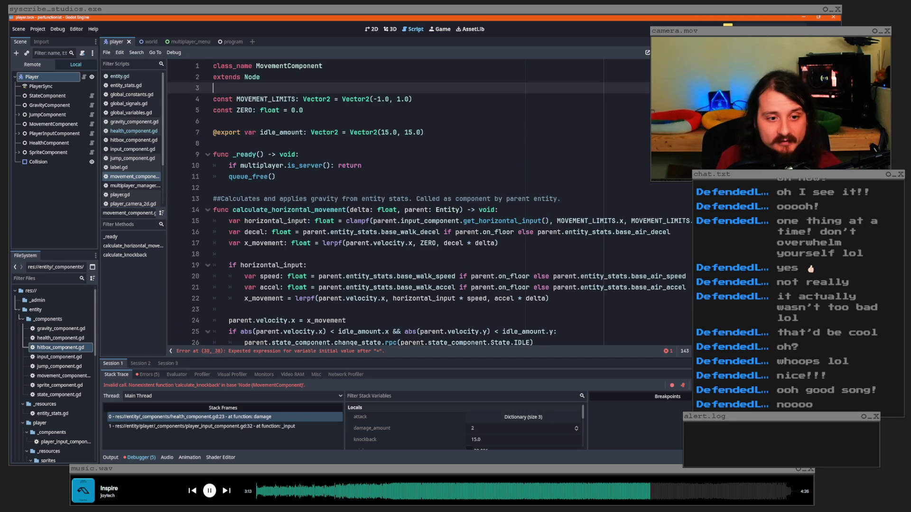
{"action": "key", "text": "Return"}
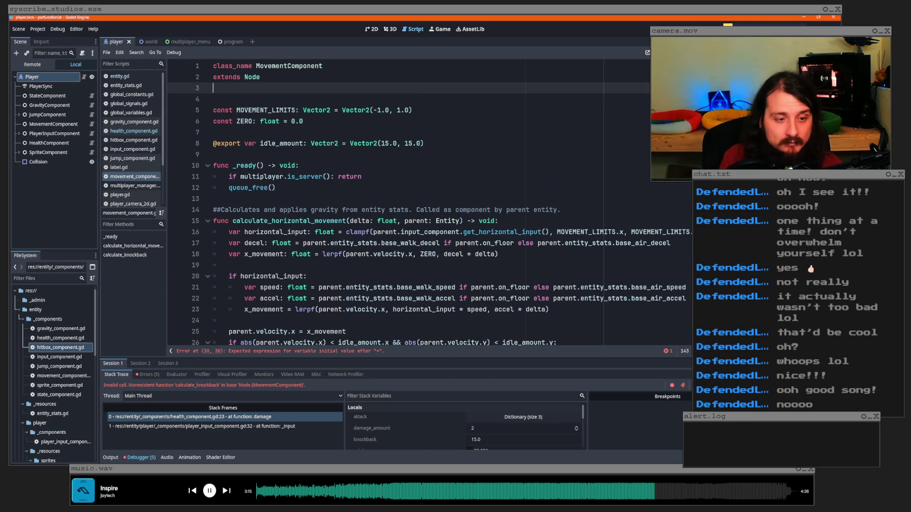
{"action": "key", "text": "Return"}
{"action": "type", "text": "export var "}
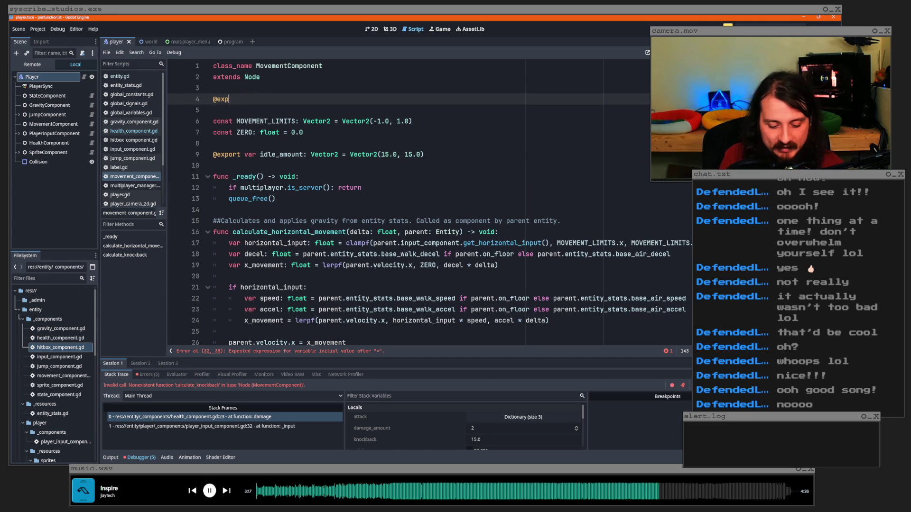
{"action": "type", "text": "parent: "}
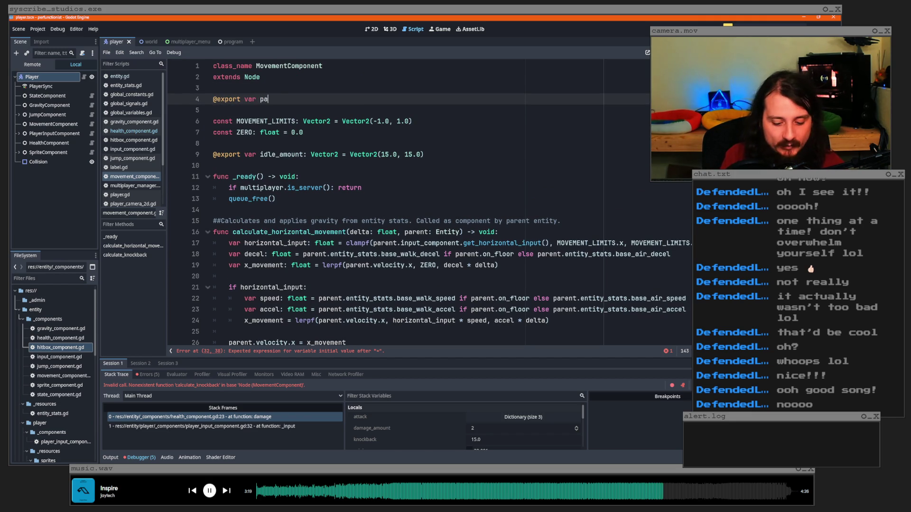
{"action": "type", "text": "Entity"}
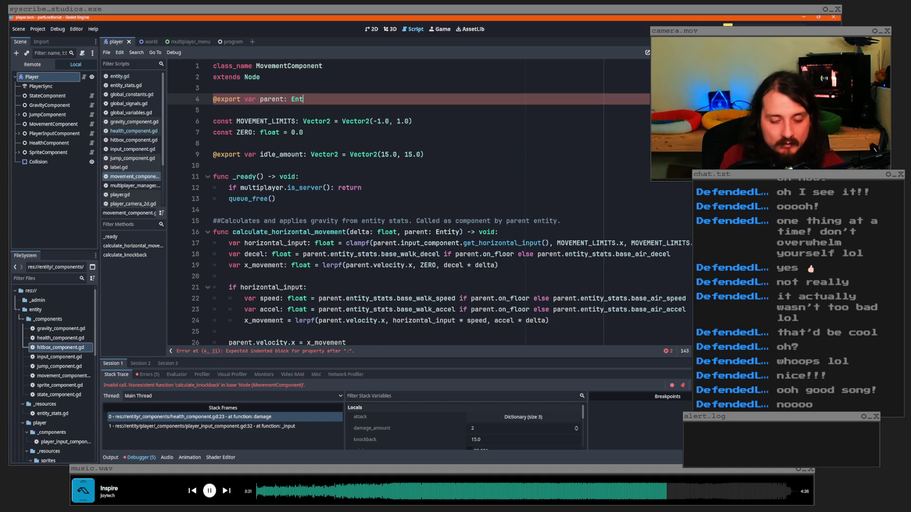
{"action": "left_click", "coordinate": [424, 154]}
{"action": "scroll", "coordinate": [427, 204], "scroll_direction": "down", "scroll_amount": 3}
{"action": "scroll", "coordinate": [427, 204], "scroll_direction": "up", "scroll_amount": 3}
Insert parent = get_parent() at the start of _ready, then return to the knockback_direction line.
{"action": "left_click", "coordinate": [299, 177]}
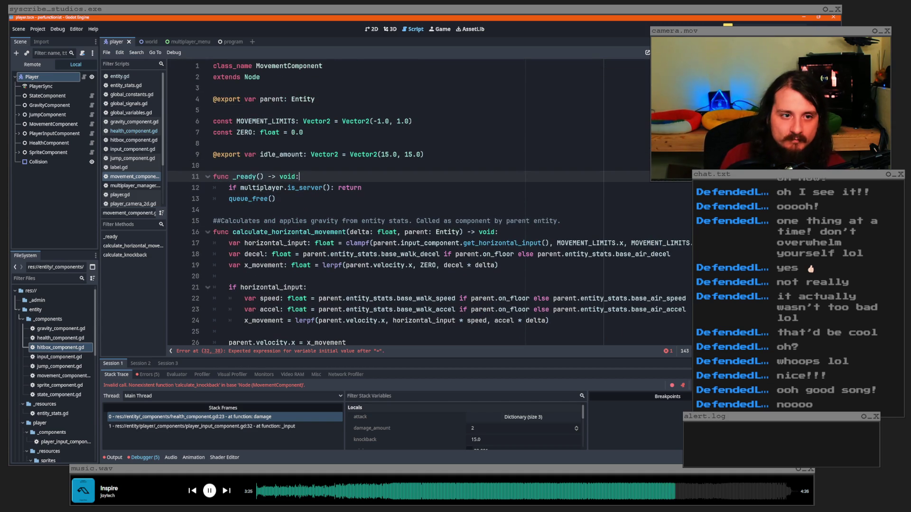
{"action": "key", "text": "Return"}
{"action": "type", "text": "parent = "}
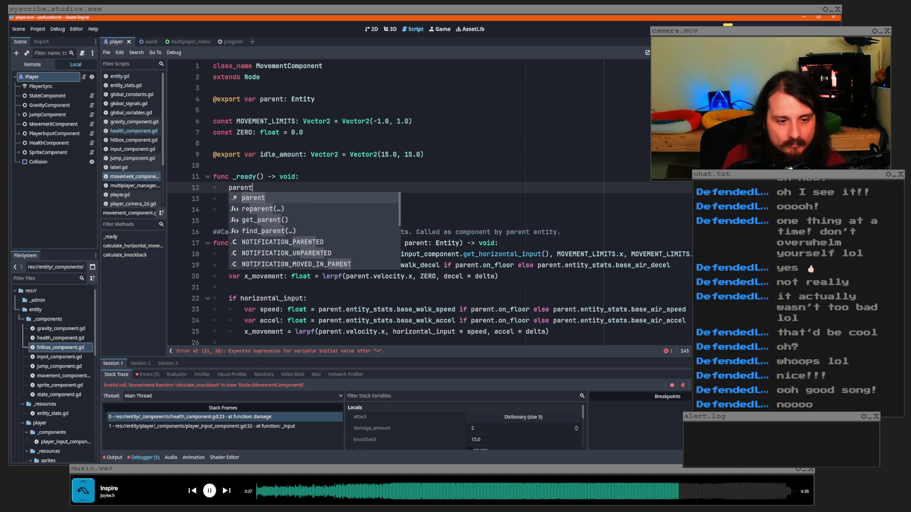
{"action": "type", "text": "get_poa"}
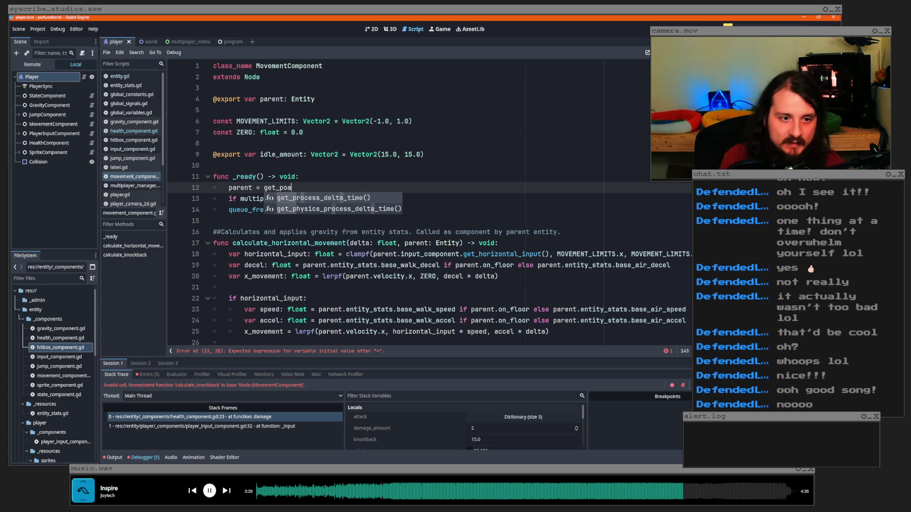
{"action": "key", "text": "Return"}
{"action": "key", "text": "Down"}
{"action": "key", "text": "Down"}
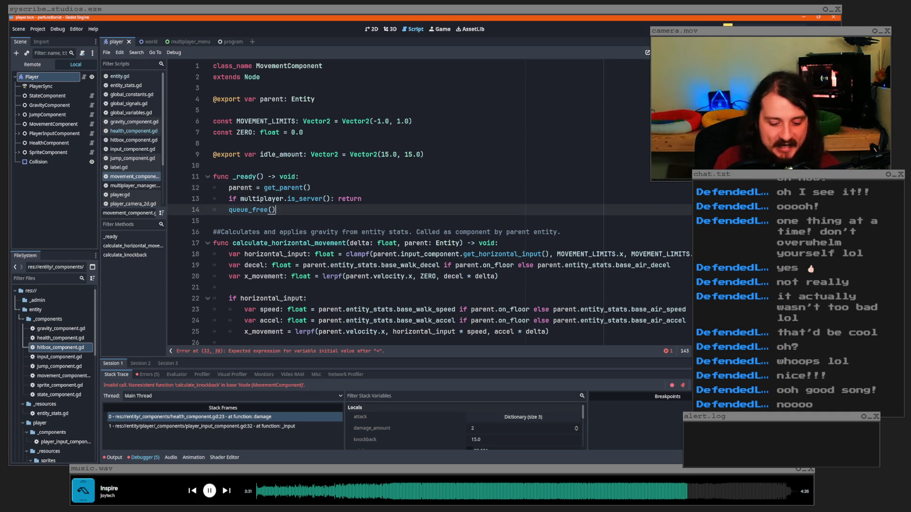
{"action": "scroll", "coordinate": [449, 258], "scroll_direction": "down", "scroll_amount": 3}
{"action": "left_click", "coordinate": [364, 320]}
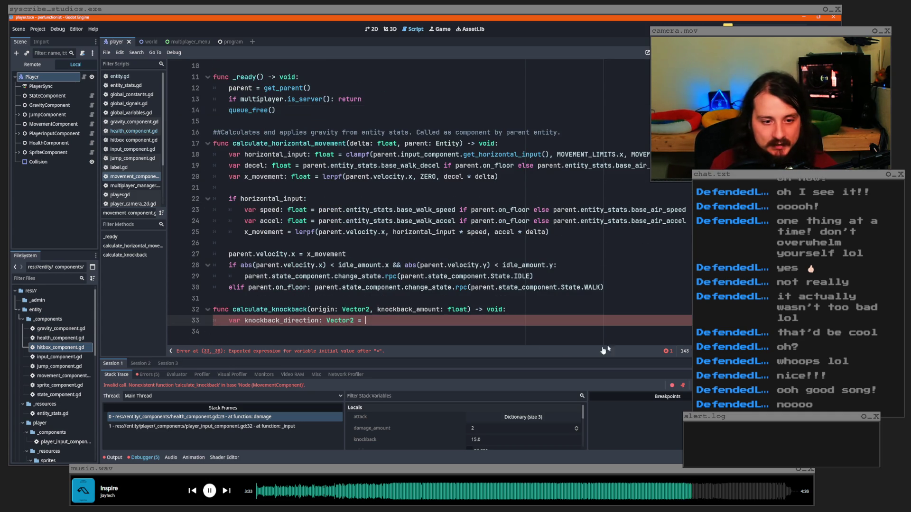
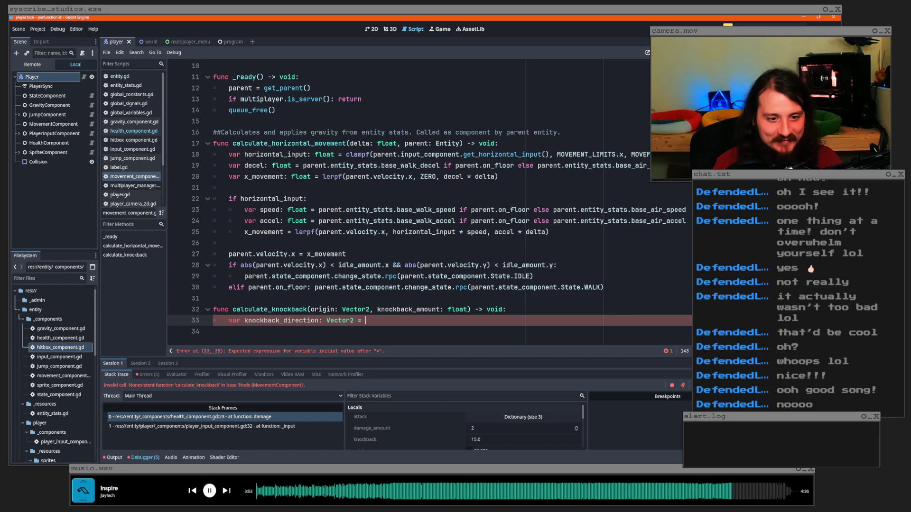
On line 33, set knockback_direction to -parent.global_position.direction_to(origin).normalized(), then begin line 34.
{"action": "type", "text": "parent."}
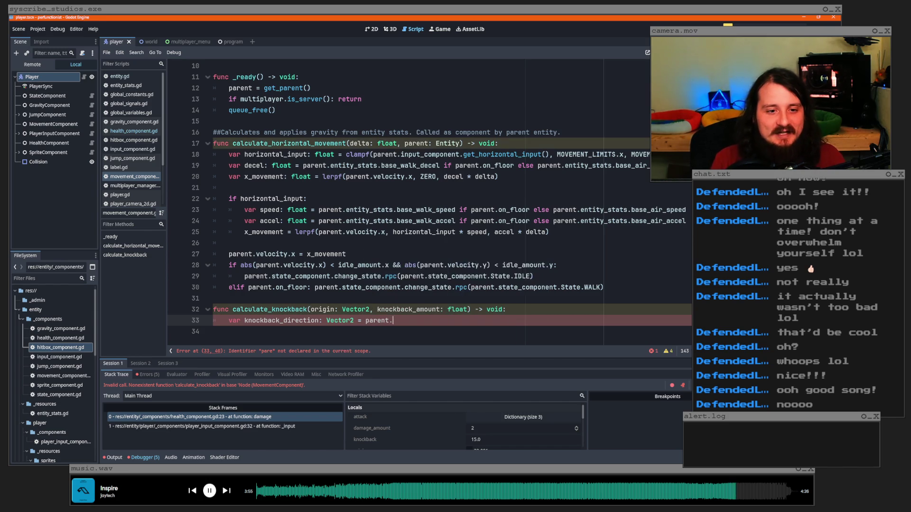
{"action": "type", "text": "global_position."}
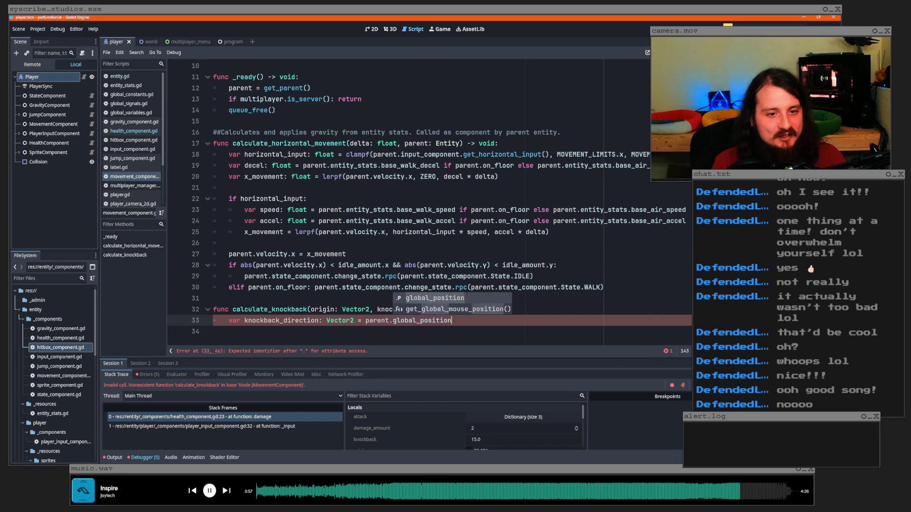
{"action": "type", "text": "dir"}
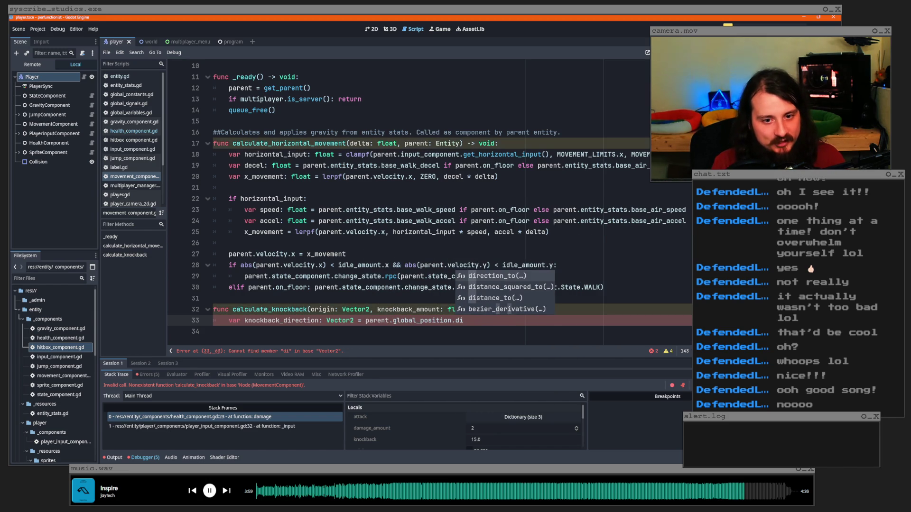
{"action": "key", "text": "Return"}
{"action": "type", "text": "orir"}
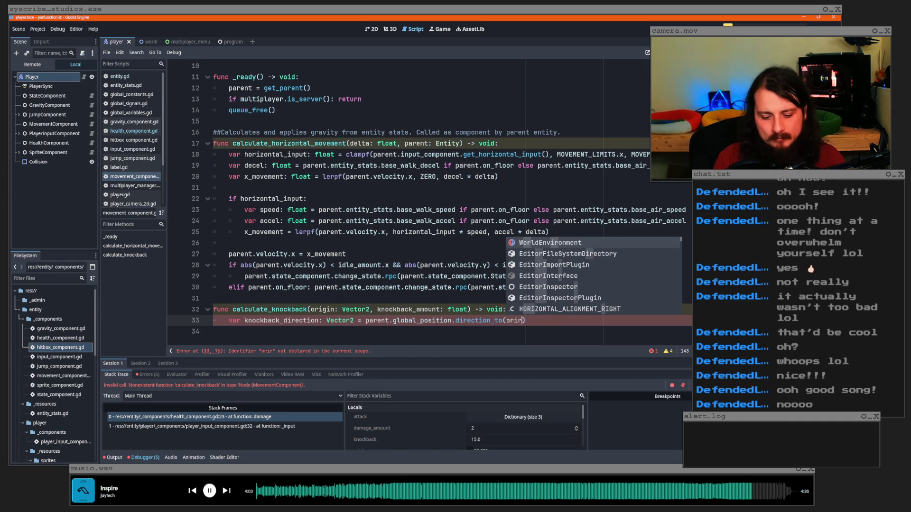
{"action": "key", "text": "BackSpace"}
{"action": "type", "text": "gin"}
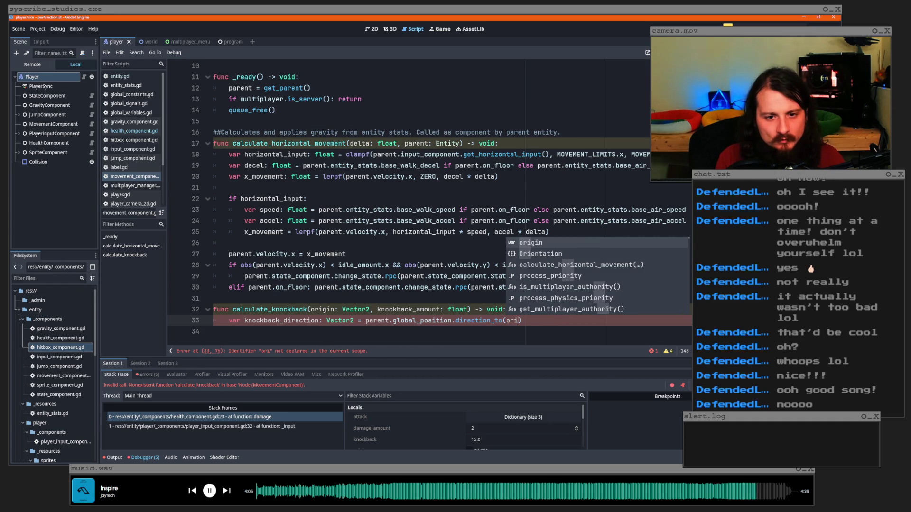
{"action": "left_click", "coordinate": [366, 320]}
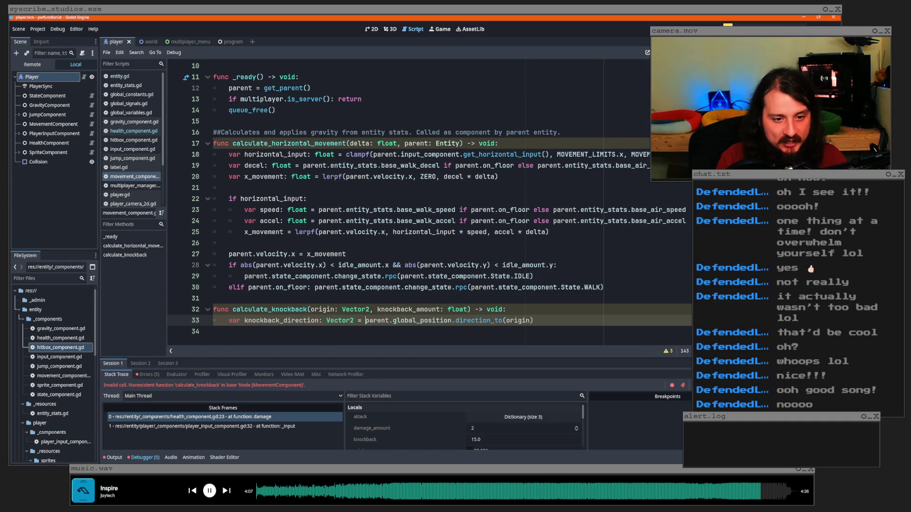
{"action": "type", "text": "-"}
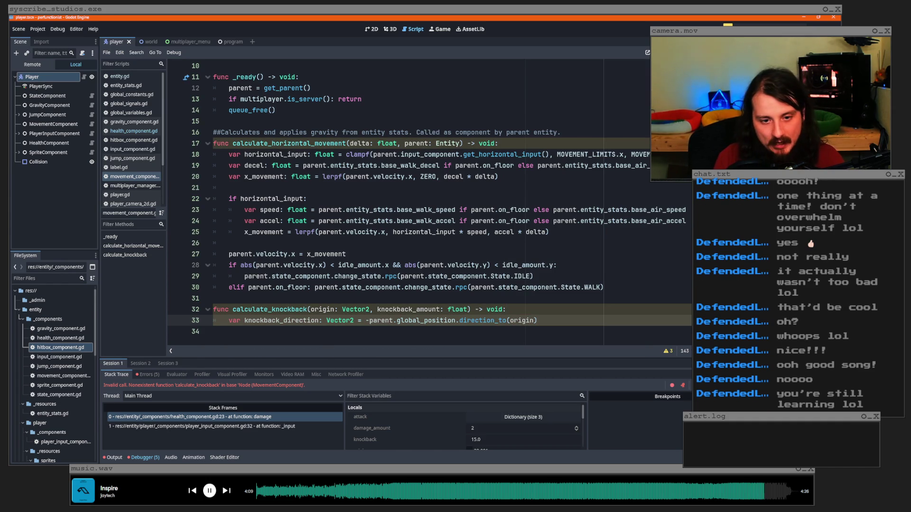
{"action": "key", "text": "End"}
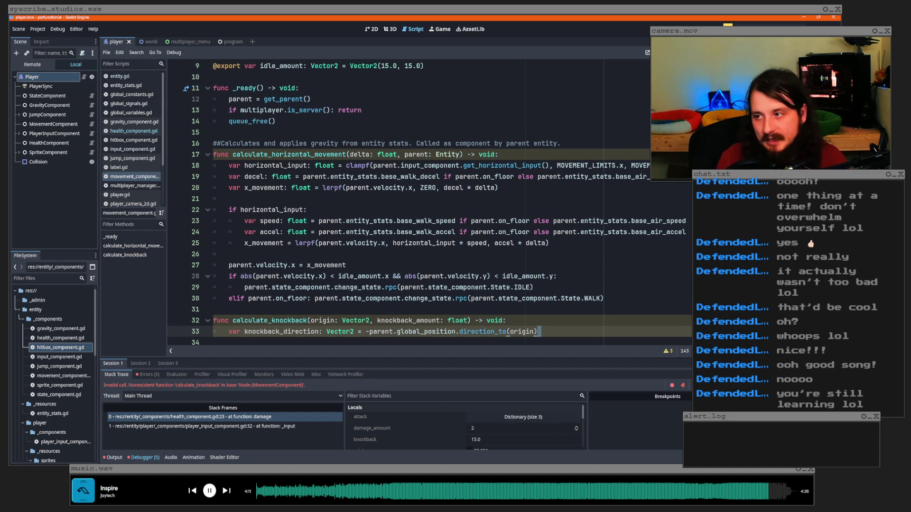
{"action": "type", "text": "."}
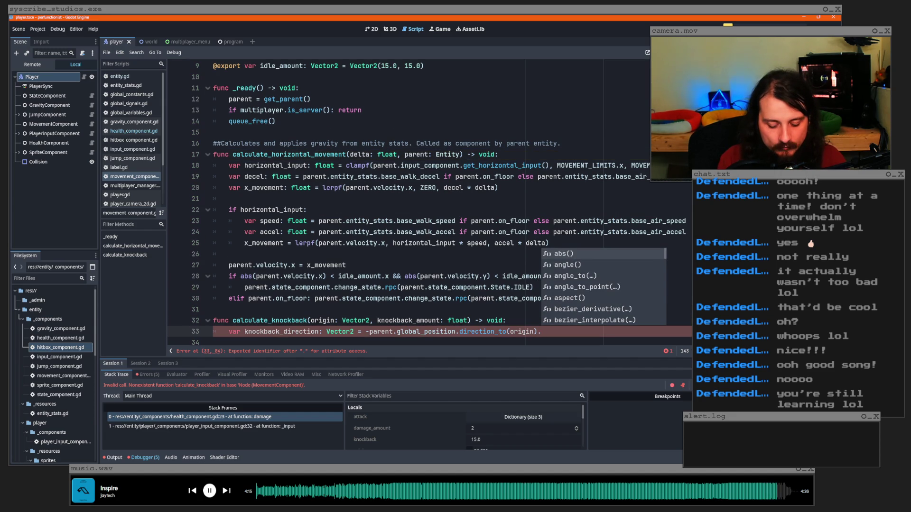
{"action": "type", "text": "norm"}
{"action": "key", "text": "Return"}
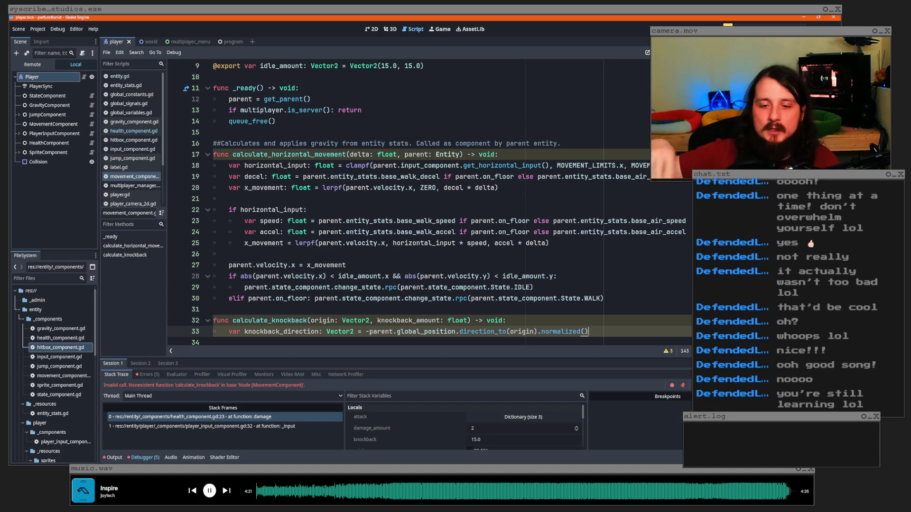
{"action": "key", "text": "Return"}
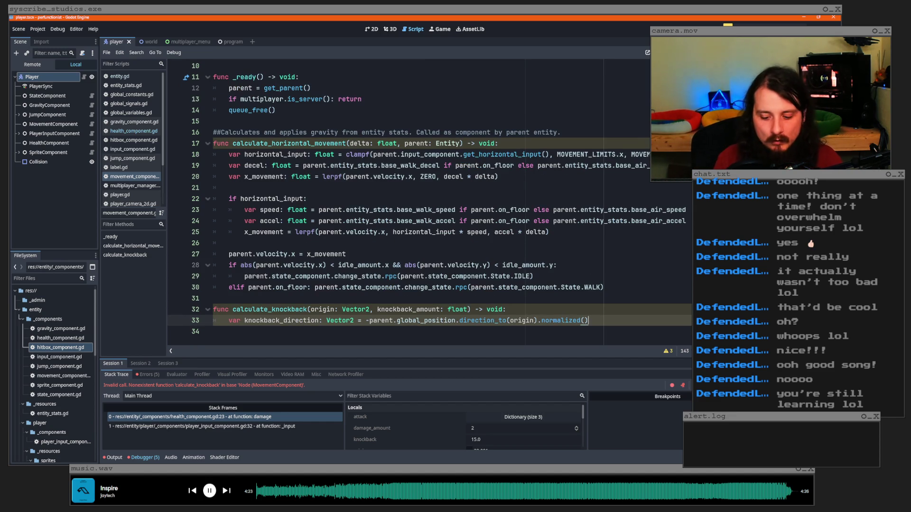
{"action": "scroll", "coordinate": [426, 204], "scroll_direction": "down", "scroll_amount": 1}
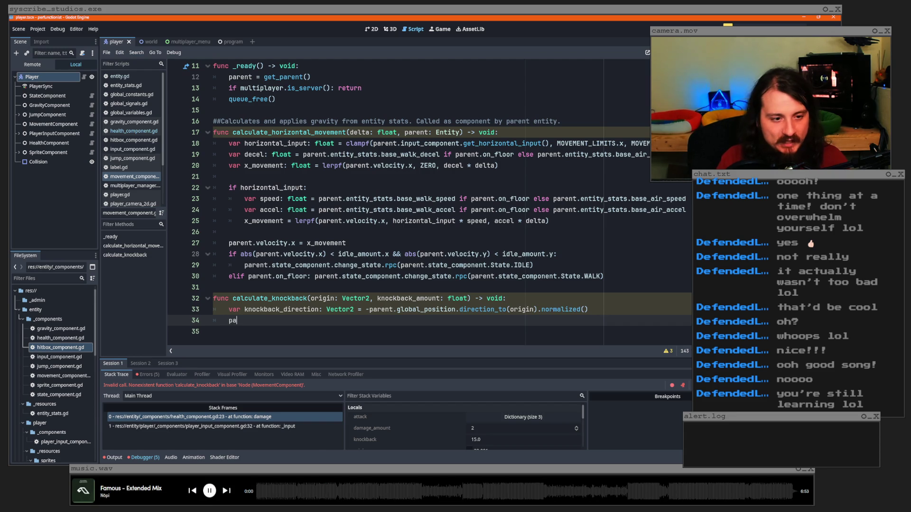
Begin line 34 with parent.velocity += using autocomplete.
{"action": "type", "text": "parent.m"}
{"action": "key", "text": "BackSpace"}
{"action": "type", "text": "vel"}
{"action": "key", "text": "Return"}
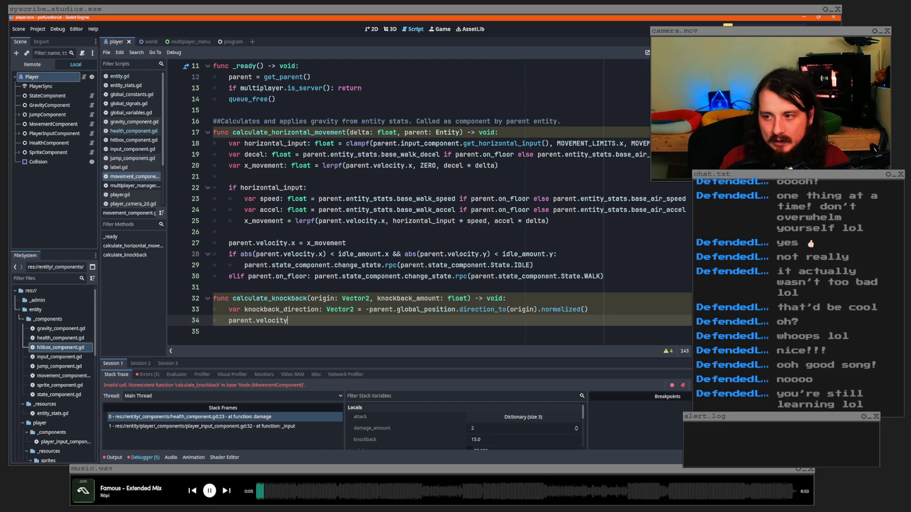
{"action": "key", "text": "BackSpace"}
{"action": "type", "text": "+= "}
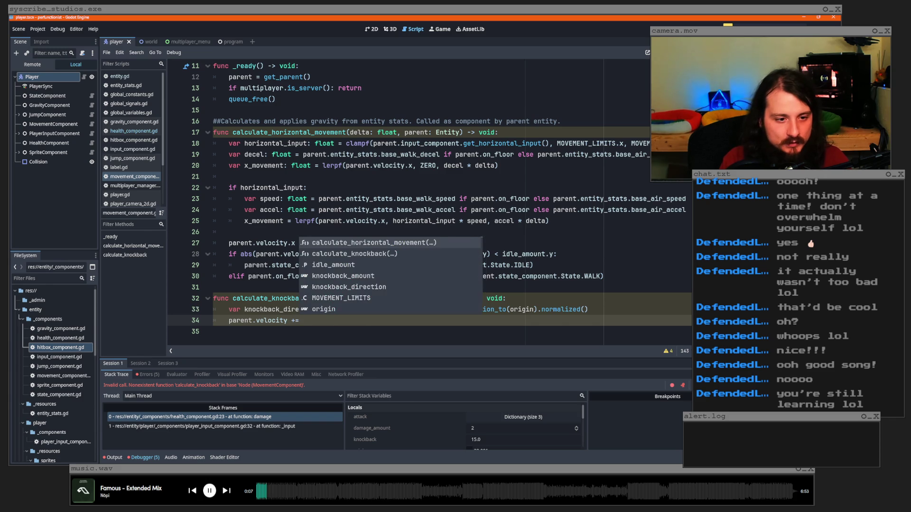
{"action": "type", "text": "kn"}
{"action": "key", "text": "Return"}
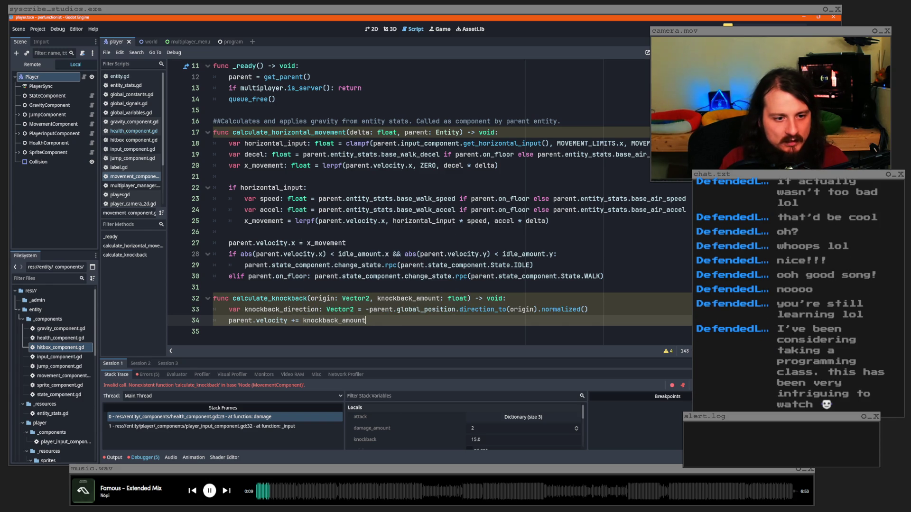
Finish the line as knockback_direction * knockback_amount and run the project with F5.
{"action": "key", "text": "ctrl+BackSpace"}
{"action": "type", "text": "kno"}
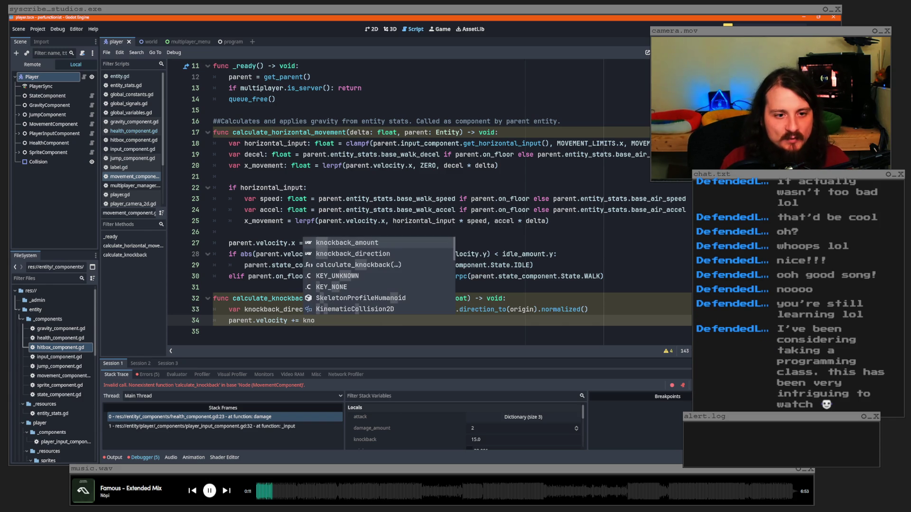
{"action": "key", "text": "Return"}
{"action": "type", "text": "kno"}
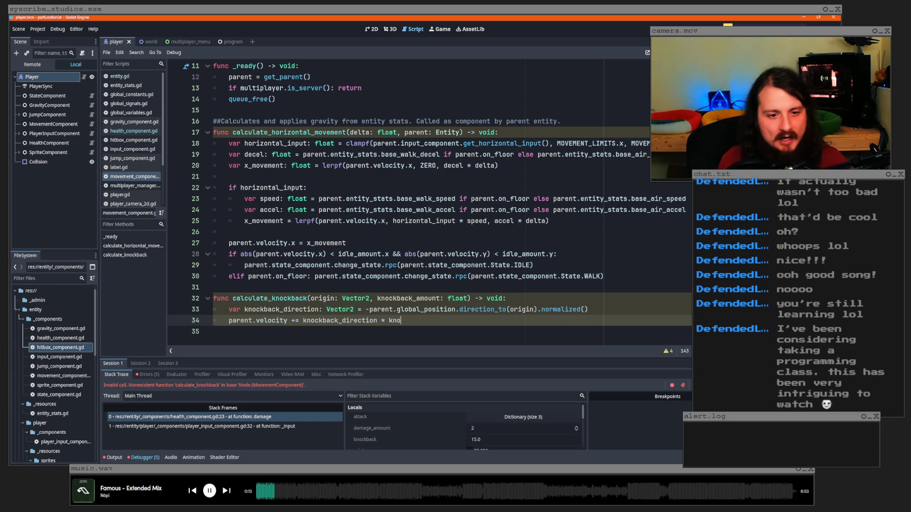
{"action": "key", "text": "Return"}
{"action": "left_click", "coordinate": [506, 298]}
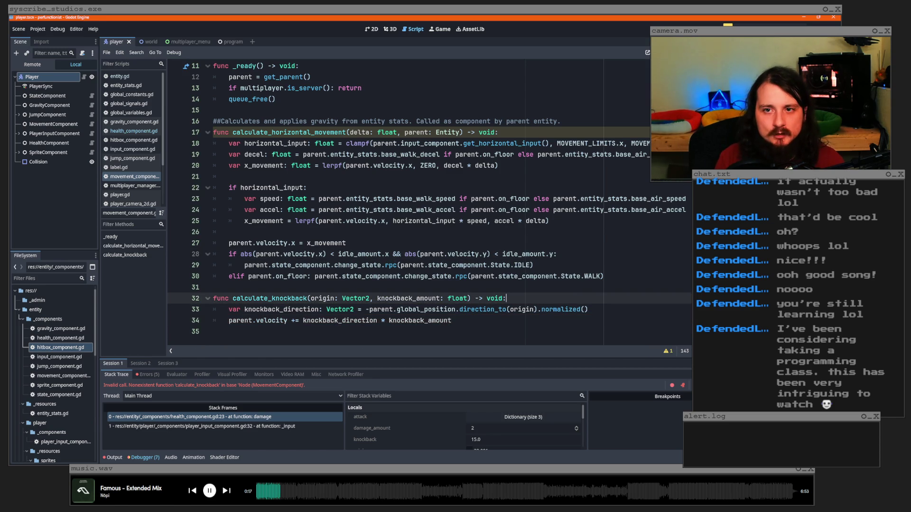
{"action": "key", "text": "F5"}
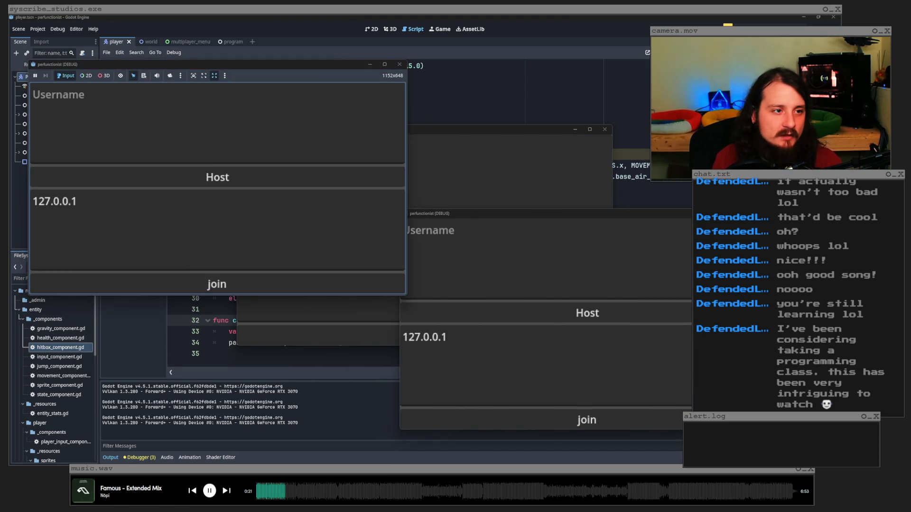
Host the game as 'Host' in one window and join as 'Client' in the other.
{"action": "type", "text": "Host"}
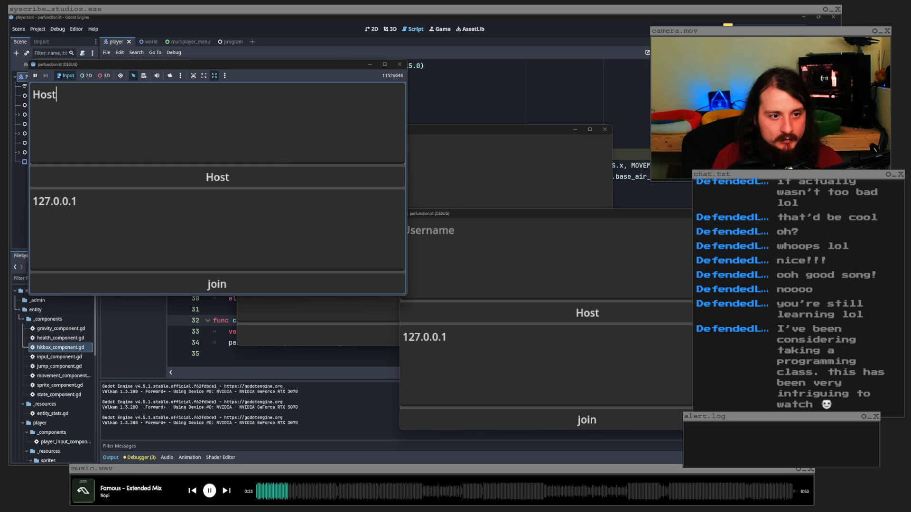
{"action": "left_click", "coordinate": [285, 177]}
{"action": "type", "text": "Client"}
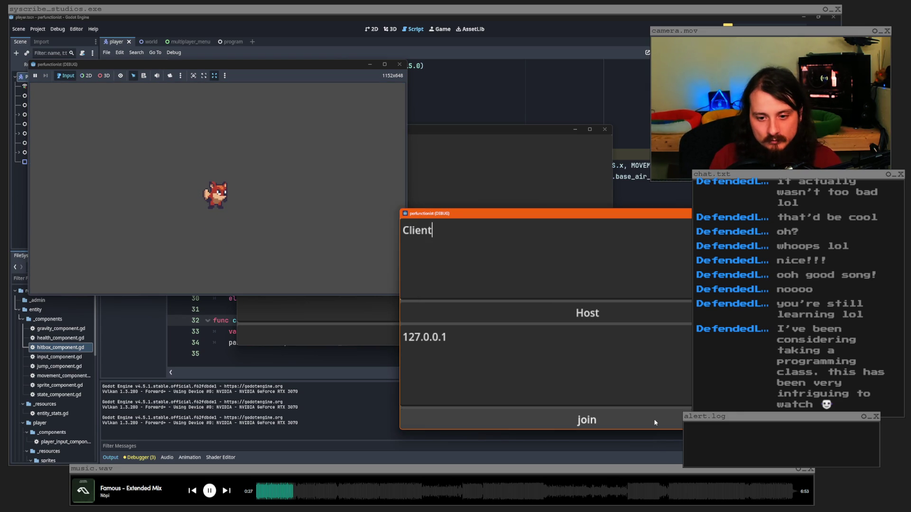
{"action": "left_click", "coordinate": [655, 422]}
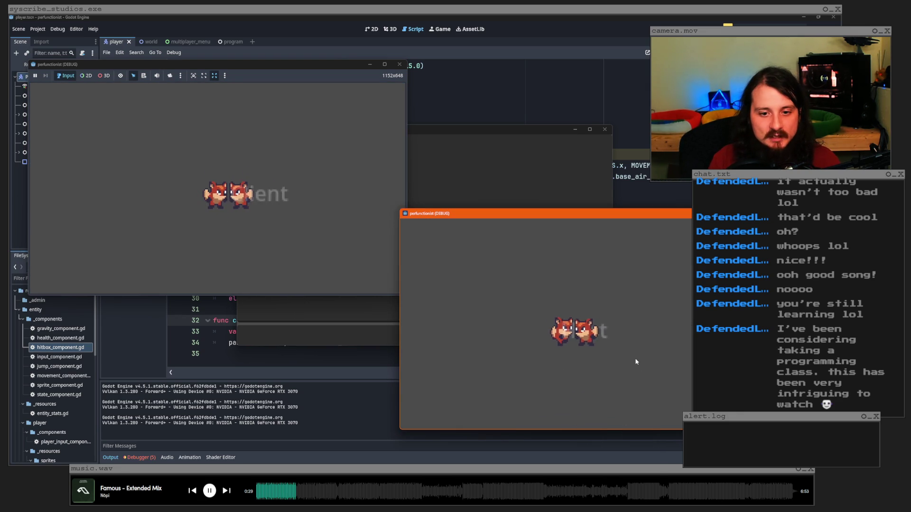
Move the fox right and left to test knockback, then return to the editor.
{"action": "left_click", "coordinate": [285, 227]}
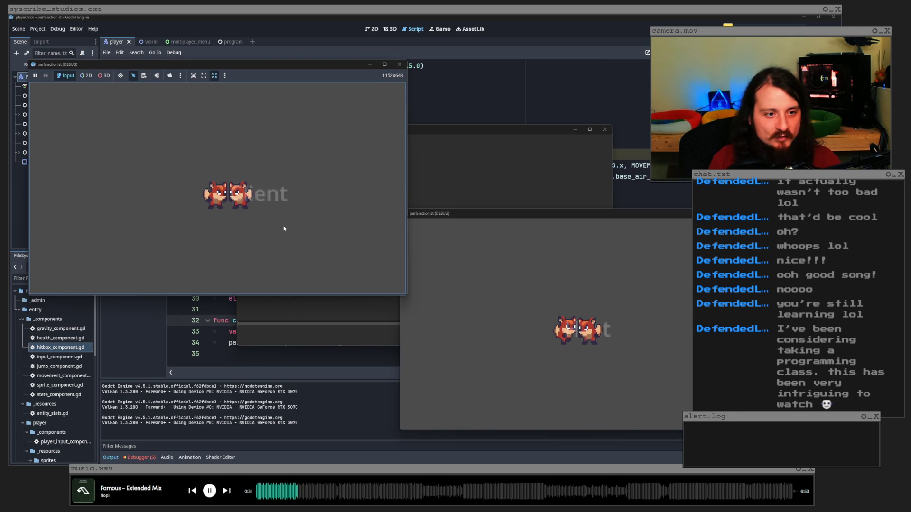
{"action": "key", "text": "Right"}
{"action": "key", "text": "Left"}
{"action": "key", "text": "Left"}
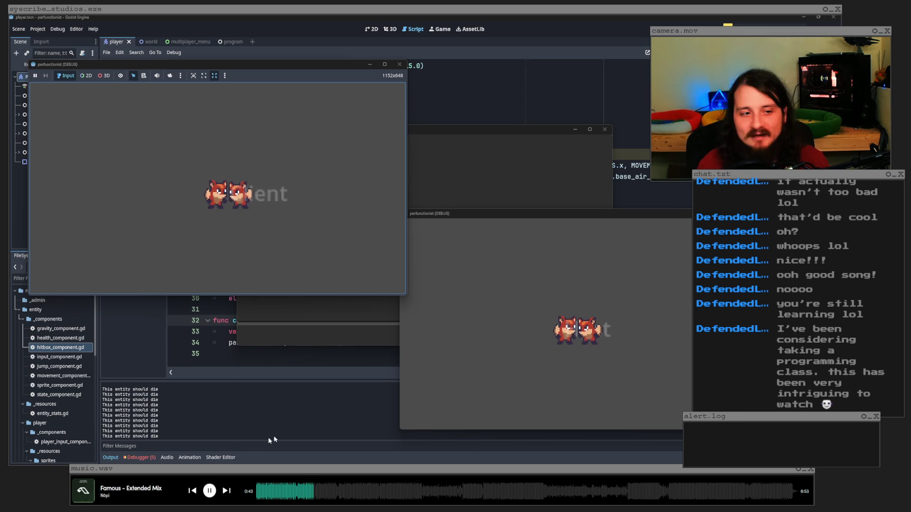
{"action": "left_click", "coordinate": [139, 458]}
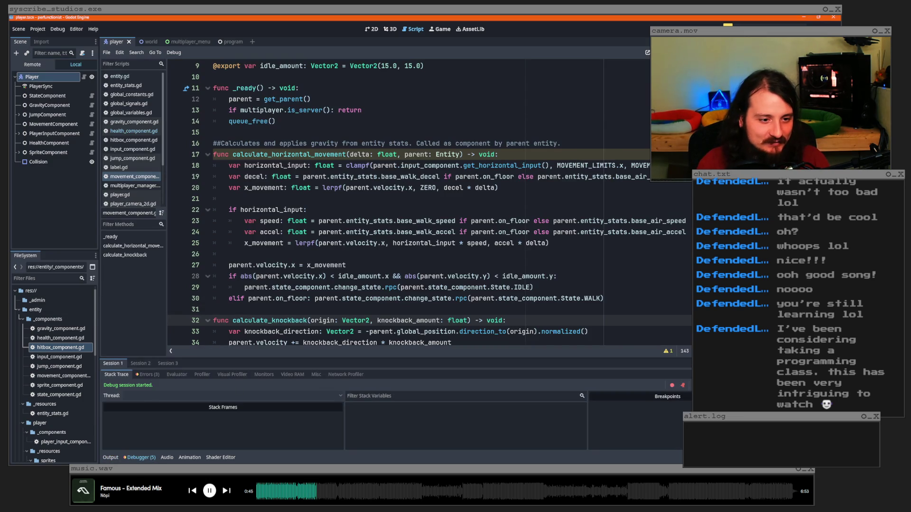
{"action": "key", "text": "Down"}
{"action": "key", "text": "Down"}
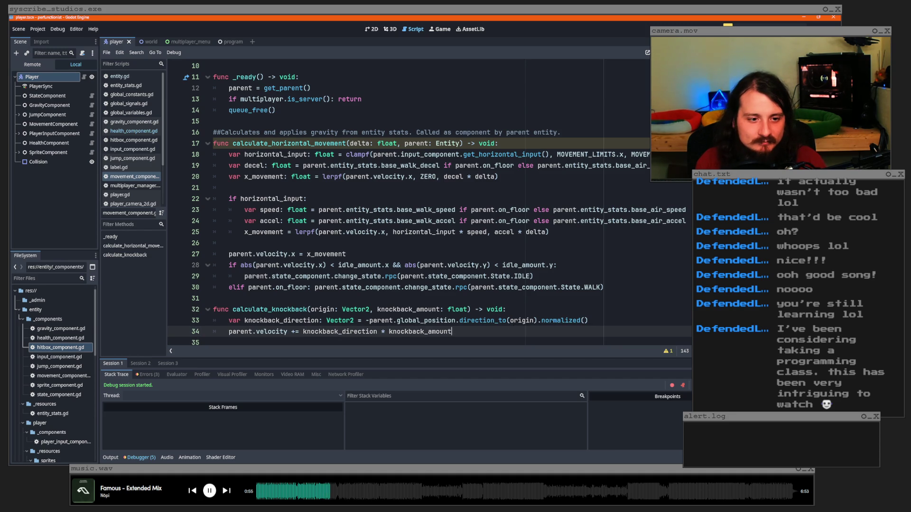
{"action": "left_click", "coordinate": [588, 321]}
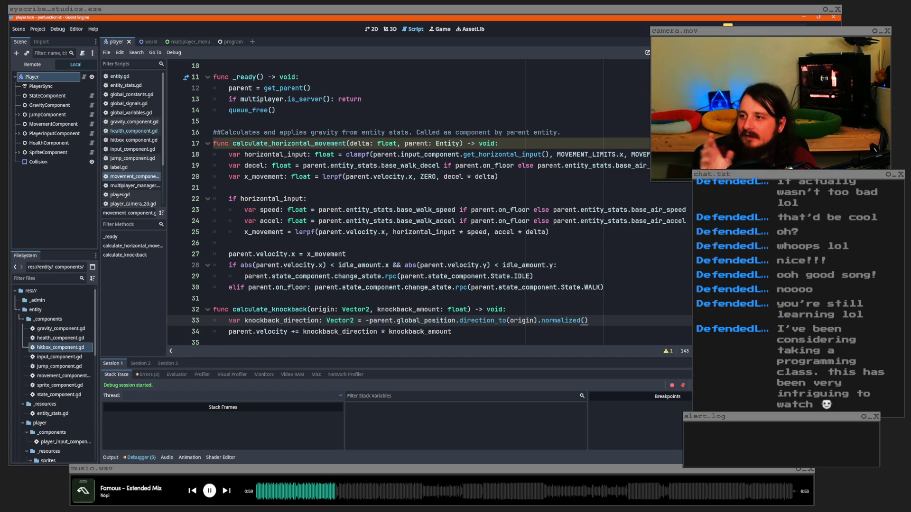
{"action": "scroll", "coordinate": [427, 204], "scroll_direction": "up", "scroll_amount": 3}
{"action": "scroll", "coordinate": [536, 250], "scroll_direction": "up", "scroll_amount": 1}
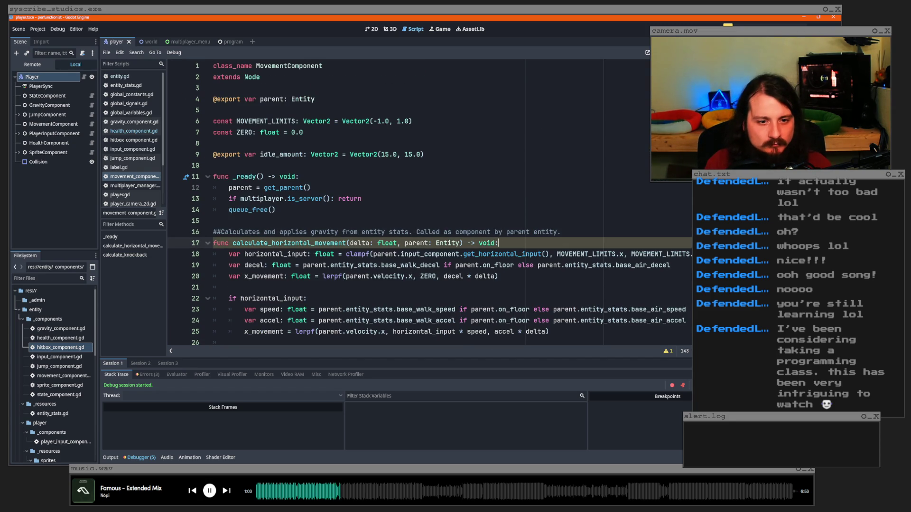
{"action": "mouse_move", "coordinate": [386, 243]}
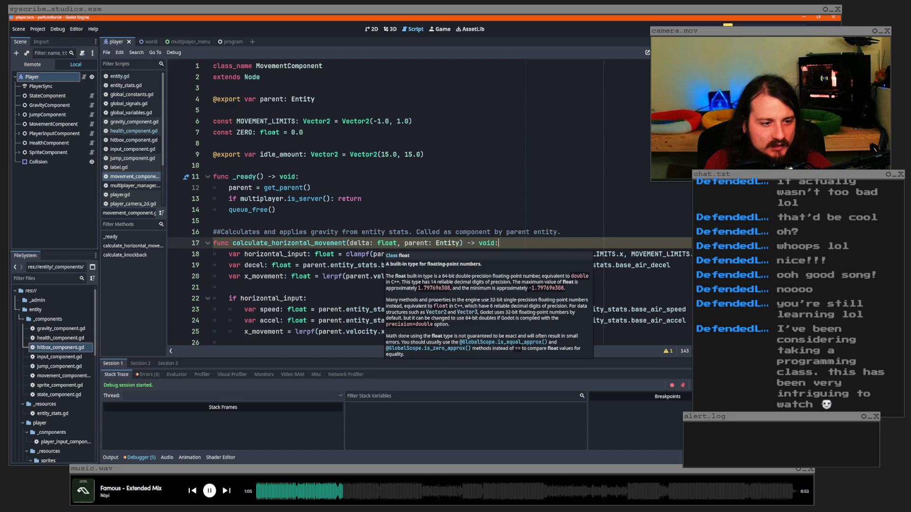
{"action": "left_click", "coordinate": [346, 277]}
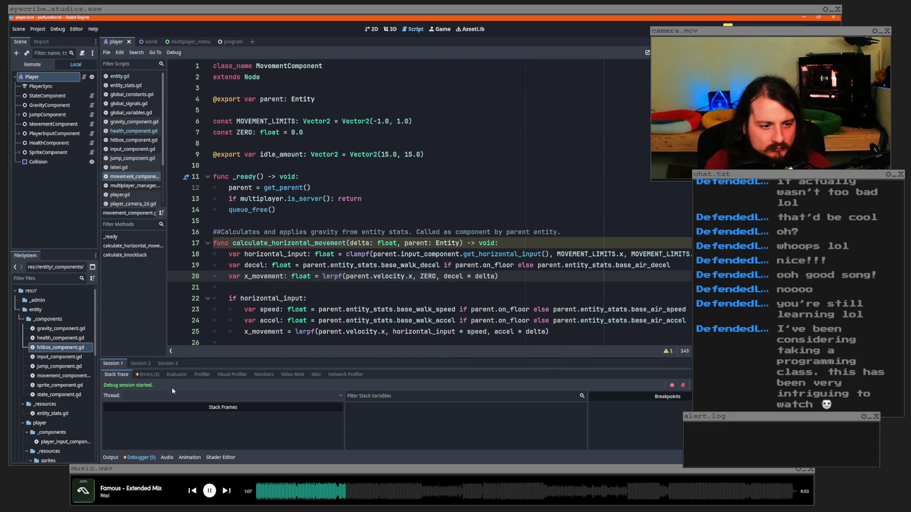
{"action": "key", "text": "Down"}
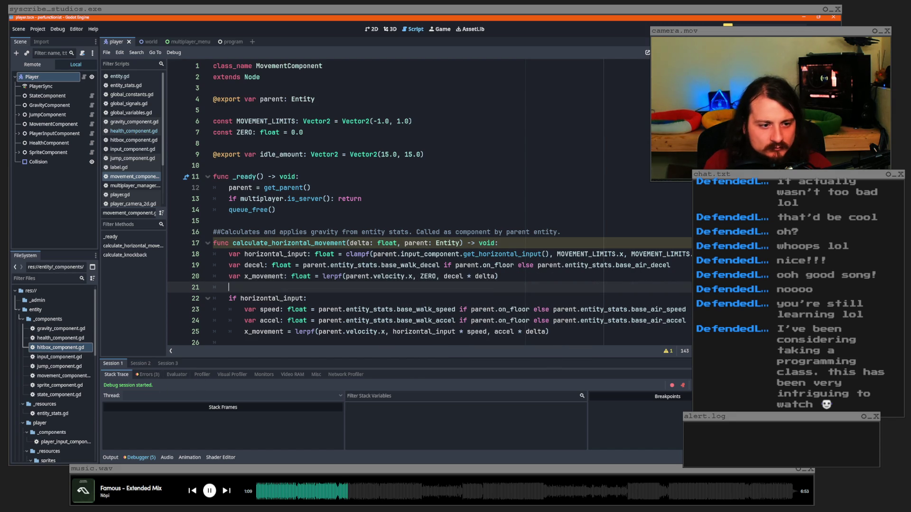
{"action": "left_click", "coordinate": [151, 375]}
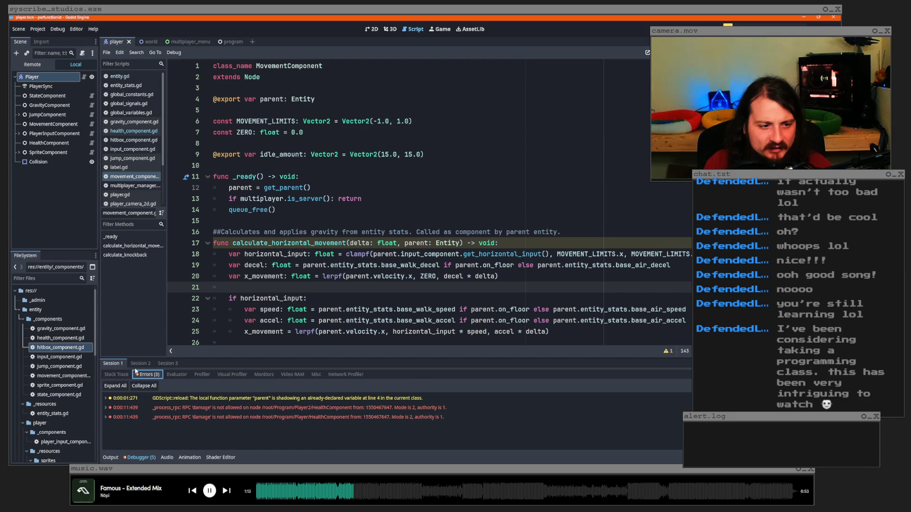
Review the error output of both debug sessions in the Debugger.
{"action": "left_click", "coordinate": [141, 364]}
{"action": "left_click", "coordinate": [168, 364]}
{"action": "left_click", "coordinate": [145, 364]}
{"action": "left_click", "coordinate": [113, 364]}
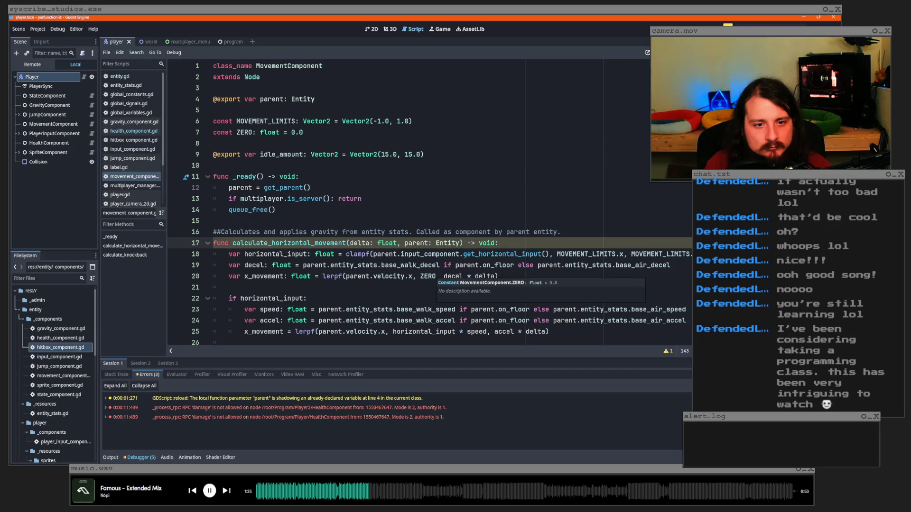
Rename the line 17 parameter parent to entity_parent and copy the new name.
{"action": "type", "text": "entity_"}
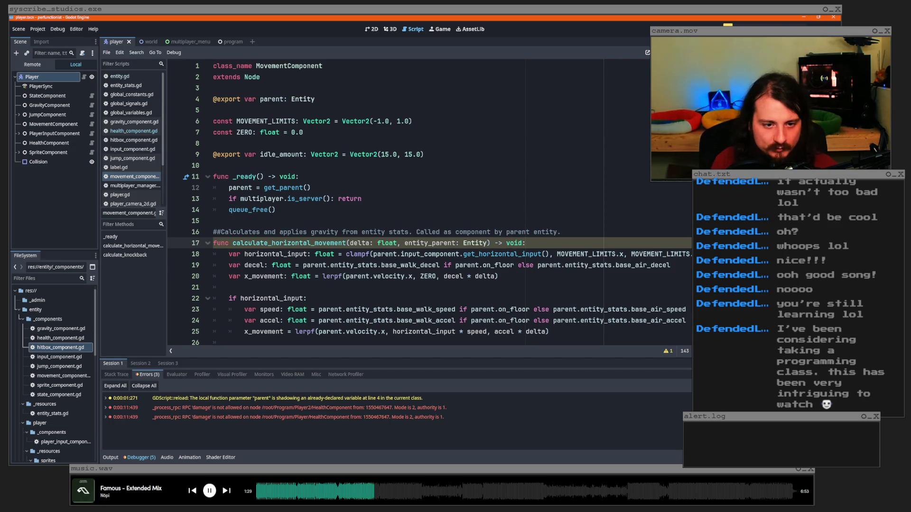
{"action": "double_click", "coordinate": [430, 242]}
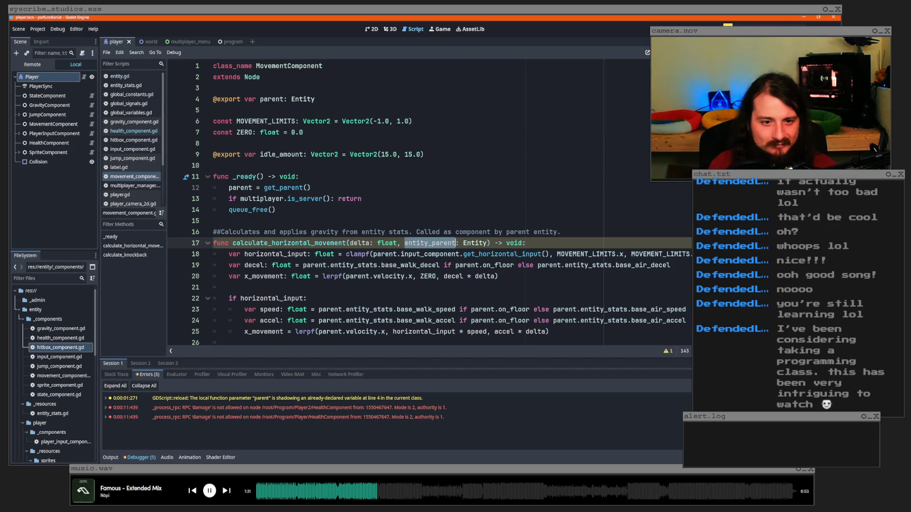
{"action": "left_click", "coordinate": [363, 286]}
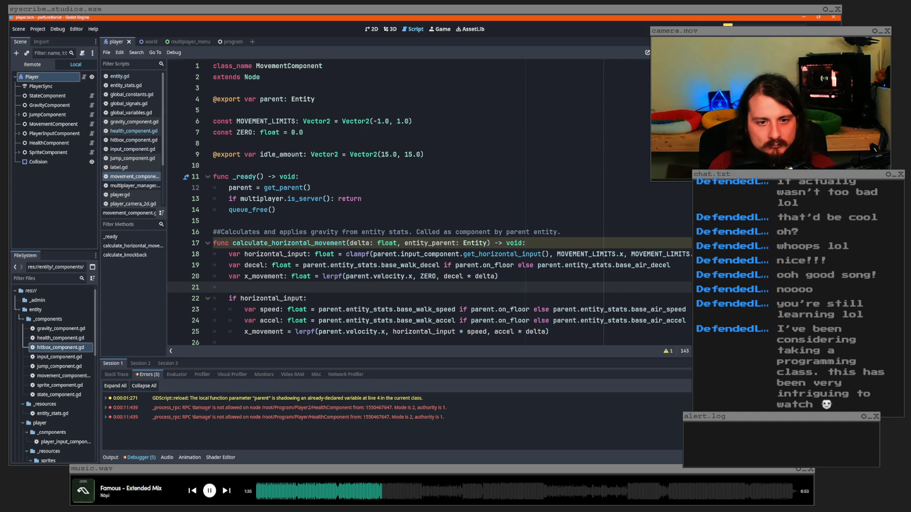
{"action": "double_click", "coordinate": [430, 243]}
{"action": "key", "text": "ctrl+c"}
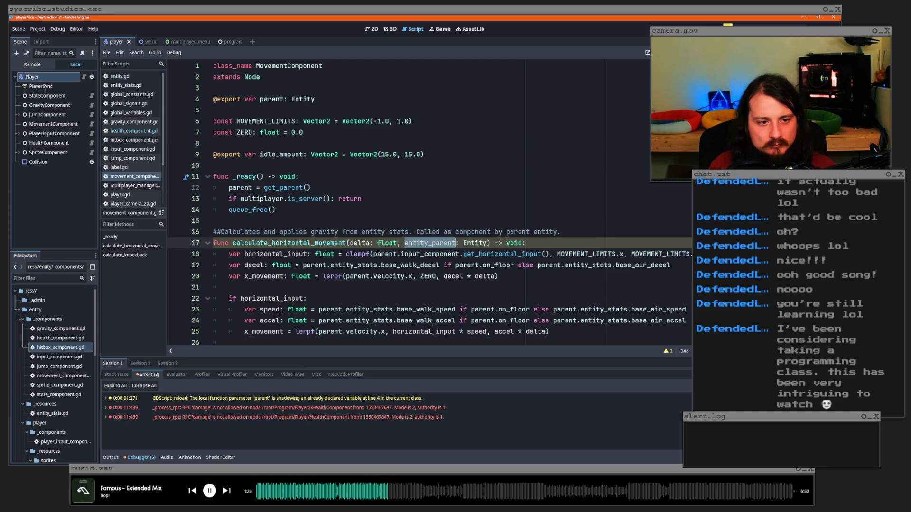
Replace parent with entity_parent on lines 18 through 20.
{"action": "double_click", "coordinate": [318, 266]}
{"action": "key", "text": "ctrl+v"}
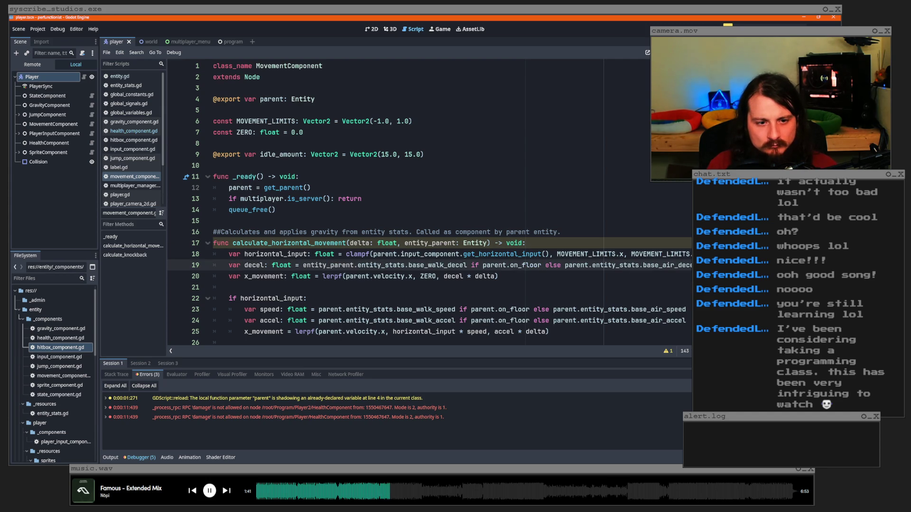
{"action": "left_click", "coordinate": [360, 298]}
{"action": "double_click", "coordinate": [353, 276]}
{"action": "key", "text": "ctrl+v"}
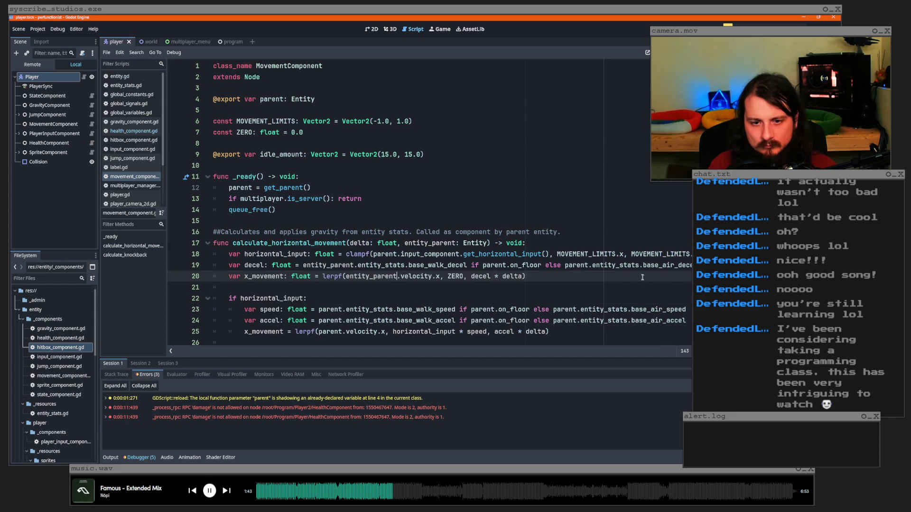
{"action": "double_click", "coordinate": [580, 266]}
{"action": "key", "text": "ctrl+v"}
{"action": "left_click", "coordinate": [422, 287]}
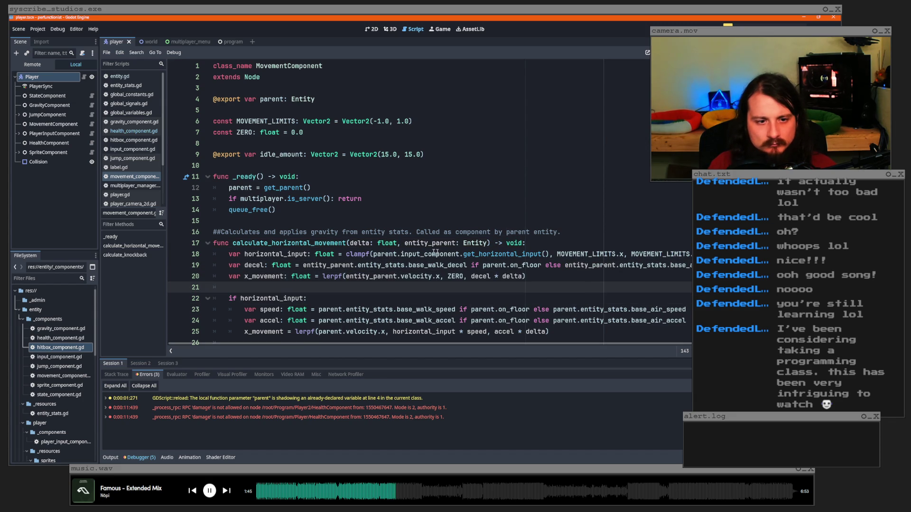
{"action": "double_click", "coordinate": [384, 254]}
{"action": "key", "text": "ctrl+v"}
{"action": "left_click", "coordinate": [508, 266]}
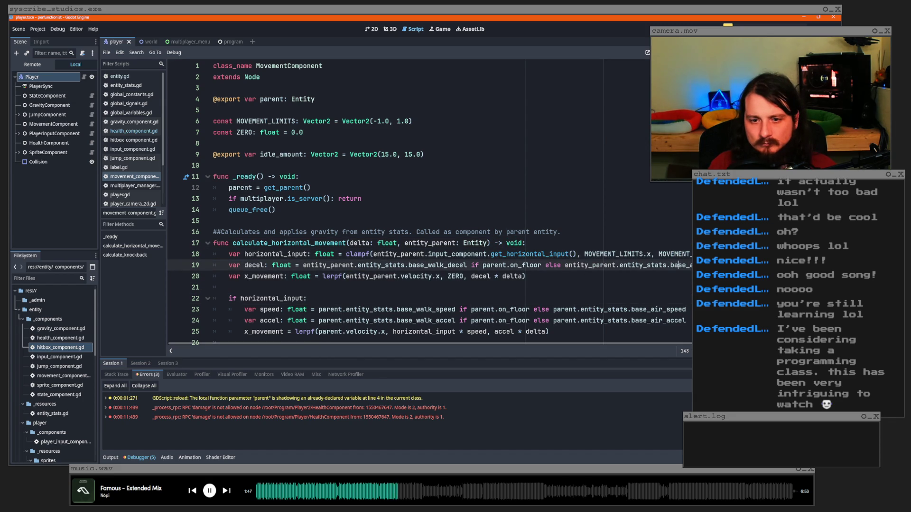
{"action": "left_click", "coordinate": [677, 265]}
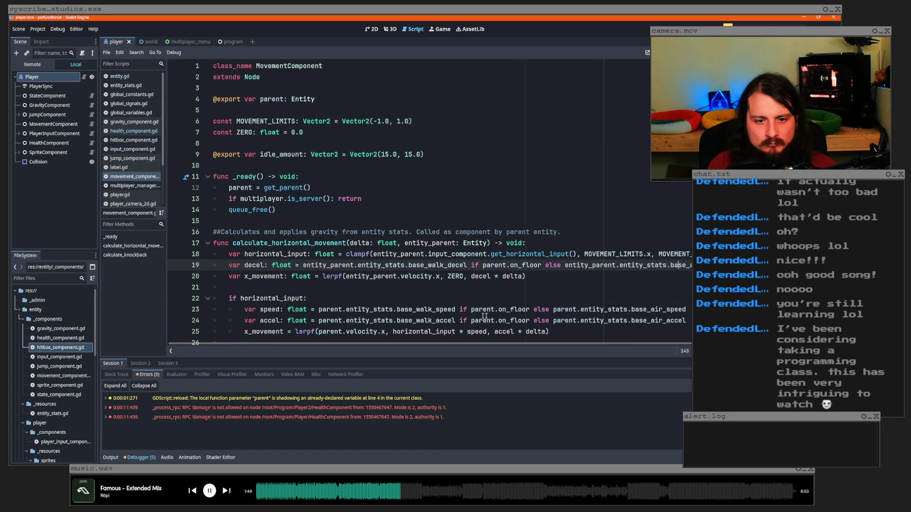
Replace every parent with entity_parent on lines 23 and 24.
{"action": "double_click", "coordinate": [329, 309]}
{"action": "key", "text": "ctrl+v"}
{"action": "double_click", "coordinate": [508, 309]}
{"action": "key", "text": "ctrl+v"}
{"action": "double_click", "coordinate": [612, 309]}
{"action": "key", "text": "ctrl+v"}
{"action": "double_click", "coordinate": [341, 319]}
{"action": "key", "text": "ctrl+v"}
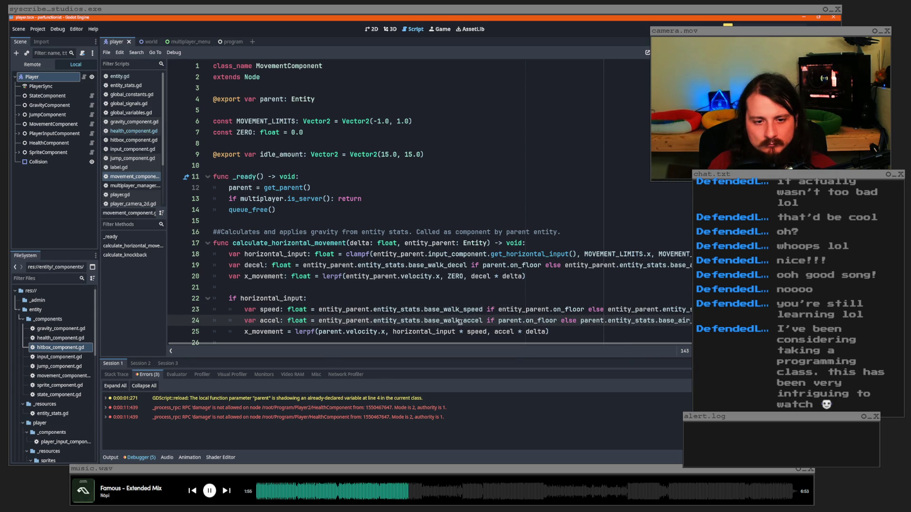
{"action": "double_click", "coordinate": [510, 320]}
{"action": "key", "text": "ctrl+v"}
{"action": "double_click", "coordinate": [616, 320]}
{"action": "key", "text": "ctrl+v"}
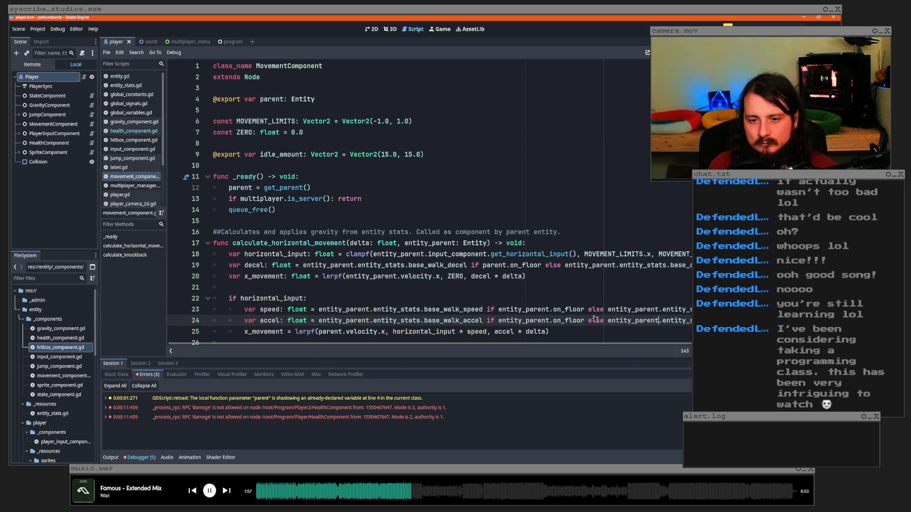
Replace the remaining parent references with entity_parent on lines 25 through 30.
{"action": "scroll", "coordinate": [616, 320], "scroll_direction": "down", "scroll_amount": 3}
{"action": "left_click", "coordinate": [619, 268]}
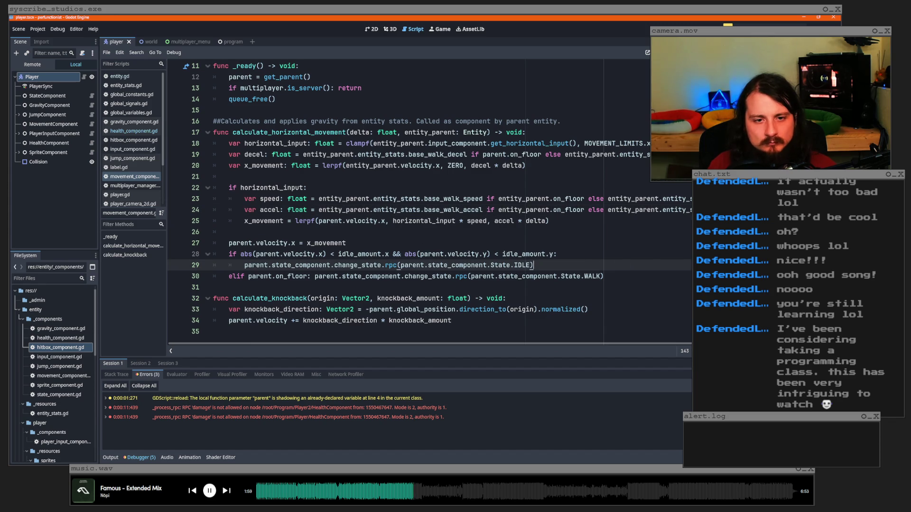
{"action": "double_click", "coordinate": [329, 221]}
{"action": "key", "text": "ctrl+v"}
{"action": "key", "text": "Down"}
{"action": "key", "text": "Down"}
{"action": "double_click", "coordinate": [239, 243]}
{"action": "key", "text": "ctrl+v"}
{"action": "double_click", "coordinate": [264, 255]}
{"action": "key", "text": "ctrl+v"}
{"action": "double_click", "coordinate": [456, 254]}
{"action": "key", "text": "ctrl+v"}
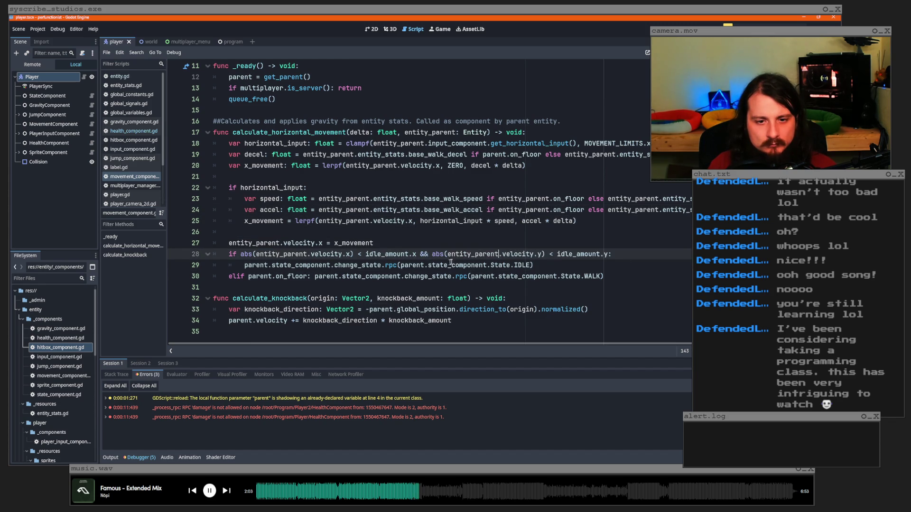
{"action": "double_click", "coordinate": [256, 265]}
{"action": "key", "text": "ctrl+v"}
{"action": "double_click", "coordinate": [439, 265]}
{"action": "key", "text": "ctrl+v"}
{"action": "double_click", "coordinate": [259, 276]}
{"action": "key", "text": "ctrl+v"}
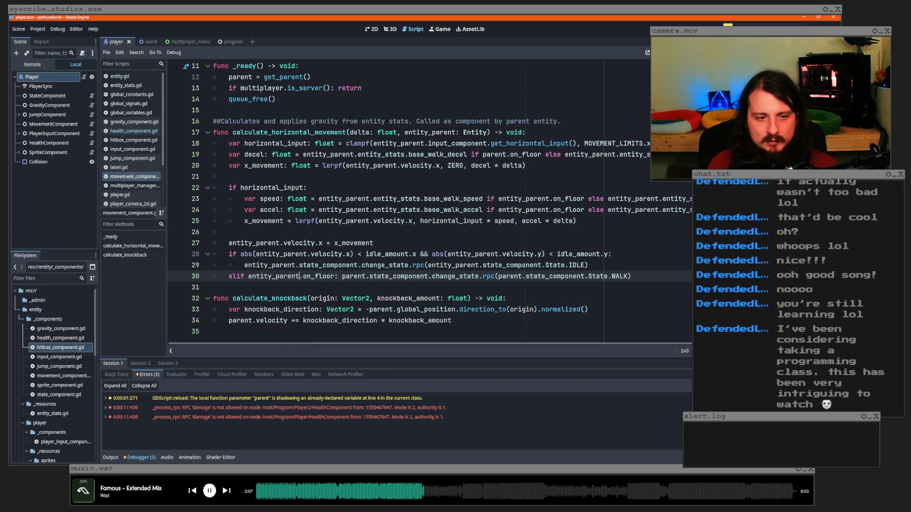
{"action": "double_click", "coordinate": [354, 276]}
{"action": "key", "text": "ctrl+v"}
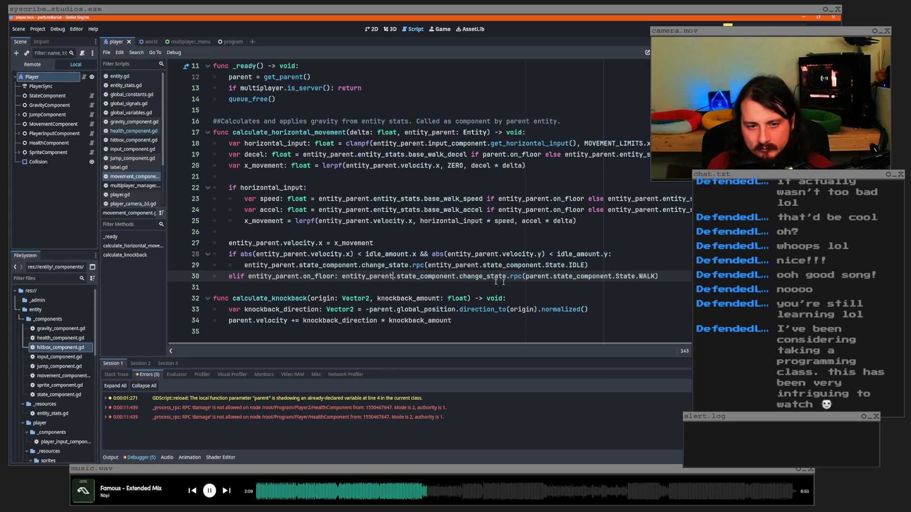
{"action": "double_click", "coordinate": [531, 276]}
{"action": "key", "text": "ctrl+v"}
{"action": "left_click", "coordinate": [645, 242]}
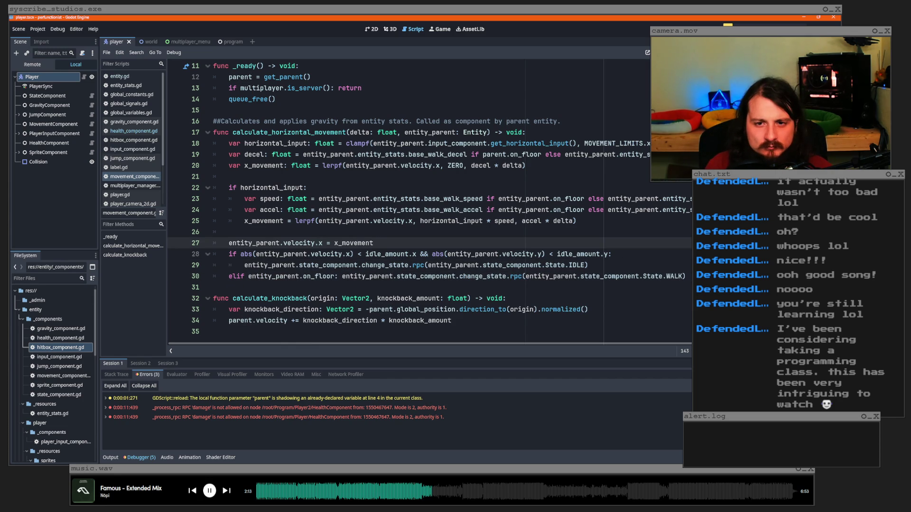
{"action": "scroll", "coordinate": [521, 342], "scroll_direction": "right", "scroll_amount": 3}
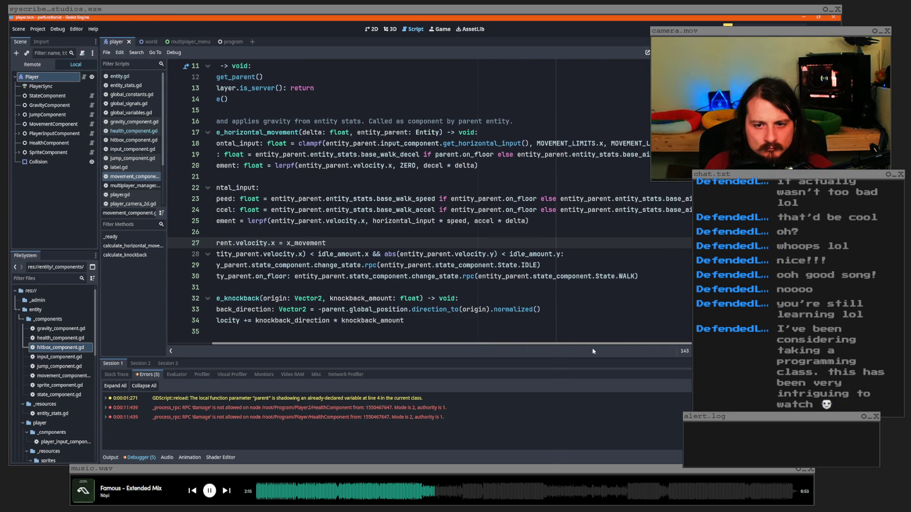
{"action": "scroll", "coordinate": [491, 345], "scroll_direction": "left", "scroll_amount": 3}
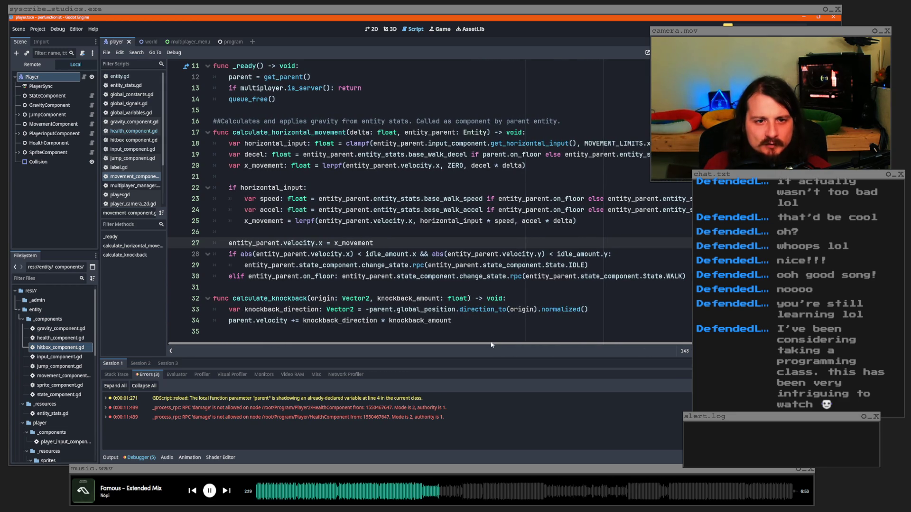
{"action": "left_click", "coordinate": [497, 318]}
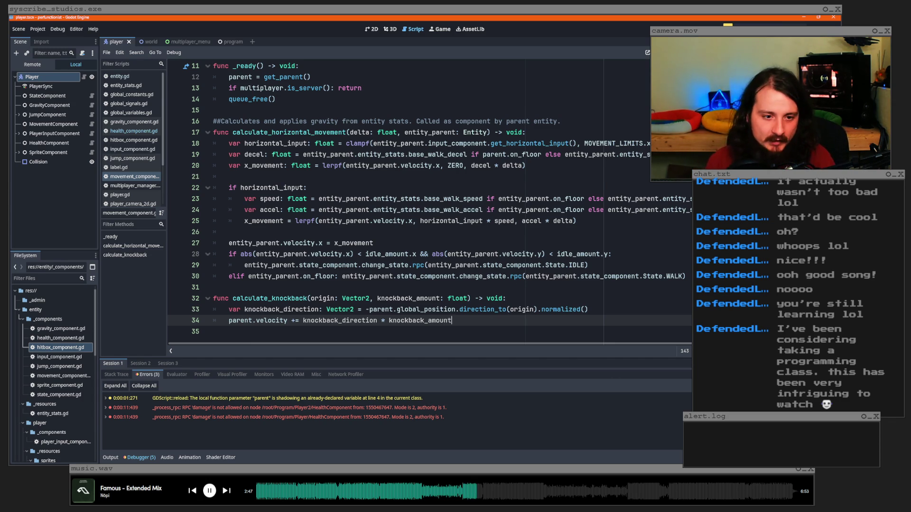
{"action": "scroll", "coordinate": [429, 204], "scroll_direction": "up", "scroll_amount": 5}
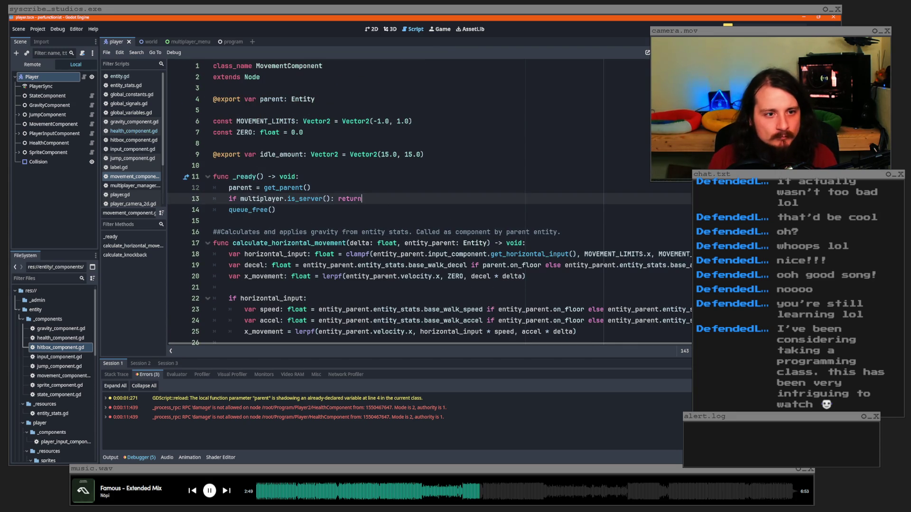
{"action": "left_click", "coordinate": [521, 147]}
{"action": "left_click", "coordinate": [447, 95]}
{"action": "left_click", "coordinate": [478, 146]}
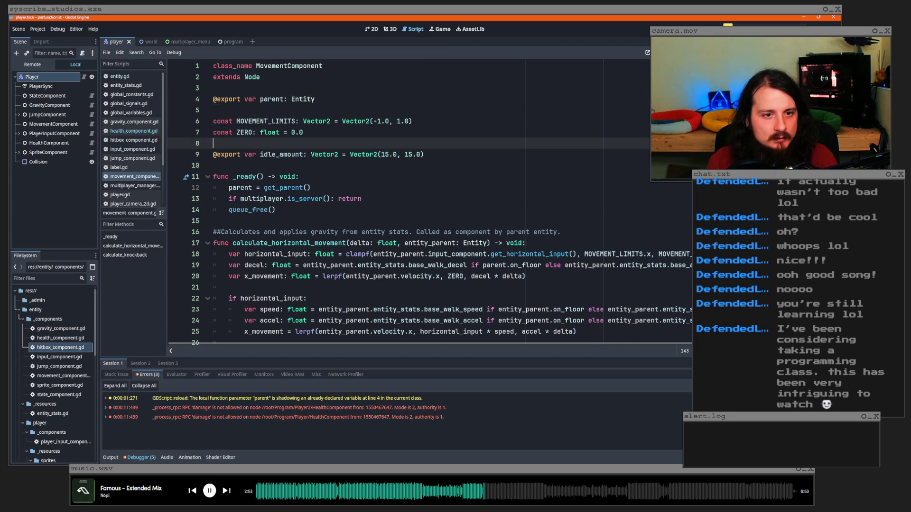
{"action": "key", "text": "Down"}
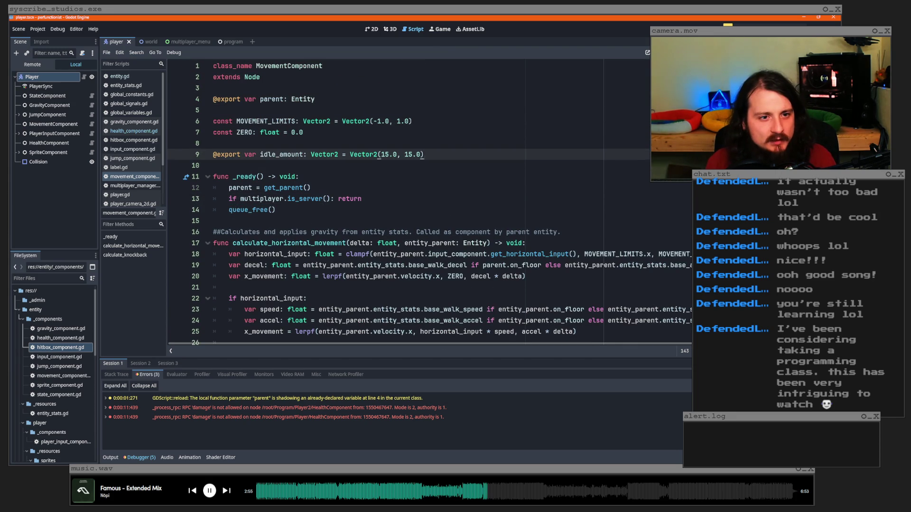
{"action": "left_click", "coordinate": [214, 143]}
{"action": "key", "text": "Return"}
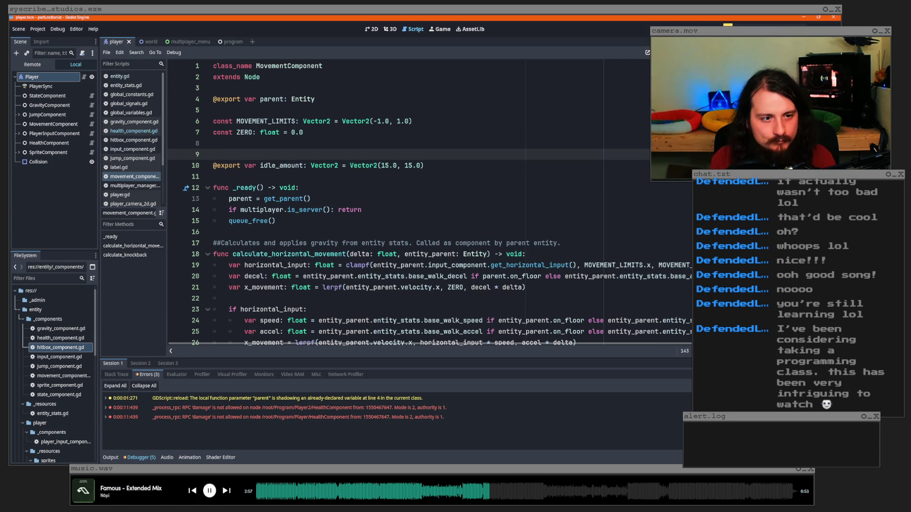
{"action": "type", "text": "@Export"}
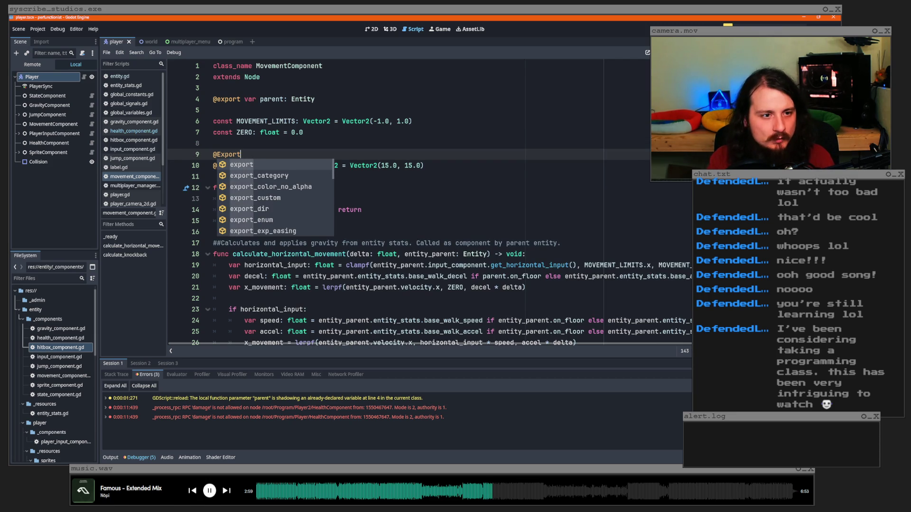
{"action": "key", "text": "Down"}
{"action": "key", "text": "Return"}
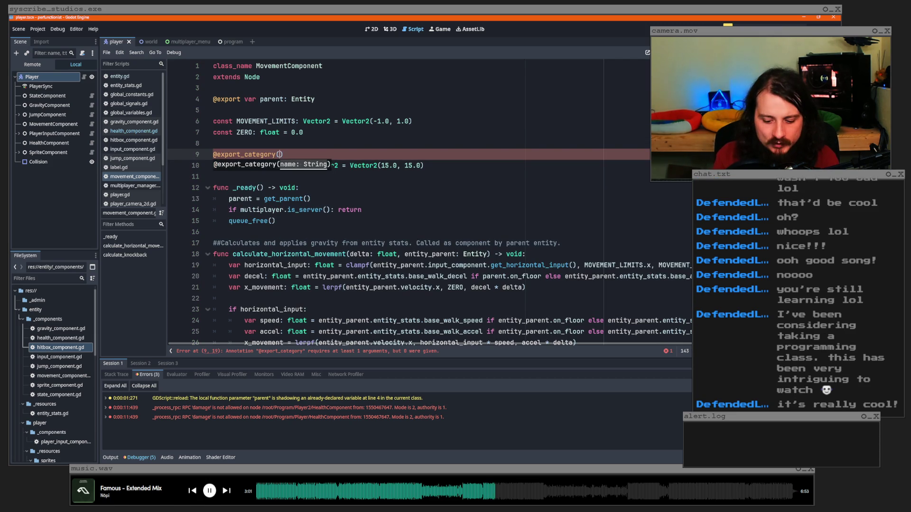
{"action": "type", "text": "State"}
{"action": "type", "text": " Machine Th"}
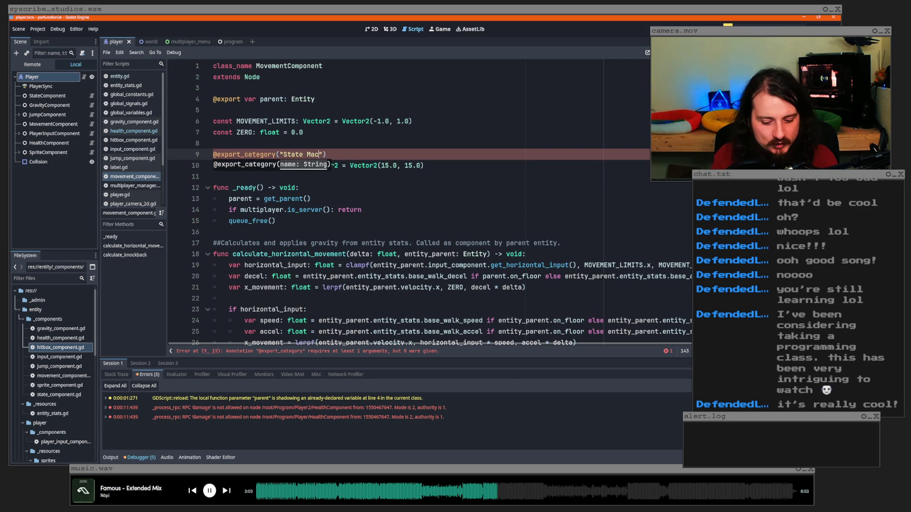
{"action": "type", "text": "resh"}
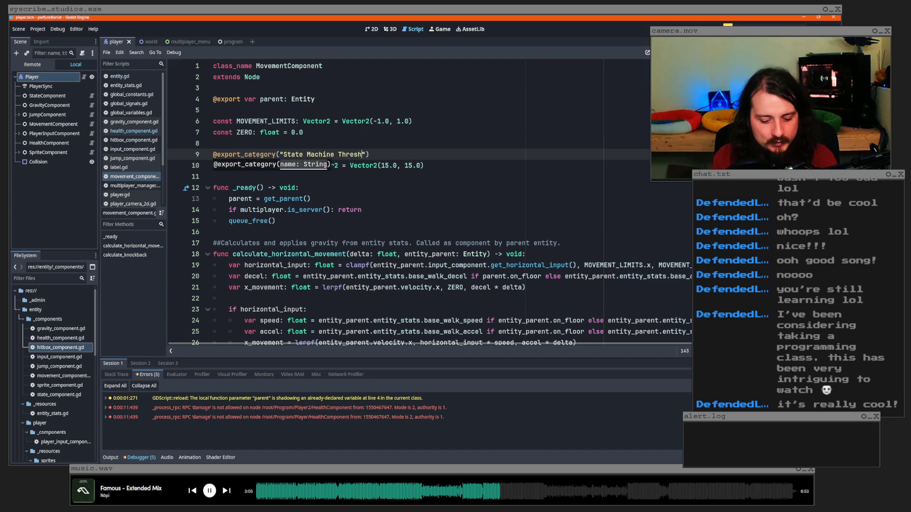
{"action": "type", "text": "olds"}
{"action": "key", "text": "Down"}
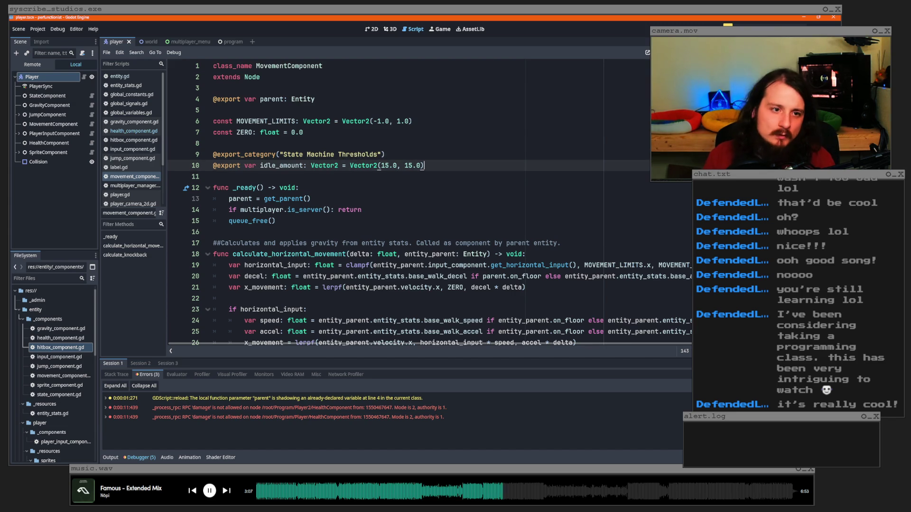
{"action": "key", "text": "Down"}
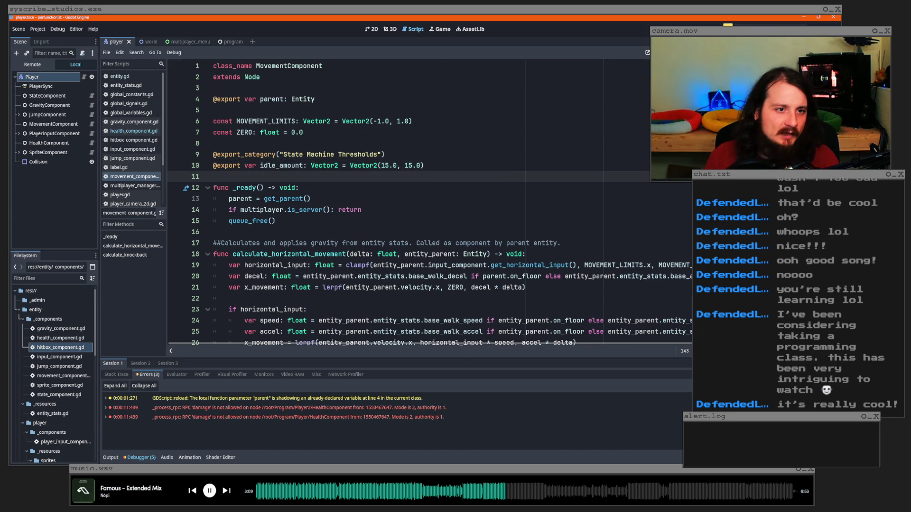
{"action": "key", "text": "Return"}
{"action": "type", "text": "@expo"}
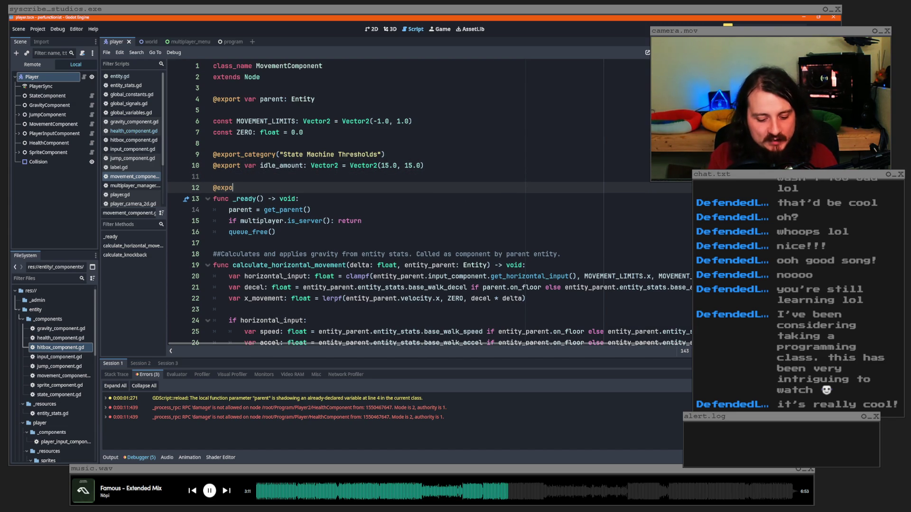
{"action": "key", "text": "BackSpace"}
{"action": "key", "text": "BackSpace"}
{"action": "key", "text": "BackSpace"}
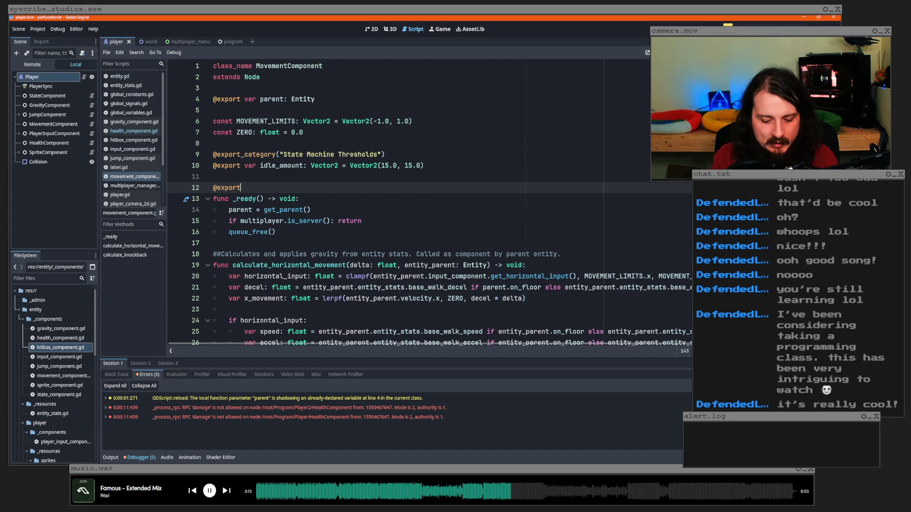
{"action": "key", "text": "Return"}
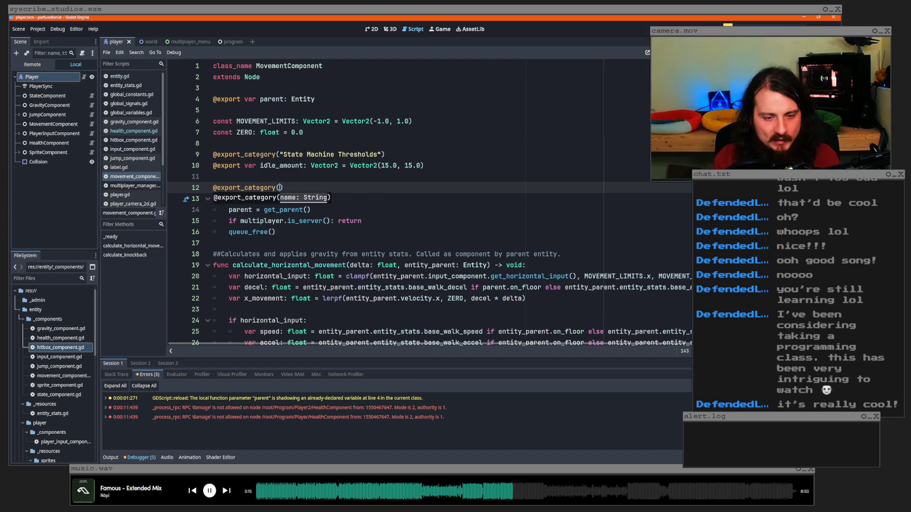
{"action": "type", "text": "Knockback "}
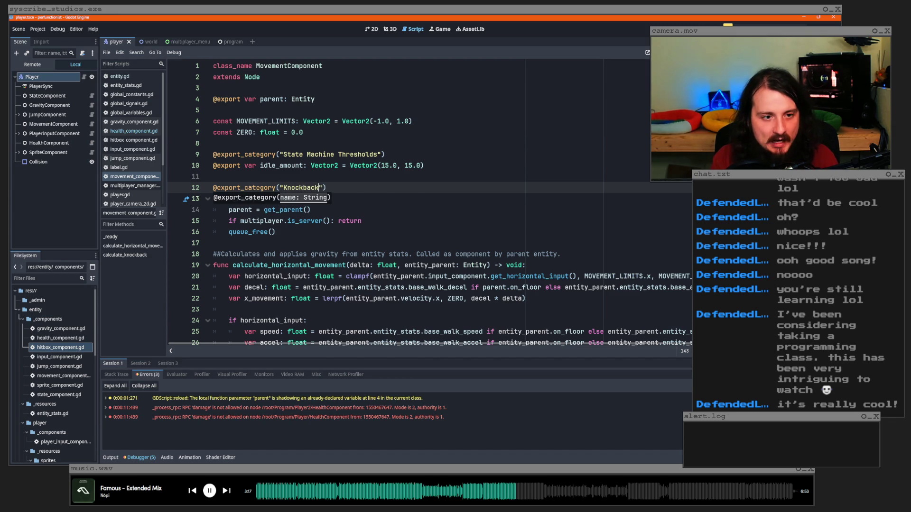
{"action": "type", "text": "Settings"}
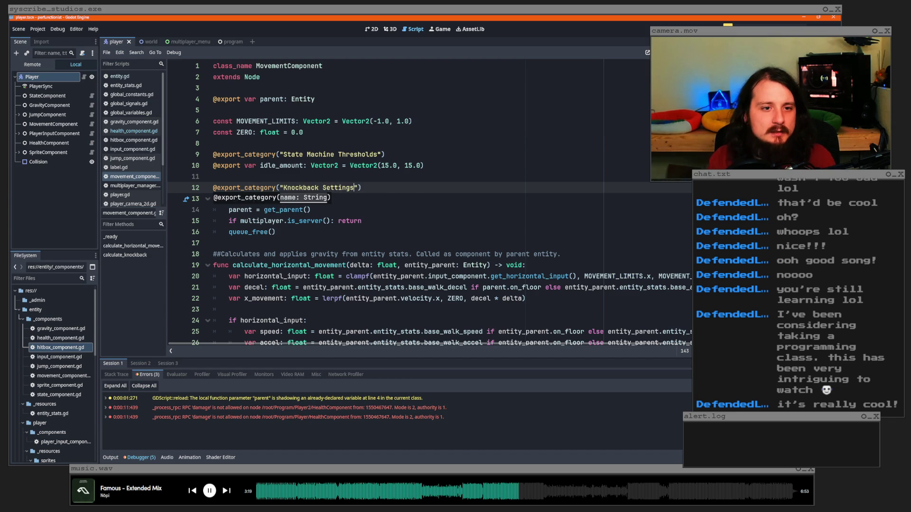
{"action": "key", "text": "Return"}
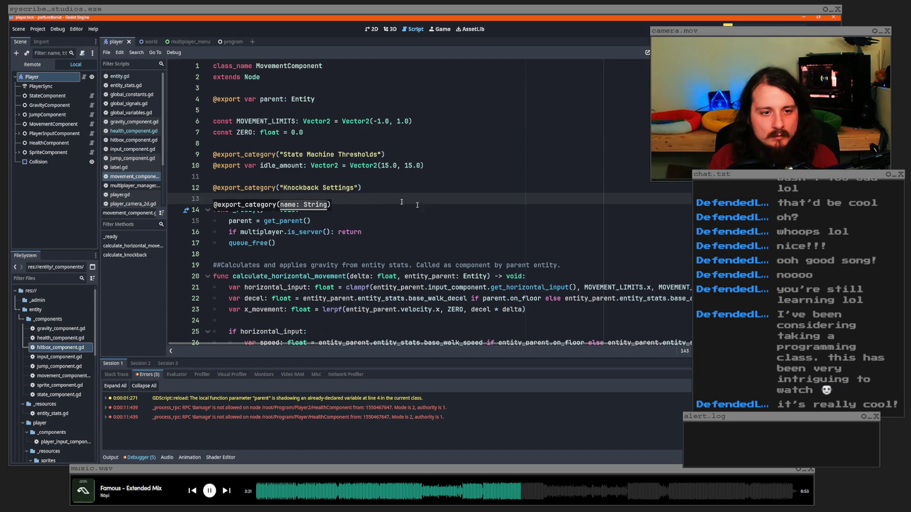
{"action": "type", "text": "@export "}
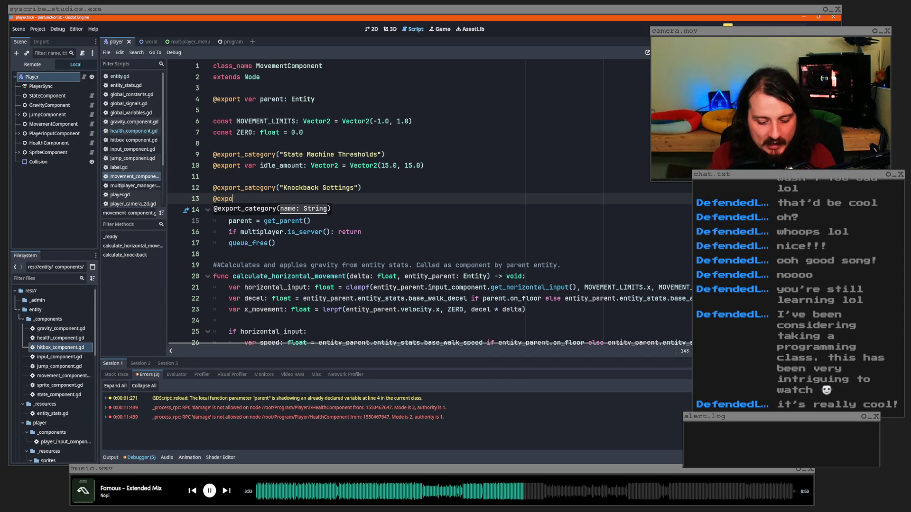
{"action": "type", "text": "var k"}
{"action": "type", "text": "nock"}
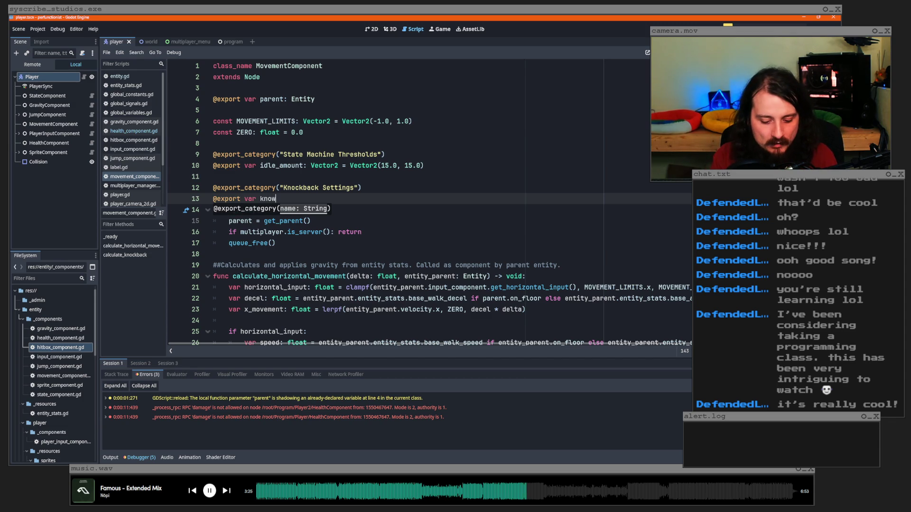
{"action": "type", "text": "back_"}
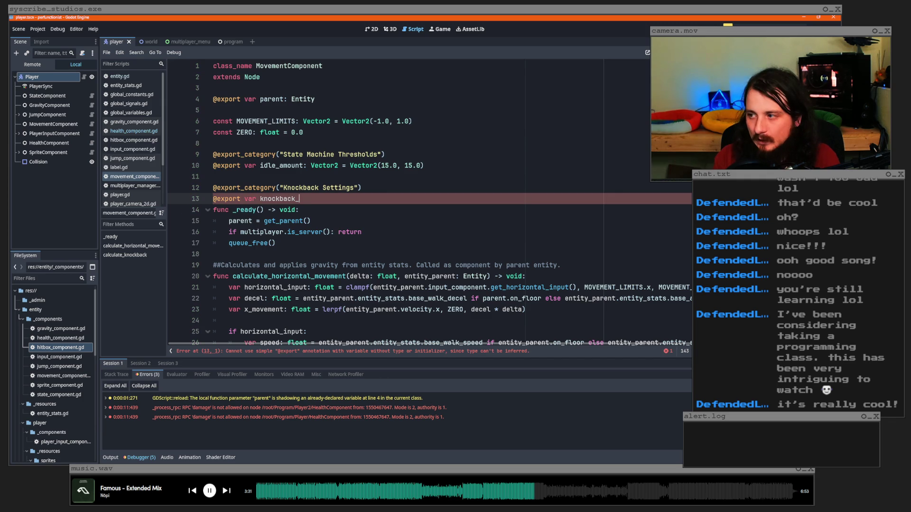
{"action": "type", "text": "offset"}
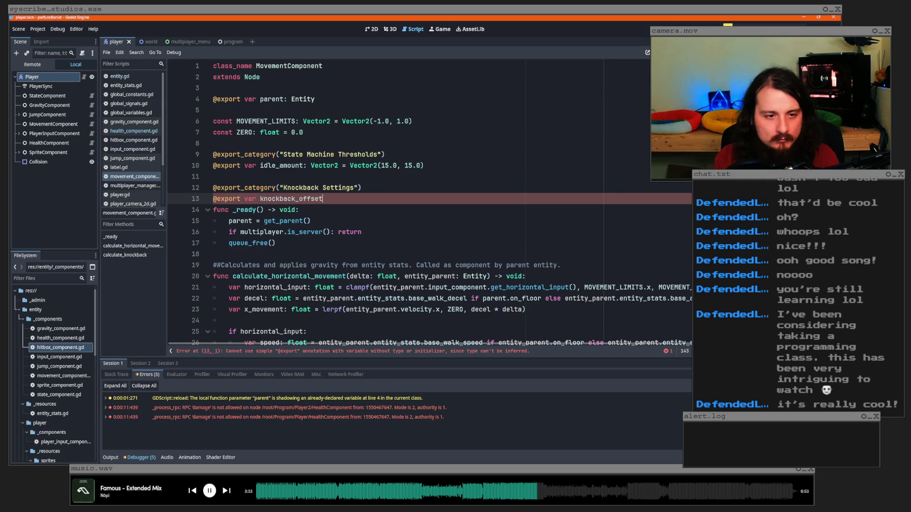
{"action": "type", "text": ": Vector"}
{"action": "key", "text": "Return"}
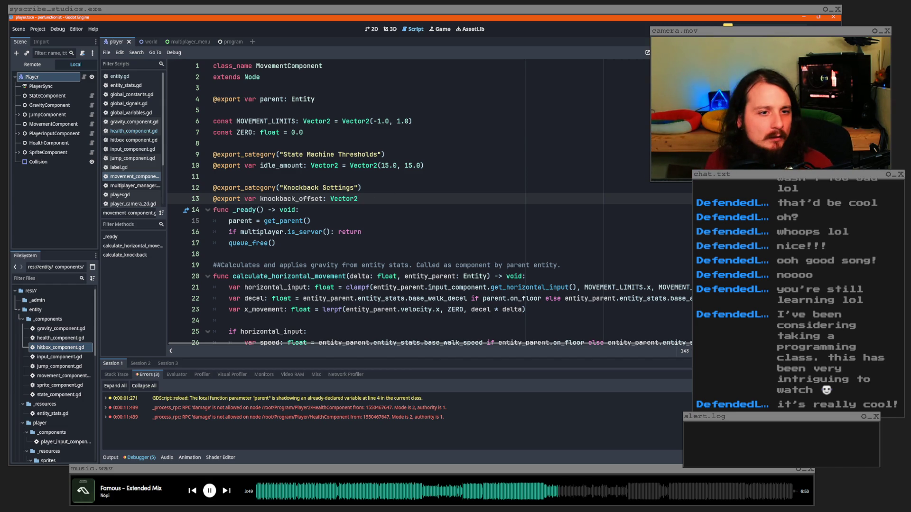
{"action": "left_click", "coordinate": [362, 188]}
{"action": "left_click", "coordinate": [358, 198]}
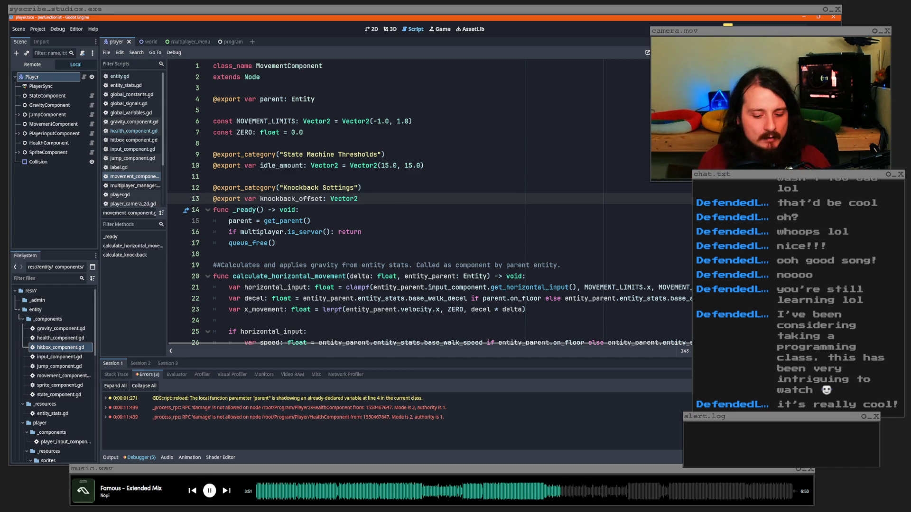
Give knockback_offset the default value Vector2(0.0, -20.0).
{"action": "type", "text": "Vec"}
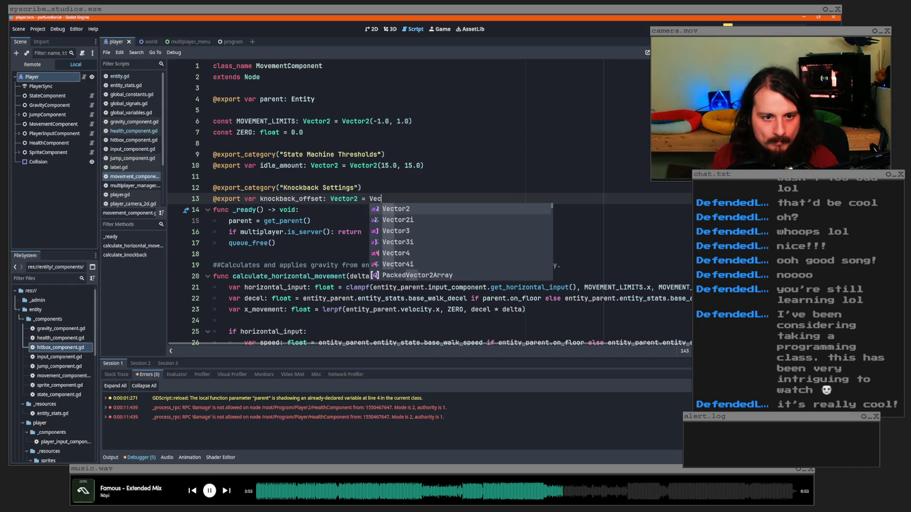
{"action": "key", "text": "Return"}
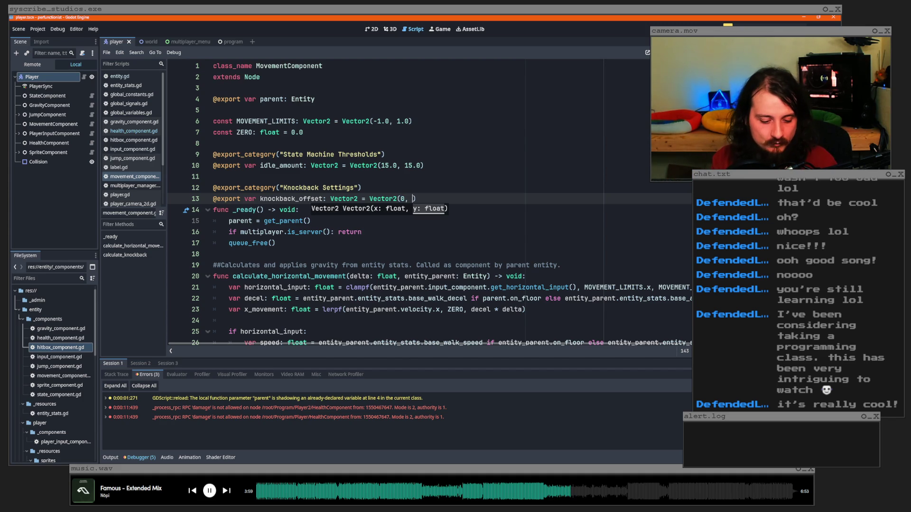
{"action": "type", "text": "-30.0"}
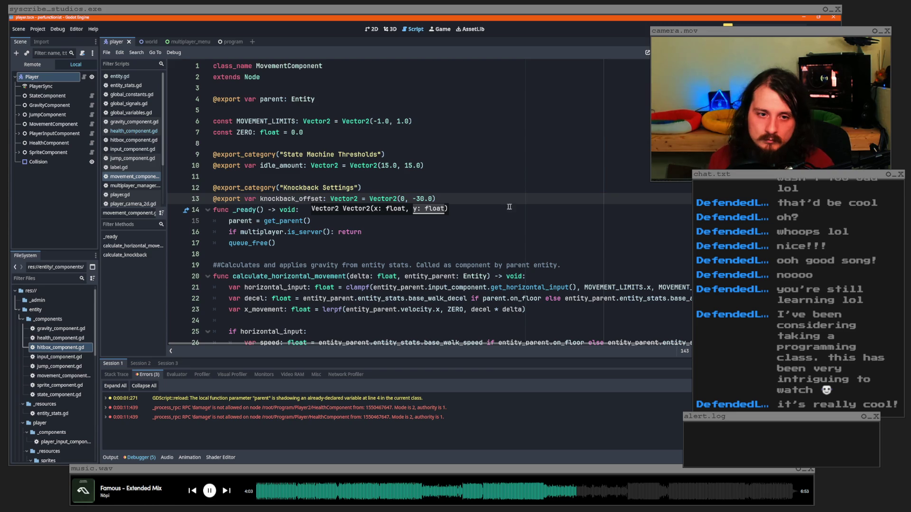
{"action": "key", "text": "Left"}
{"action": "key", "text": "BackSpace"}
{"action": "type", "text": "2"}
{"action": "left_click", "coordinate": [403, 198]}
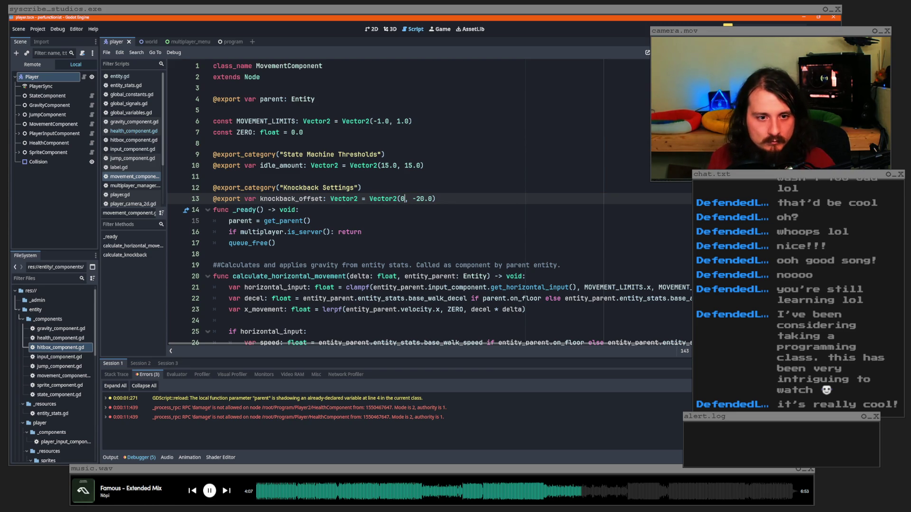
{"action": "type", "text": ".0"}
{"action": "left_click", "coordinate": [216, 254]}
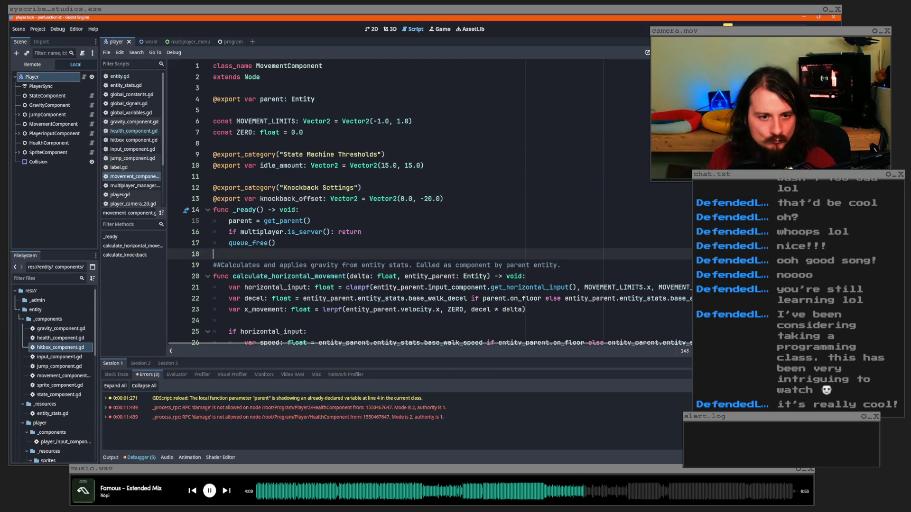
{"action": "scroll", "coordinate": [610, 231], "scroll_direction": "down", "scroll_amount": 4}
{"action": "scroll", "coordinate": [522, 213], "scroll_direction": "up", "scroll_amount": 5}
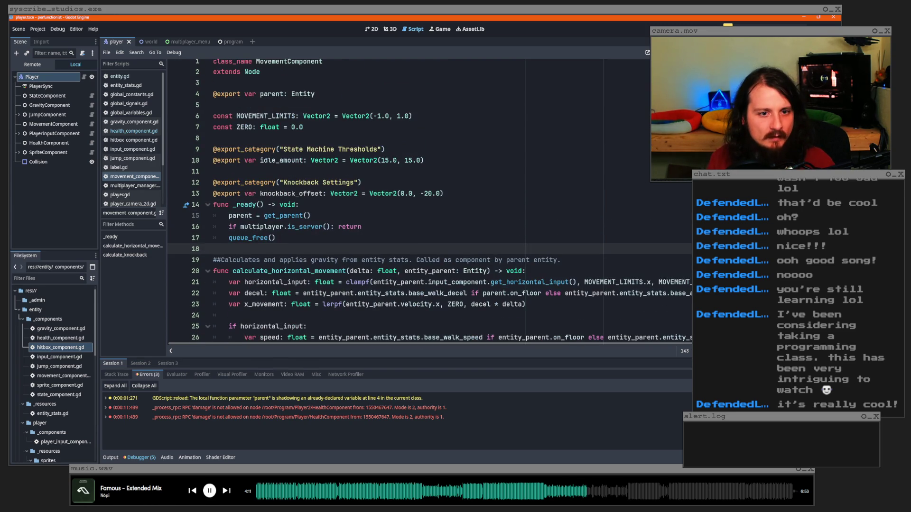
{"action": "left_click", "coordinate": [442, 194]}
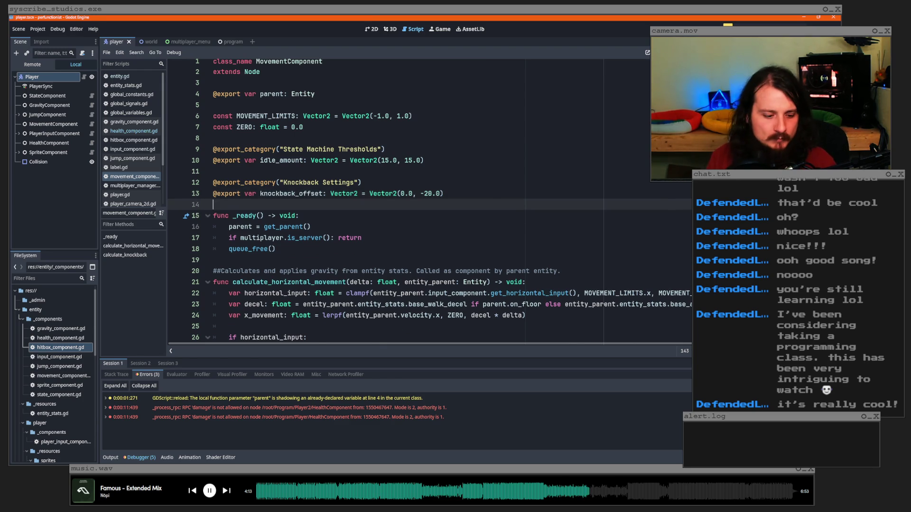
{"action": "scroll", "coordinate": [631, 302], "scroll_direction": "down", "scroll_amount": 5}
{"action": "left_click", "coordinate": [631, 302]}
Save movement_component.gd.
{"action": "key", "text": "ctrl+s"}
{"action": "left_click", "coordinate": [625, 320]}
{"action": "left_click", "coordinate": [623, 310]}
{"action": "left_click", "coordinate": [622, 318]}
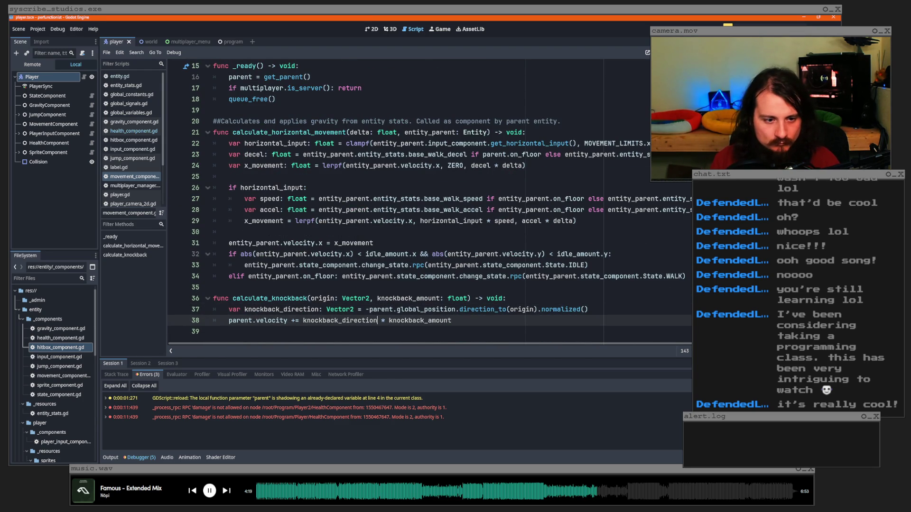
Make line 38 parent.velocity += (knockback_direction * knockback_amount) + knockback_offset and run with F5.
{"action": "left_click", "coordinate": [303, 320]}
{"action": "type", "text": "("}
{"action": "key", "text": "End"}
{"action": "type", "text": ") + k"}
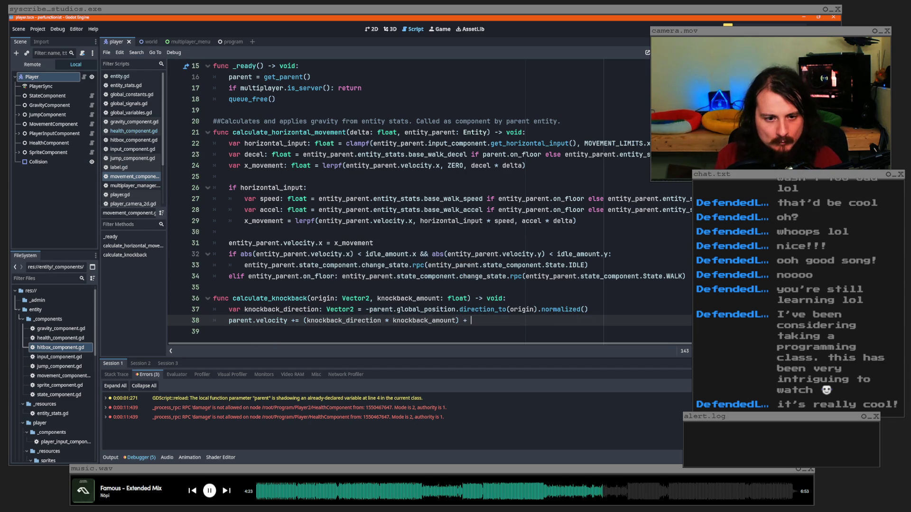
{"action": "type", "text": "n"}
{"action": "key", "text": "Down"}
{"action": "key", "text": "Down"}
{"action": "key", "text": "Return"}
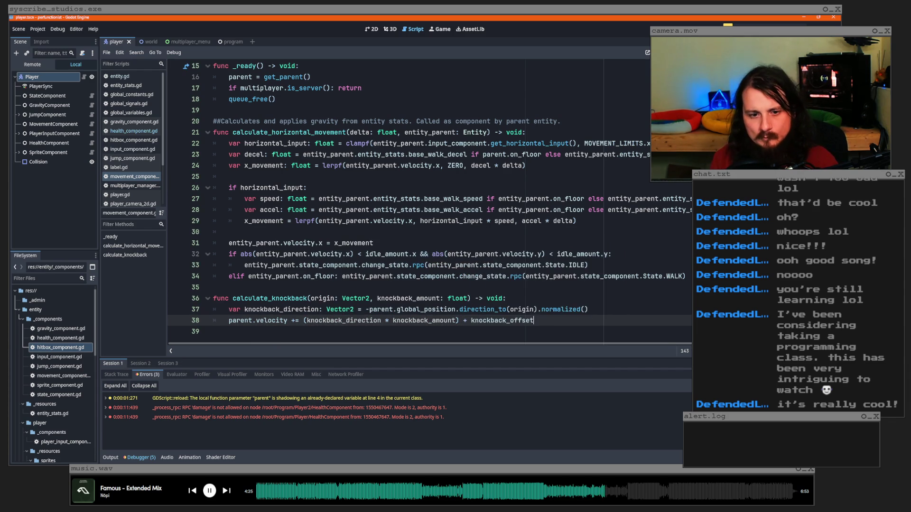
{"action": "left_click", "coordinate": [617, 116]}
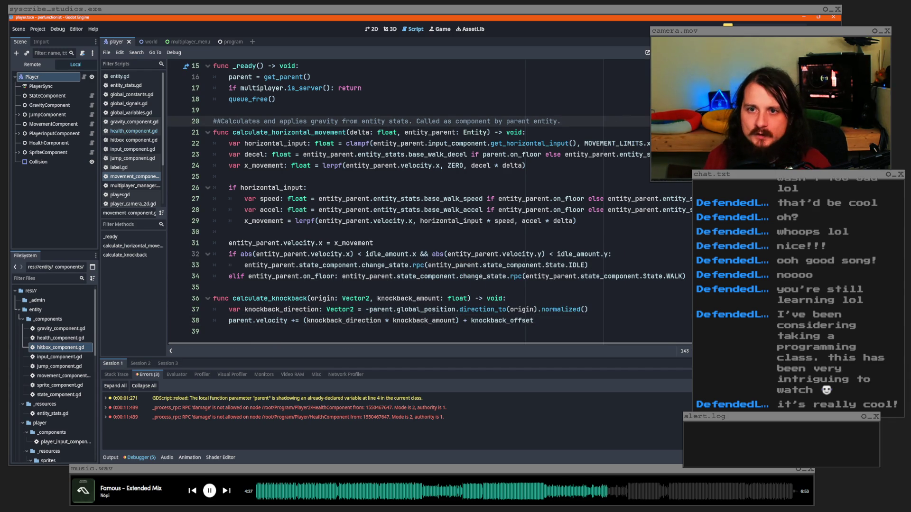
{"action": "key", "text": "F5"}
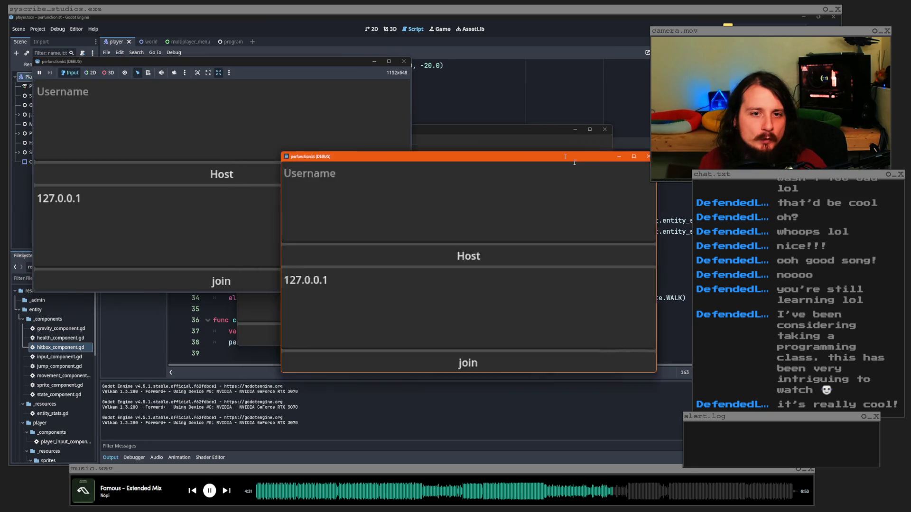
Host the game as 'Host' in one window and join as 'Client' in the other.
{"action": "left_click", "coordinate": [47, 92]}
{"action": "type", "text": "Host"}
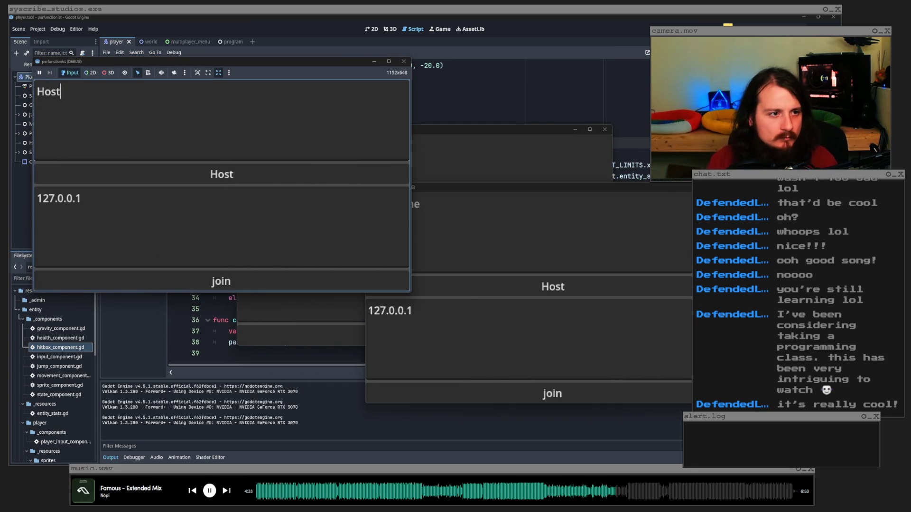
{"action": "left_click", "coordinate": [340, 180]}
{"action": "type", "text": "Client"}
{"action": "left_click", "coordinate": [582, 395]}
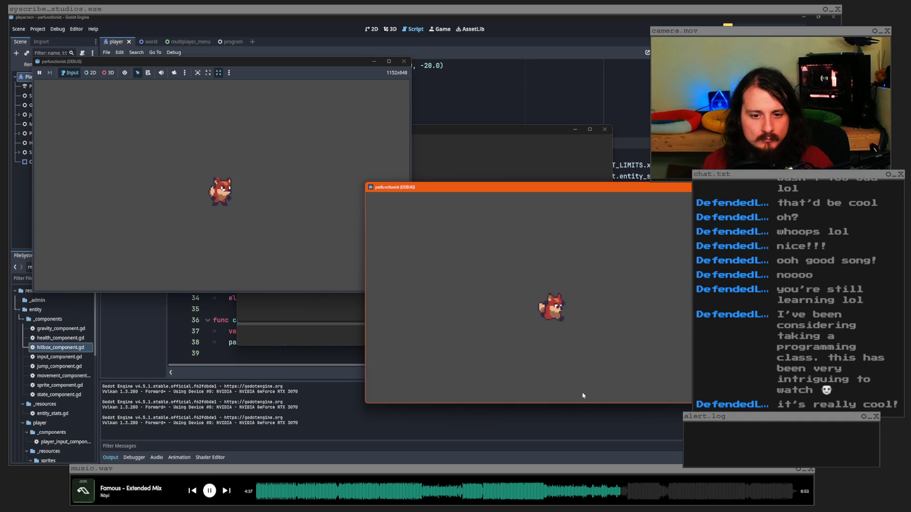
Walk the client fox into the host fox and back apart to test knockback.
{"action": "left_click", "coordinate": [302, 264]}
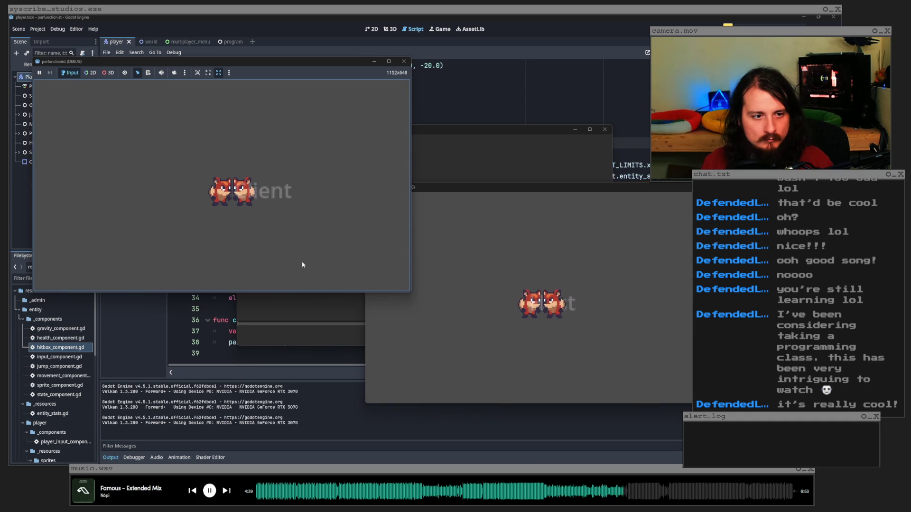
{"action": "key", "text": "d"}
{"action": "key", "text": "a"}
{"action": "key", "text": "d"}
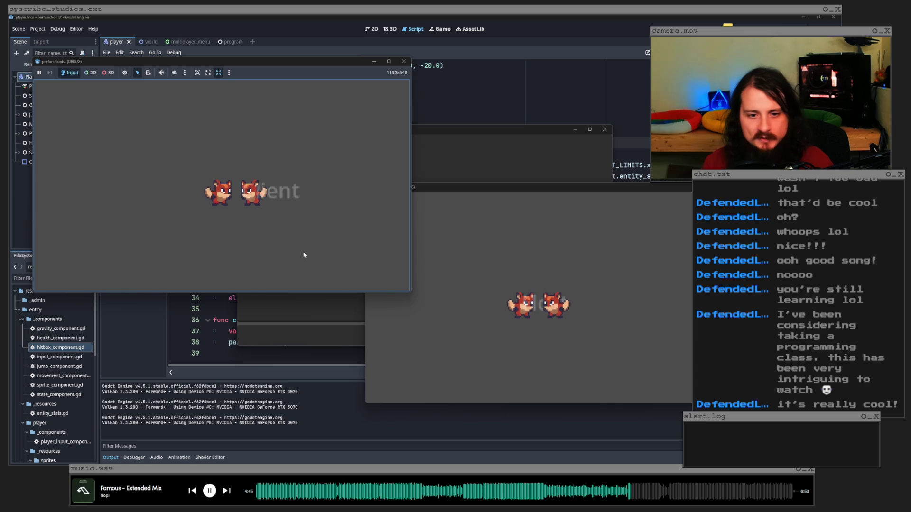
Close both game windows and the leftover menu window to stop debugging.
{"action": "key", "text": "alt+F4"}
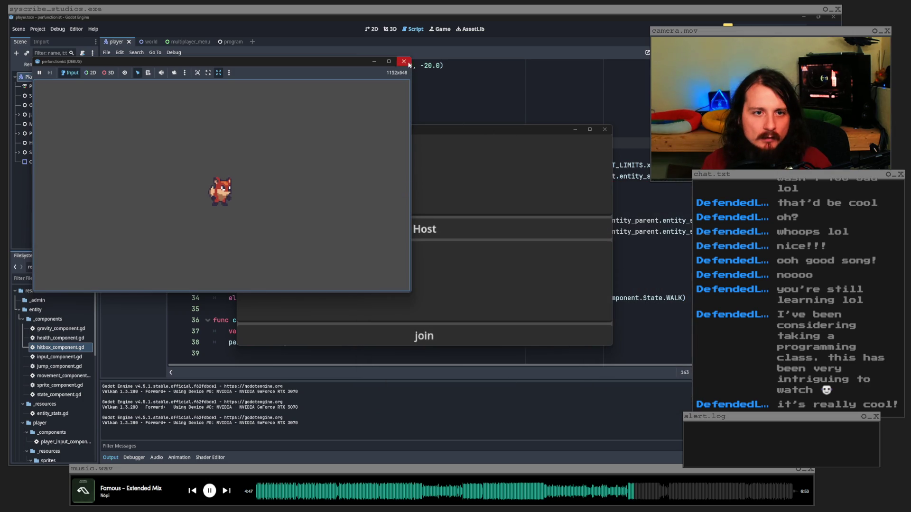
{"action": "left_click", "coordinate": [404, 61]}
{"action": "left_click", "coordinate": [605, 129]}
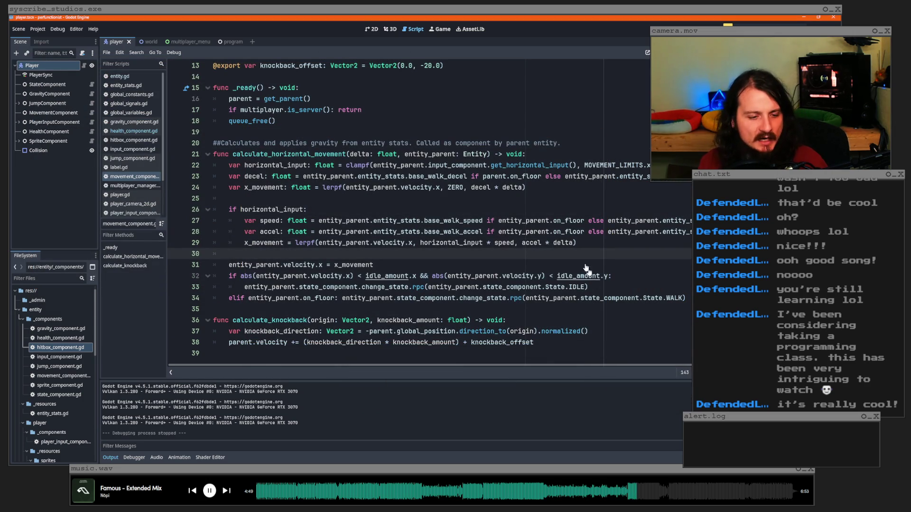
Review damage_amount and the calculate_knockback call in health_component.gd.
{"action": "left_click", "coordinate": [534, 343]}
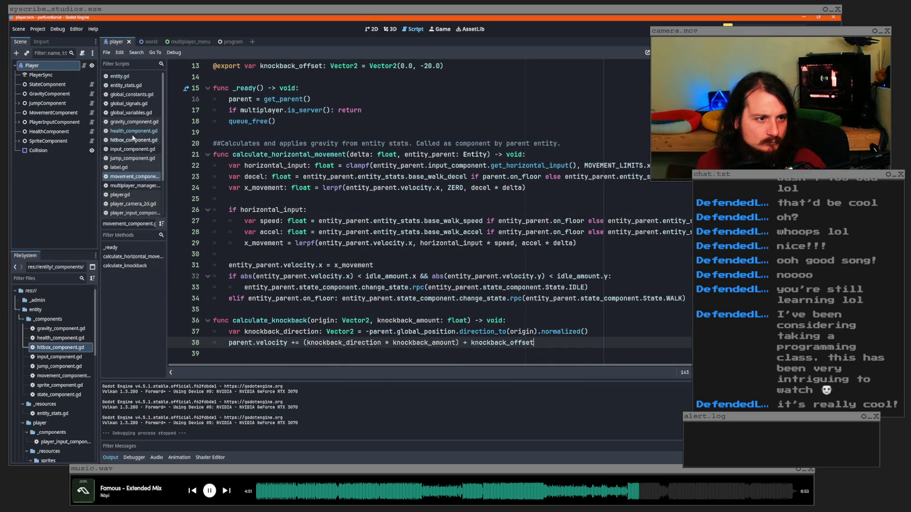
{"action": "left_click", "coordinate": [133, 131]}
{"action": "double_click", "coordinate": [324, 298]}
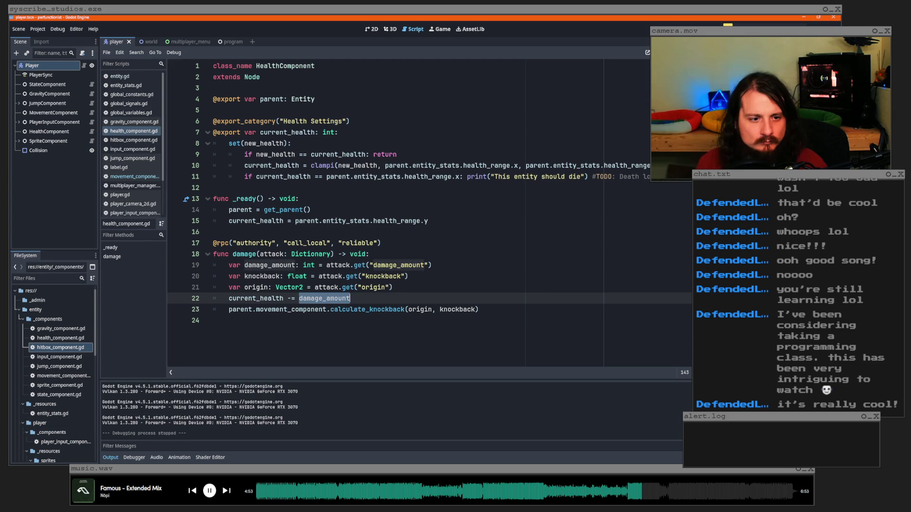
{"action": "left_click", "coordinate": [479, 309]}
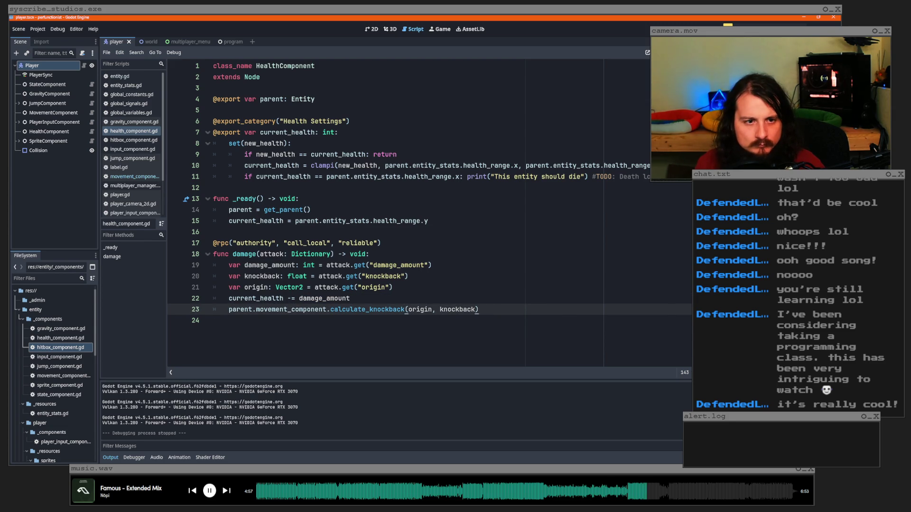
Look through the contents of input_component.gd.
{"action": "left_click", "coordinate": [146, 150]}
{"action": "left_click", "coordinate": [209, 220]}
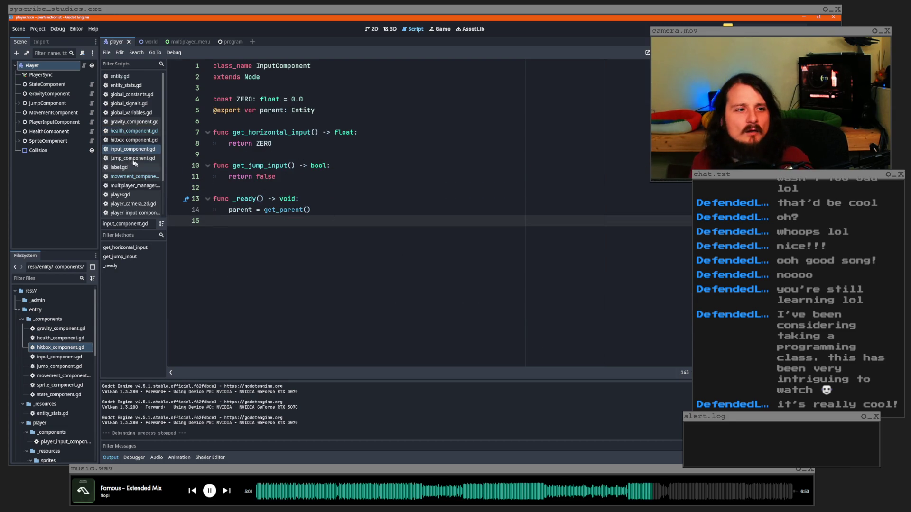
{"action": "scroll", "coordinate": [139, 142], "scroll_direction": "down", "scroll_amount": 1}
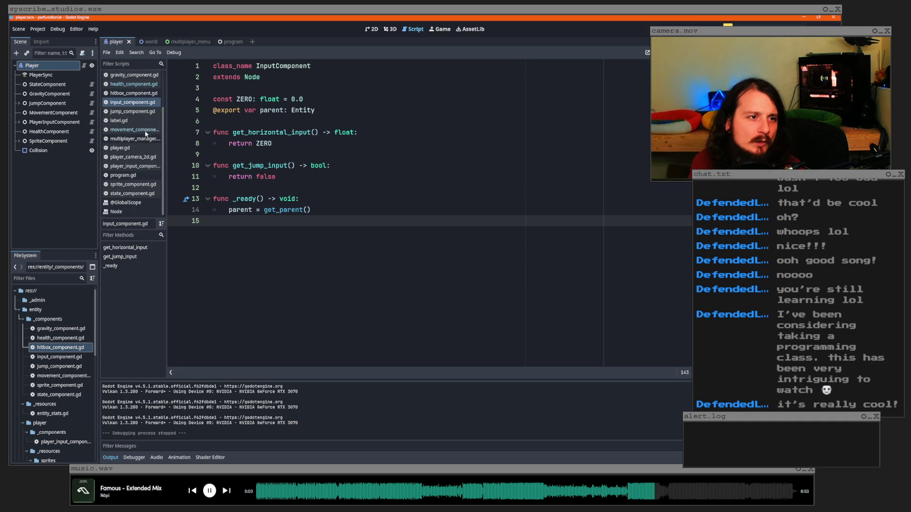
{"action": "scroll", "coordinate": [145, 155], "scroll_direction": "down", "scroll_amount": 4}
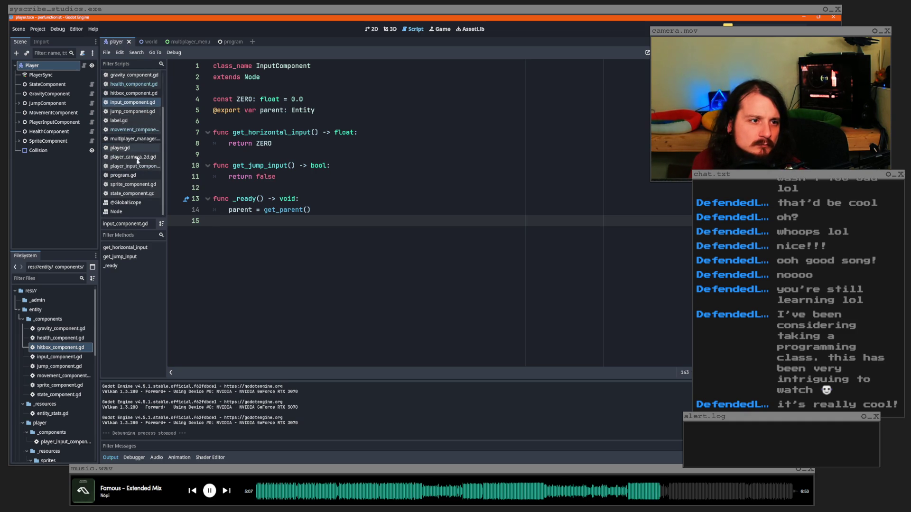
Review player_input_component.gd's test attack and jump check, ending in the 15.0 knockback value.
{"action": "left_click", "coordinate": [145, 167]}
{"action": "left_click", "coordinate": [361, 143]}
{"action": "left_click", "coordinate": [332, 298]}
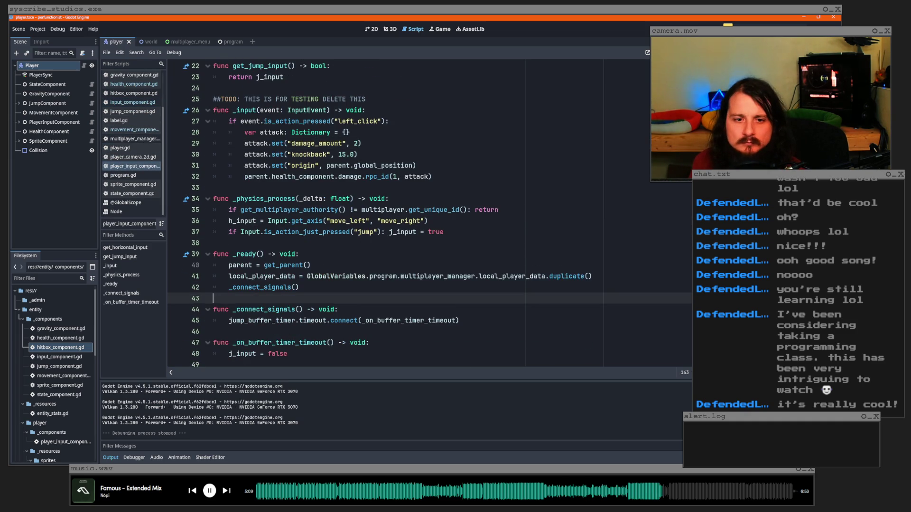
{"action": "scroll", "coordinate": [332, 297], "scroll_direction": "down", "scroll_amount": 1}
{"action": "left_click", "coordinate": [460, 309]}
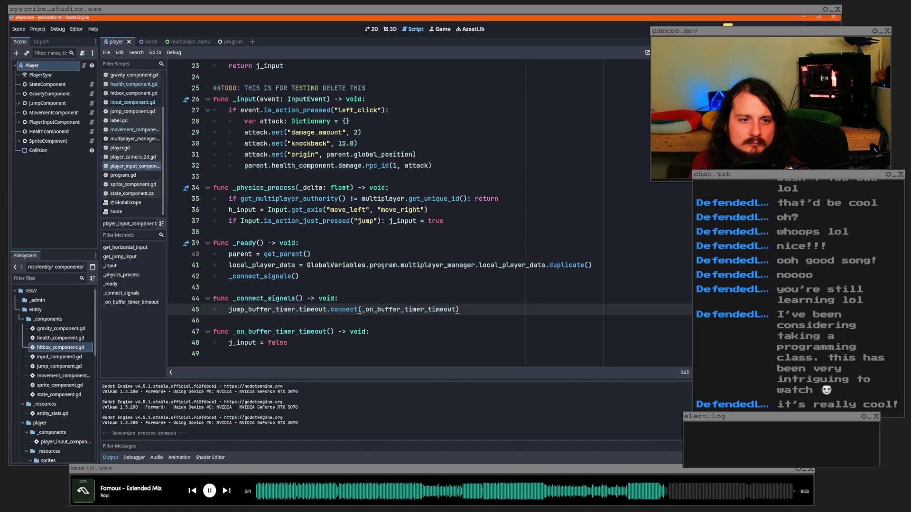
{"action": "left_click", "coordinate": [443, 220]}
{"action": "scroll", "coordinate": [444, 221], "scroll_direction": "up", "scroll_amount": 3}
{"action": "scroll", "coordinate": [413, 321], "scroll_direction": "down", "scroll_amount": 3}
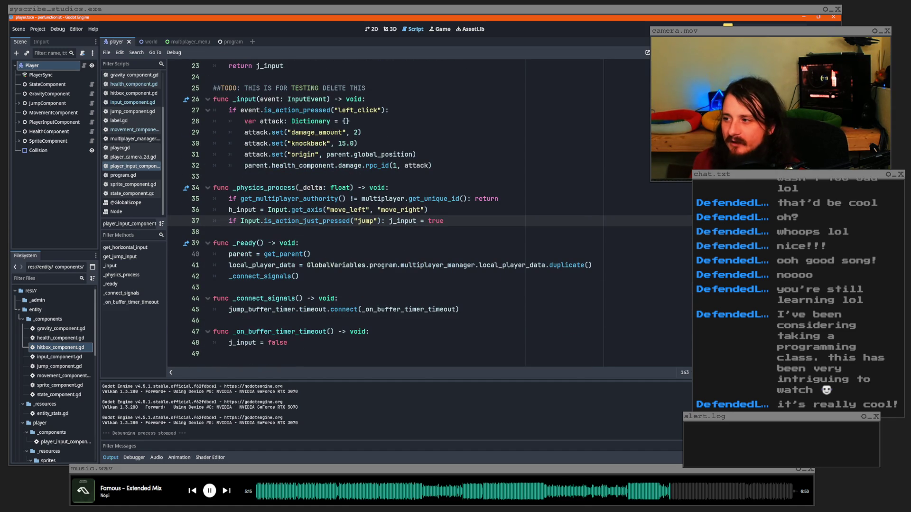
{"action": "left_click", "coordinate": [415, 221]}
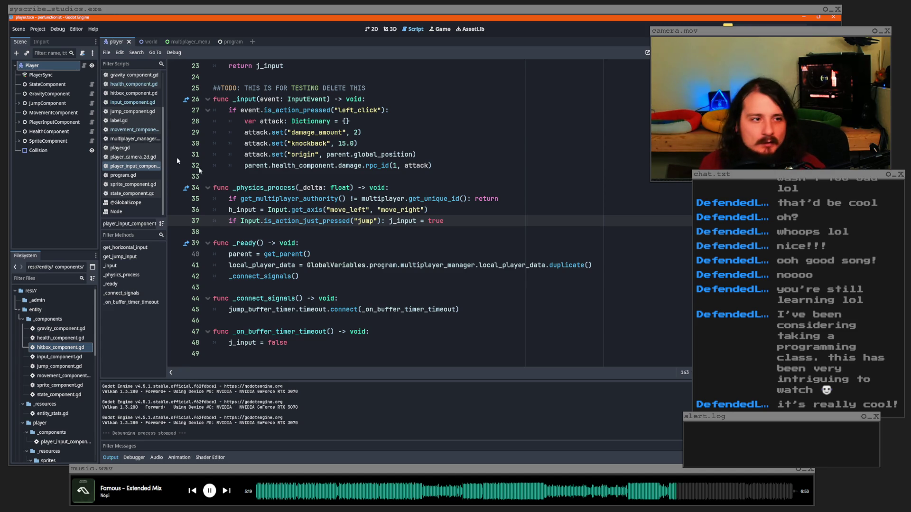
{"action": "scroll", "coordinate": [379, 214], "scroll_direction": "up", "scroll_amount": 4}
{"action": "scroll", "coordinate": [379, 213], "scroll_direction": "down", "scroll_amount": 4}
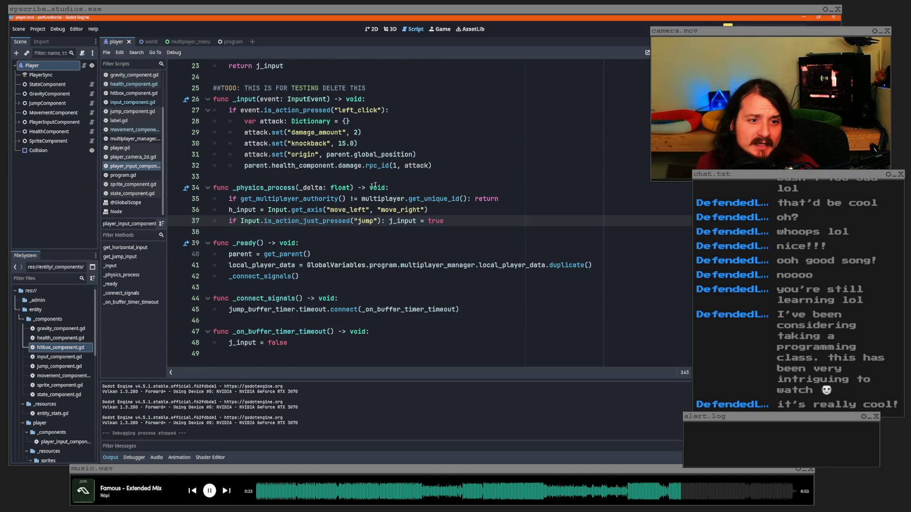
{"action": "left_click", "coordinate": [349, 143]}
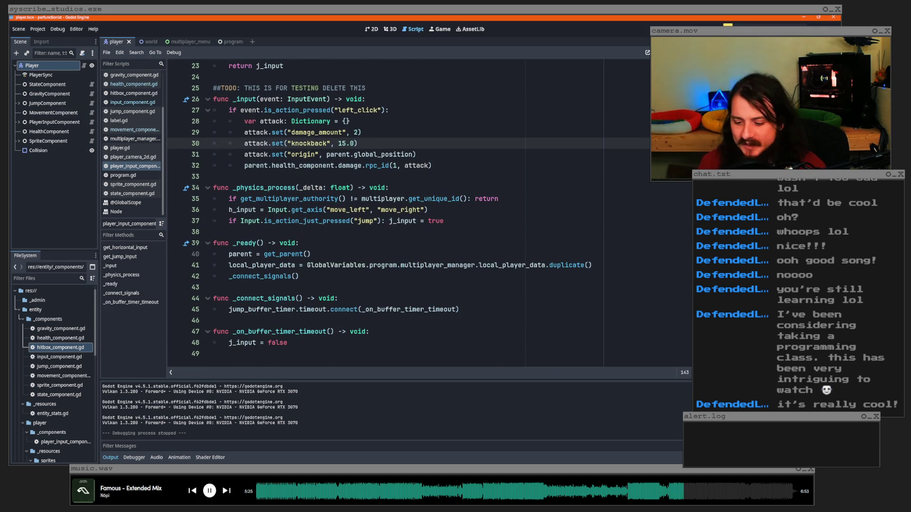
Change the test attack's knockback to 150.0, then host as 'Host' and join as 'Client'.
{"action": "type", "text": "0"}
{"action": "left_click", "coordinate": [542, 180]}
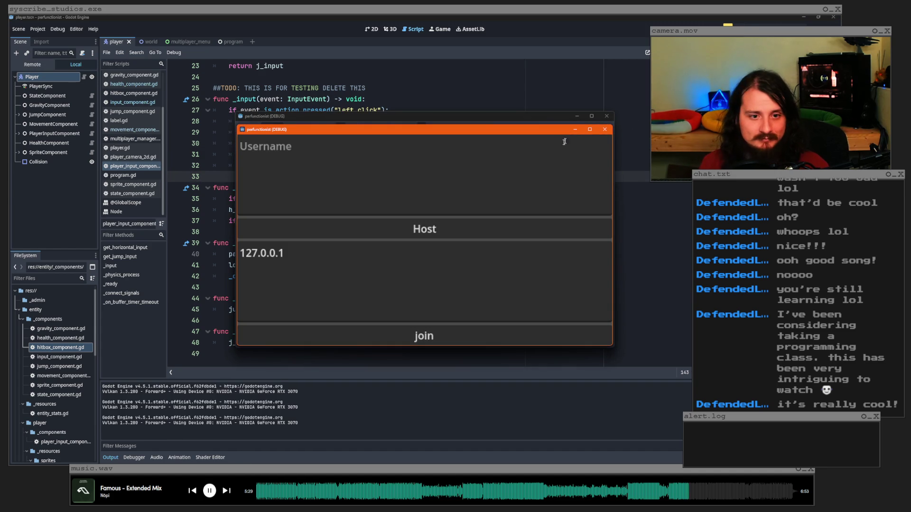
{"action": "type", "text": "Host"}
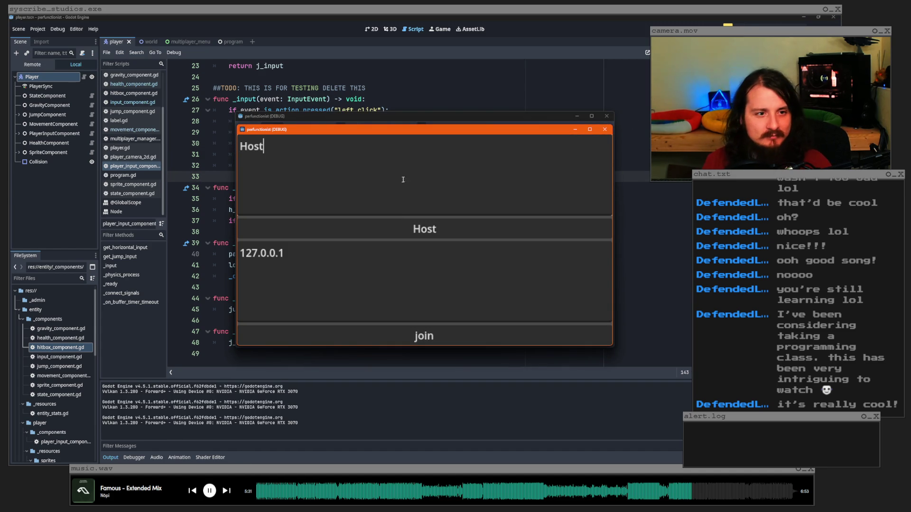
{"action": "left_click", "coordinate": [405, 230]}
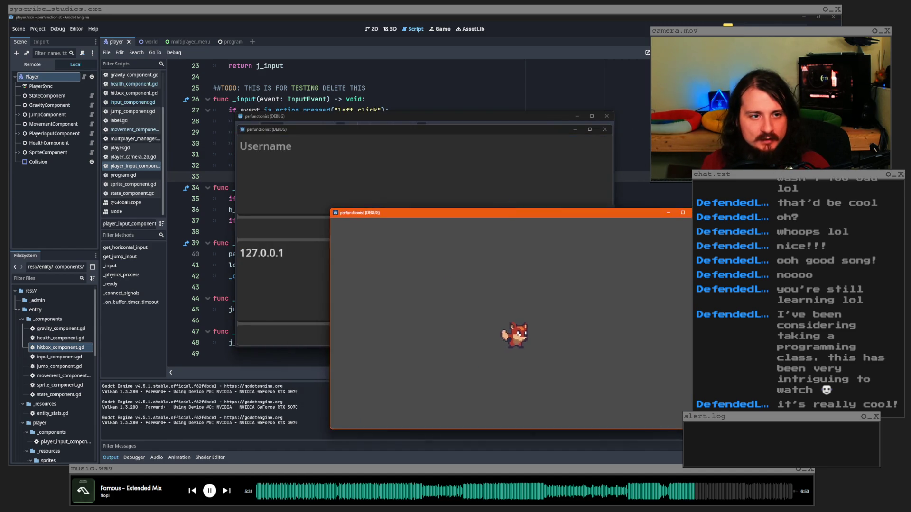
{"action": "type", "text": "Client"}
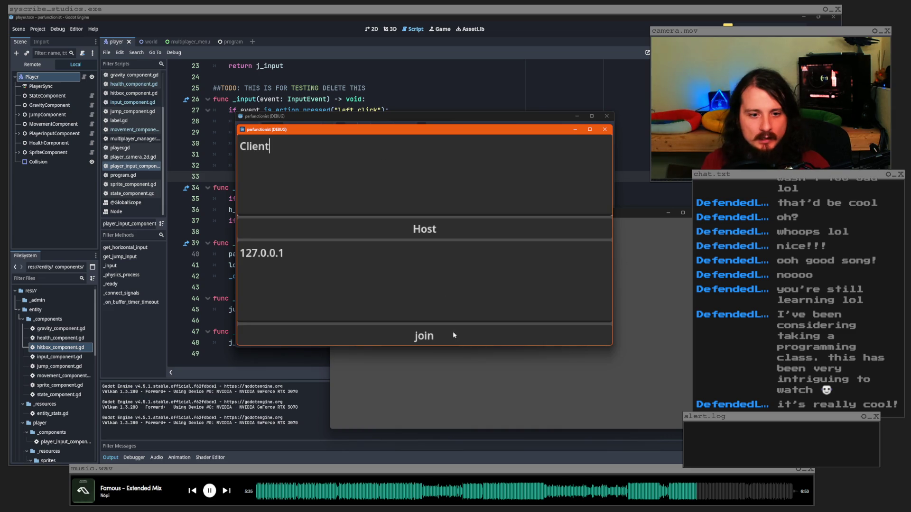
{"action": "left_click", "coordinate": [455, 332]}
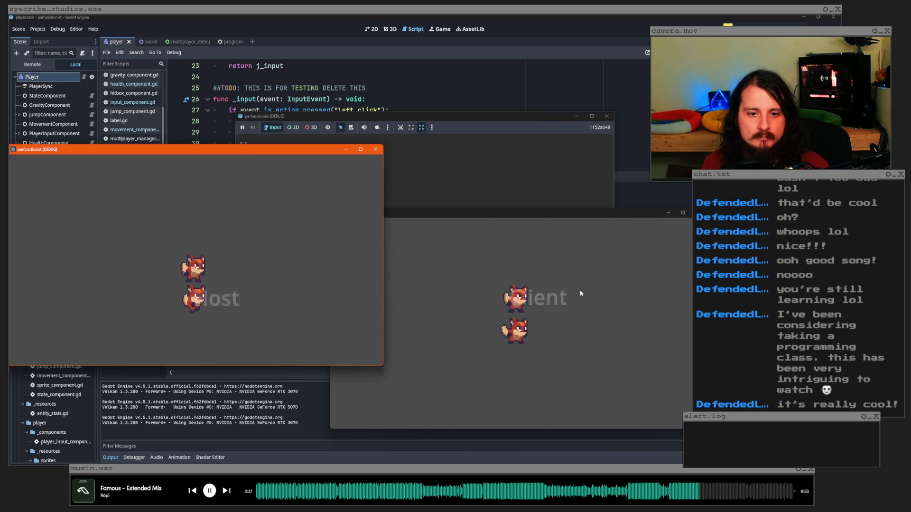
Walk one fox right and back onto the other to check the stronger knockback.
{"action": "left_click", "coordinate": [308, 300]}
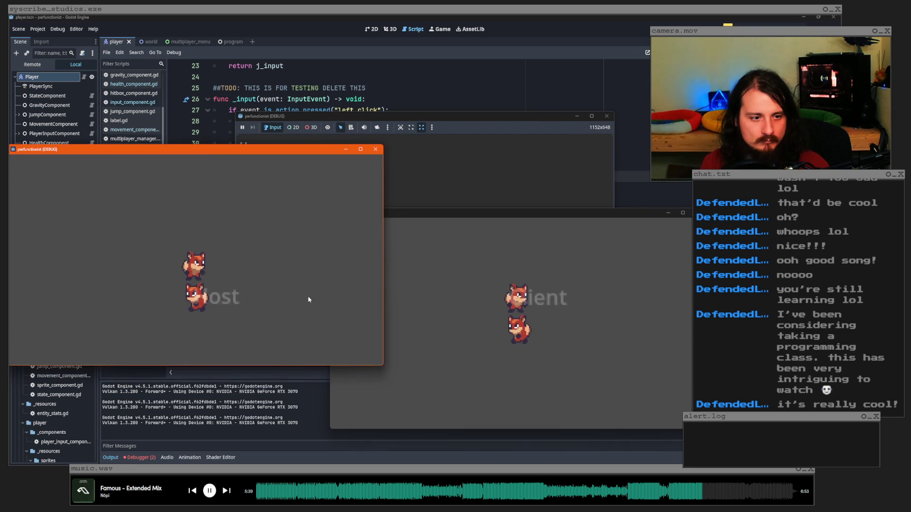
{"action": "left_click", "coordinate": [626, 347]}
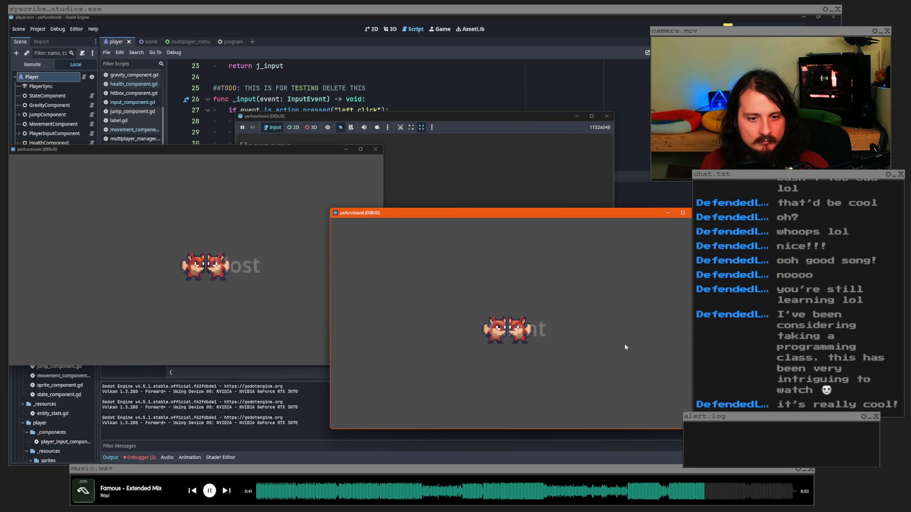
{"action": "key", "text": "Right"}
{"action": "key", "text": "Left"}
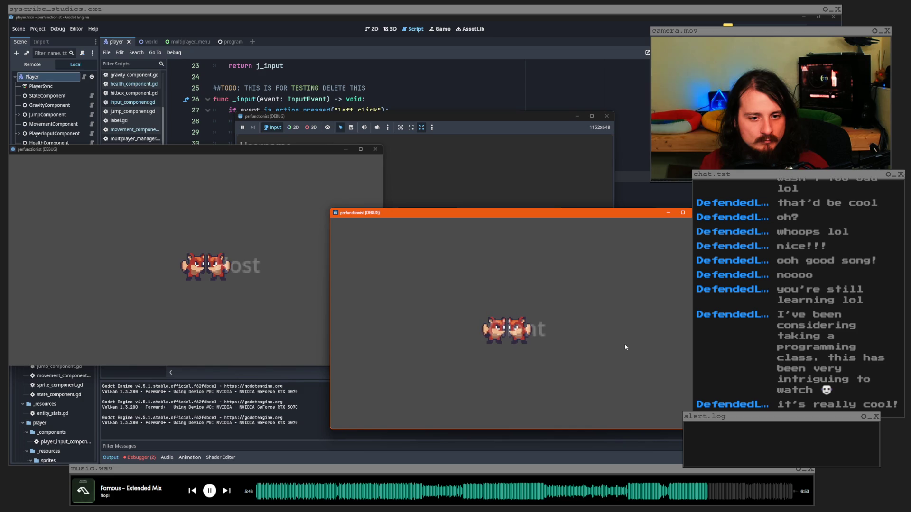
{"action": "key", "text": "Left"}
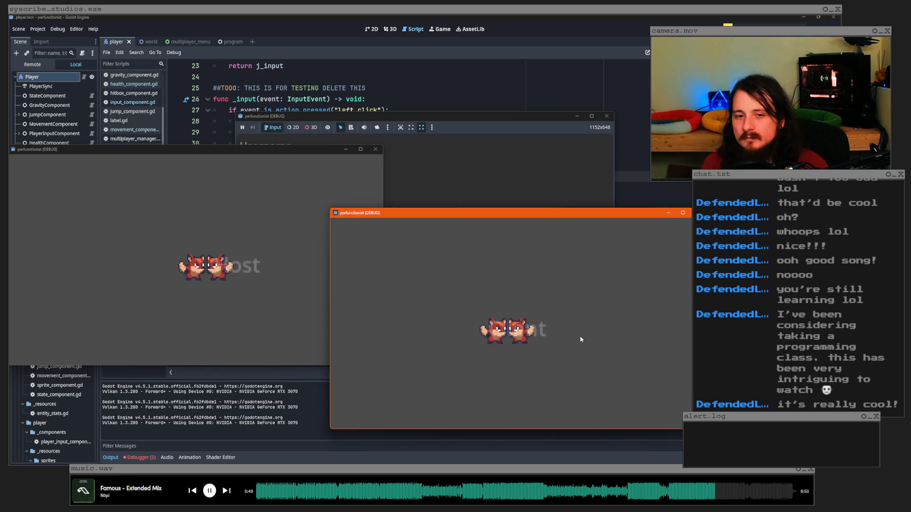
Close all game windows, including the empty leftover one, to end debugging.
{"action": "key", "text": "alt+F4"}
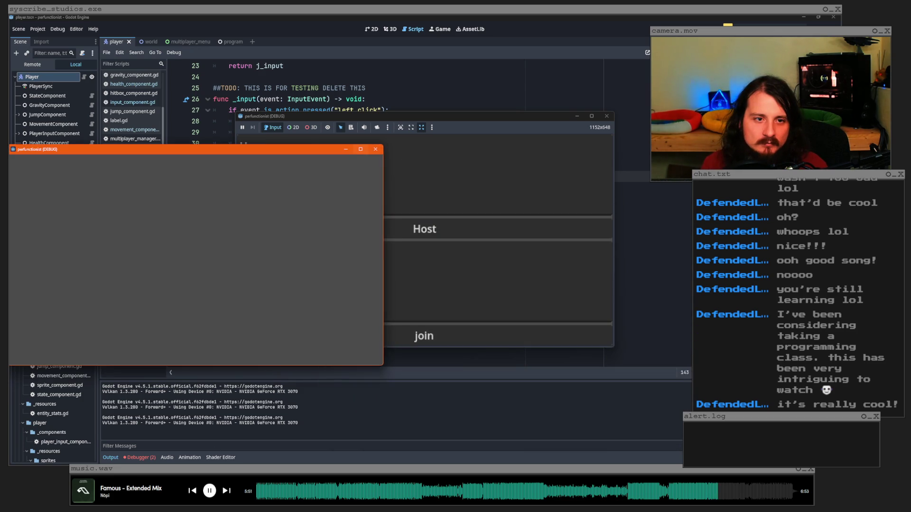
{"action": "left_click", "coordinate": [202, 155]}
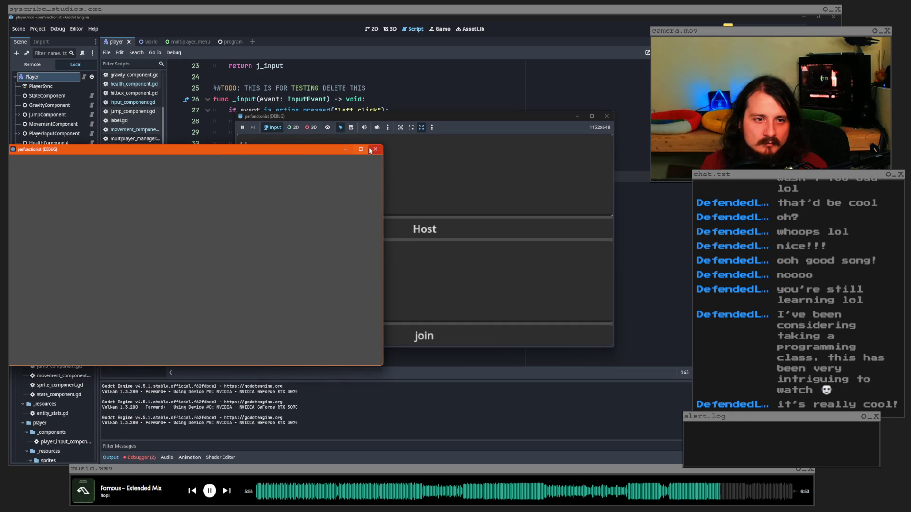
{"action": "left_click", "coordinate": [375, 149]}
{"action": "left_click", "coordinate": [606, 116]}
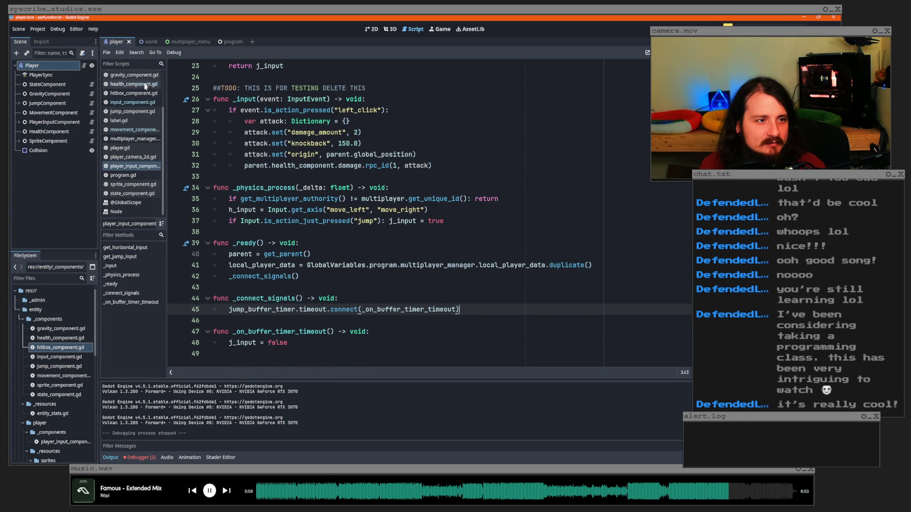
In movement_component.gd, move the minus sign from before parent to before knockback_direction.
{"action": "left_click", "coordinate": [143, 130]}
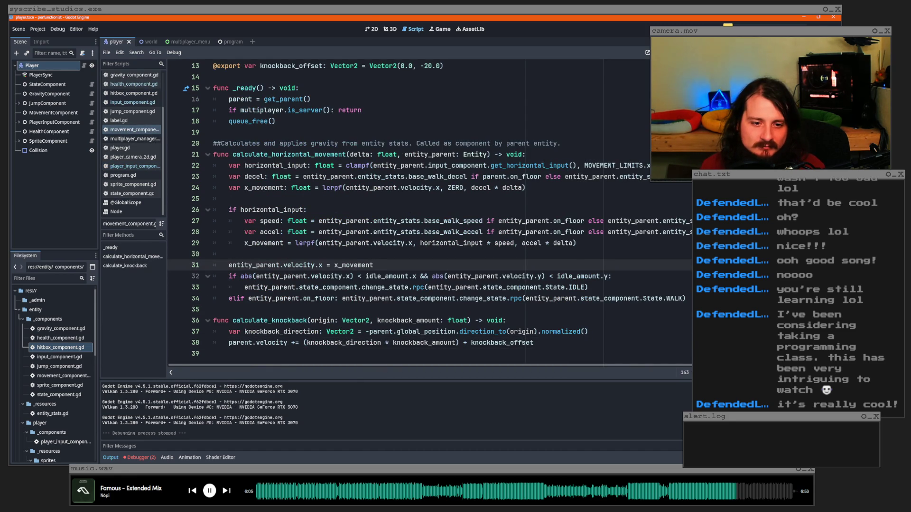
{"action": "mouse_move", "coordinate": [380, 331]}
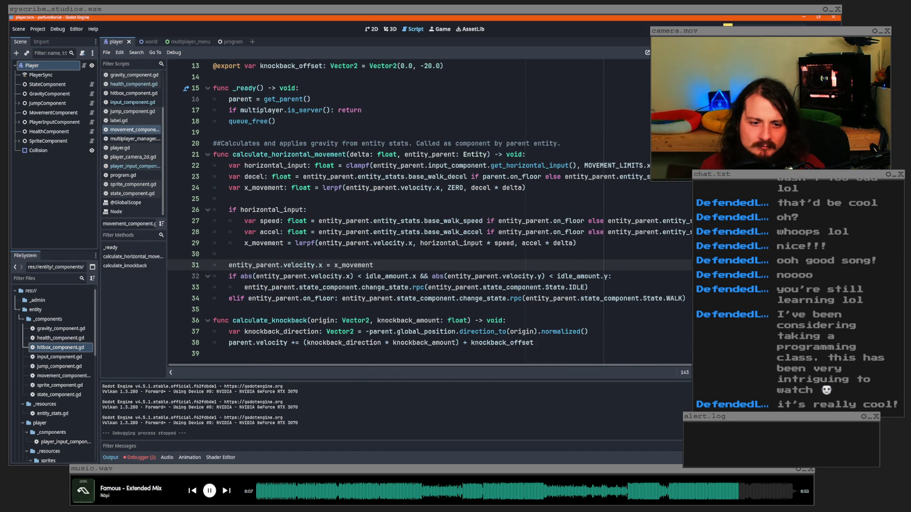
{"action": "left_click", "coordinate": [370, 332]}
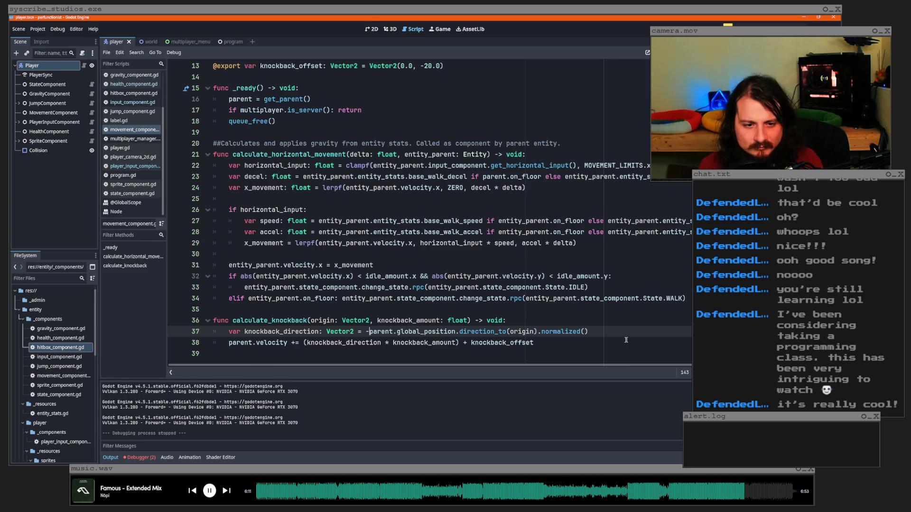
{"action": "key", "text": "BackSpace"}
{"action": "mouse_move", "coordinate": [479, 332]}
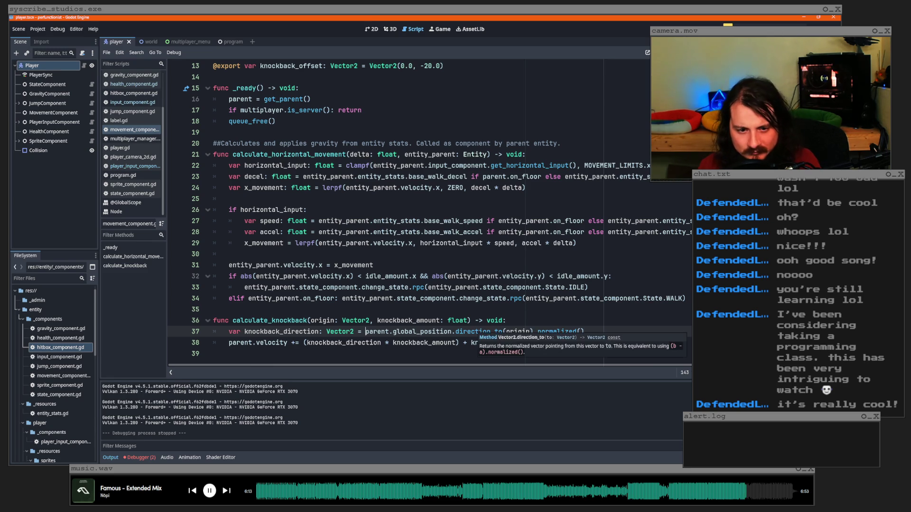
{"action": "left_click", "coordinate": [585, 331]}
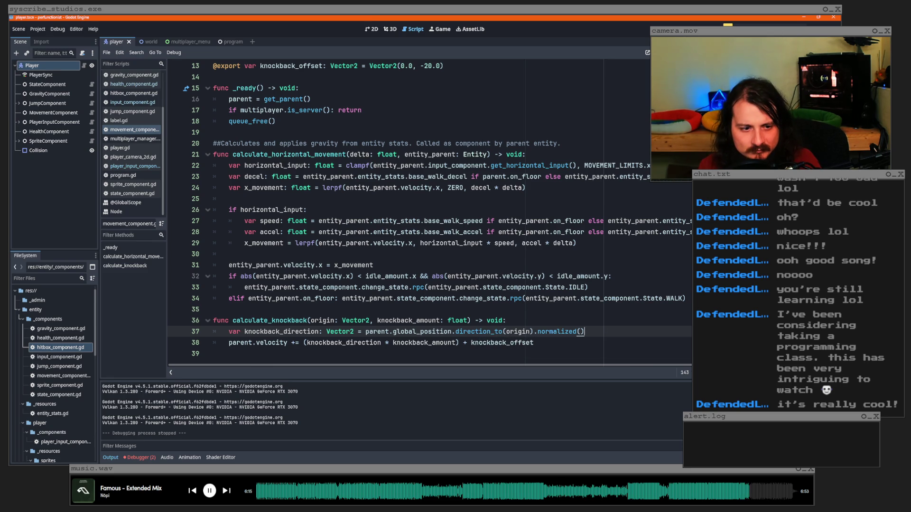
{"action": "left_click", "coordinate": [308, 343]}
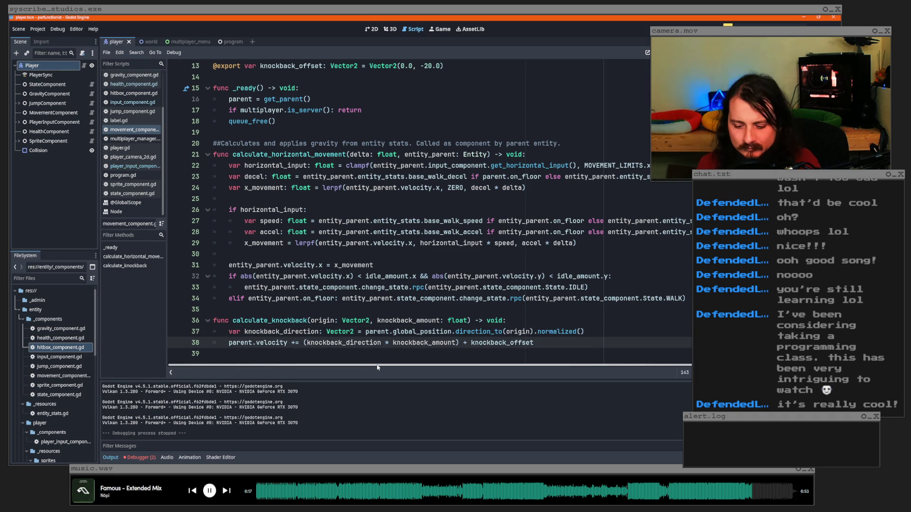
{"action": "type", "text": "-"}
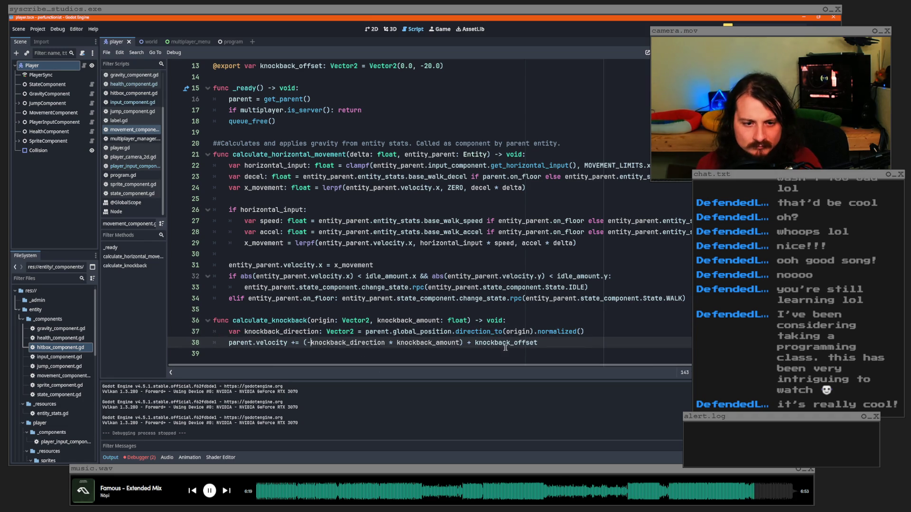
Change the knockback_offset default to (0.0, -200.0) and run the project.
{"action": "scroll", "coordinate": [418, 145], "scroll_direction": "up", "scroll_amount": 3}
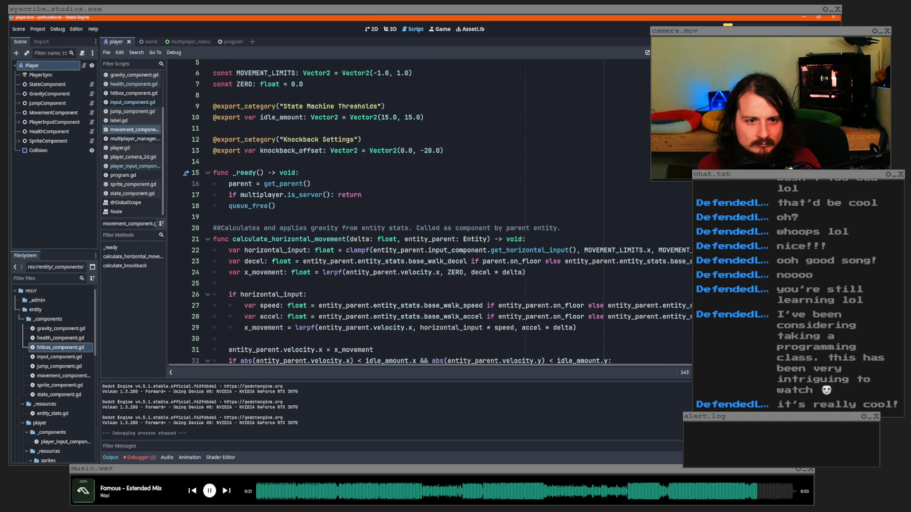
{"action": "left_click", "coordinate": [432, 151]}
{"action": "type", "text": "0"}
{"action": "key", "text": "Down"}
{"action": "key", "text": "Down"}
{"action": "key", "text": "Down"}
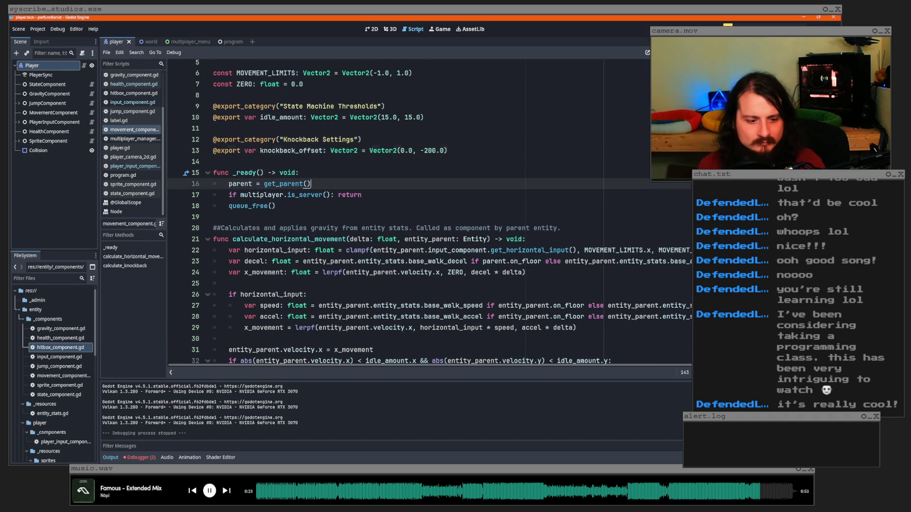
{"action": "left_click", "coordinate": [736, 24]}
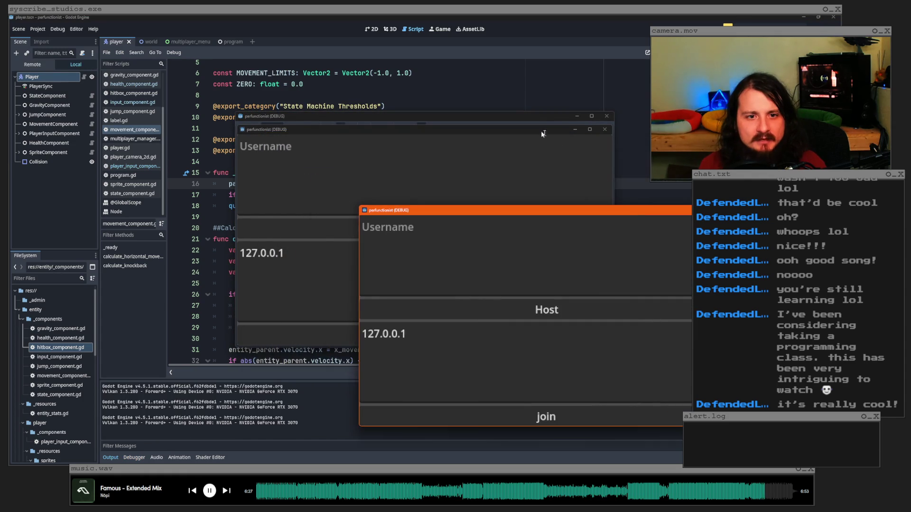
Host as 'Host' in the first window and join as 'Client' in the second.
{"action": "type", "text": "Host"}
{"action": "left_click", "coordinate": [304, 299]}
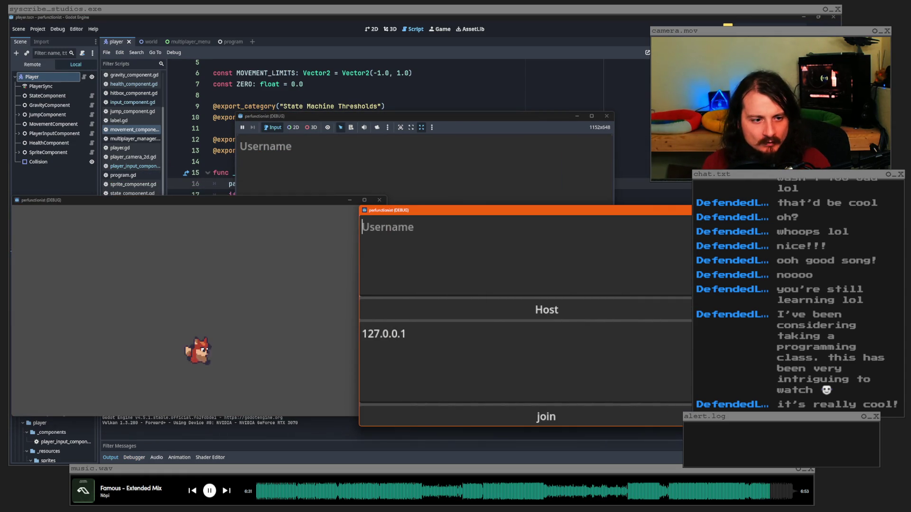
{"action": "type", "text": "Client"}
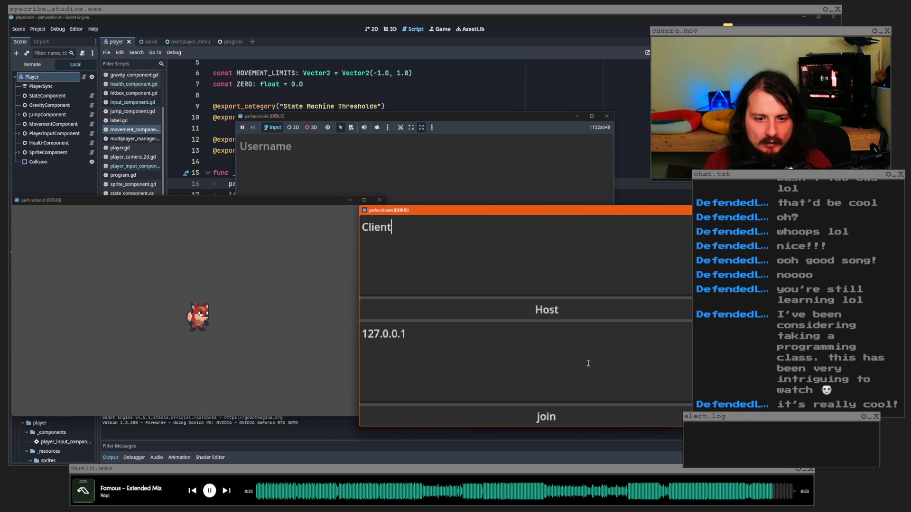
{"action": "left_click", "coordinate": [589, 413]}
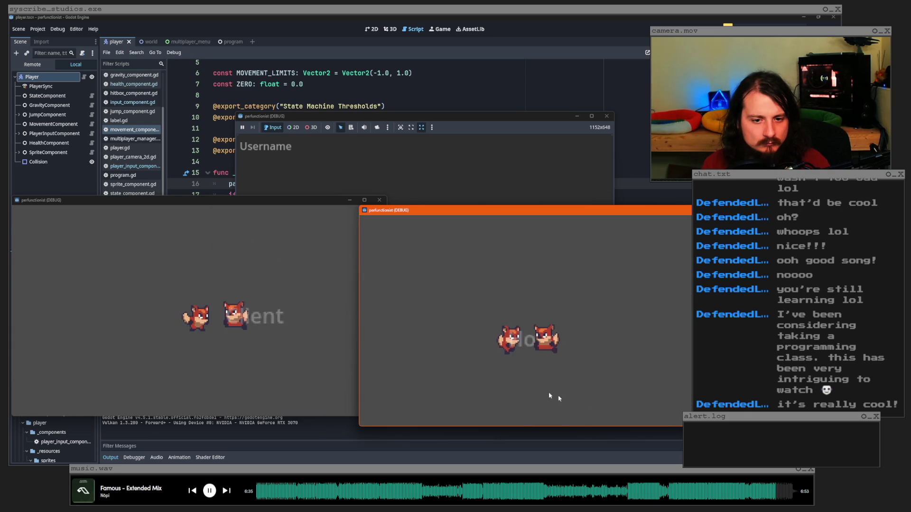
Attack the other fox twice from the left window to test knockback.
{"action": "left_click", "coordinate": [305, 356]}
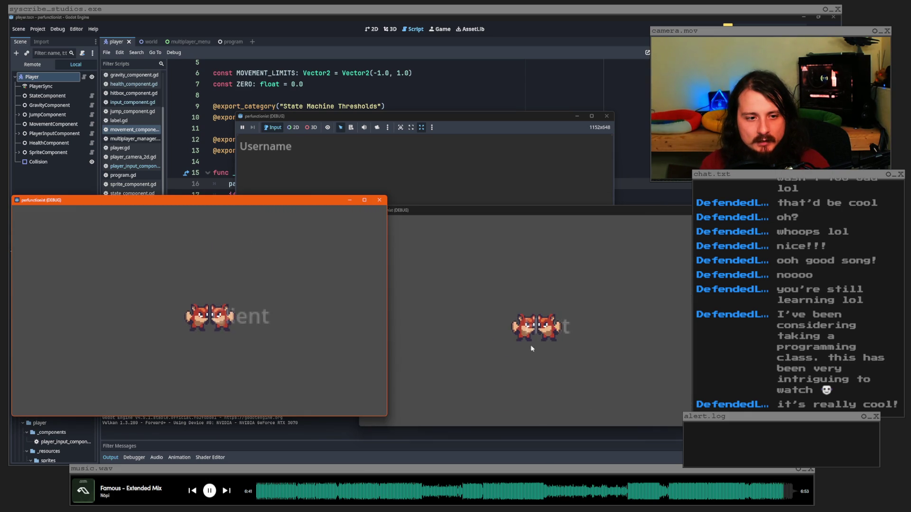
{"action": "left_click", "coordinate": [545, 378]}
{"action": "left_click", "coordinate": [261, 379]}
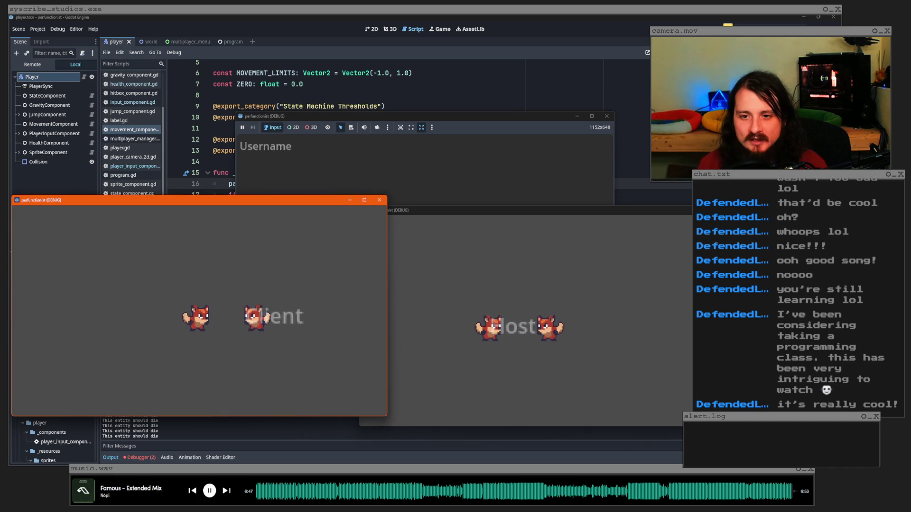
Close all game windows and return to line 38 of movement_component.gd.
{"action": "left_click", "coordinate": [682, 210]}
{"action": "left_click", "coordinate": [378, 200]}
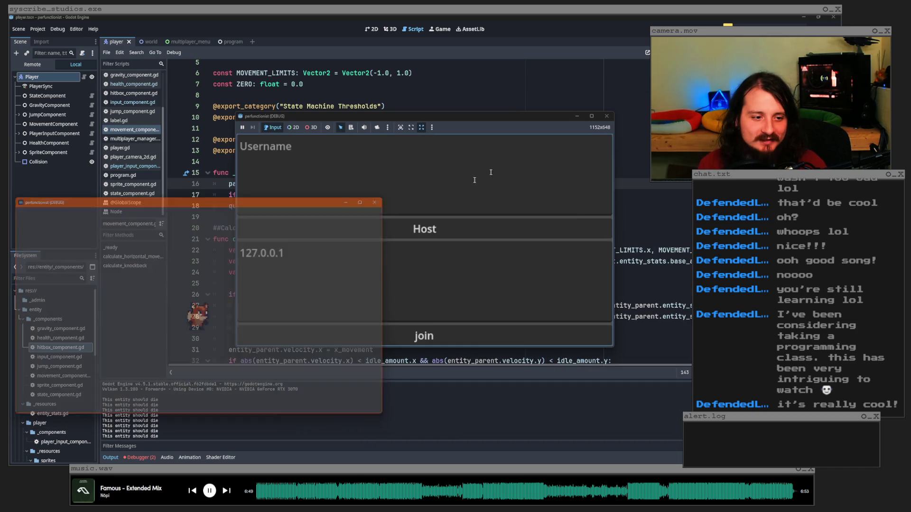
{"action": "left_click", "coordinate": [606, 116]}
{"action": "scroll", "coordinate": [500, 300], "scroll_direction": "down", "scroll_amount": 3}
{"action": "left_click", "coordinate": [522, 320]}
{"action": "left_click", "coordinate": [593, 342]}
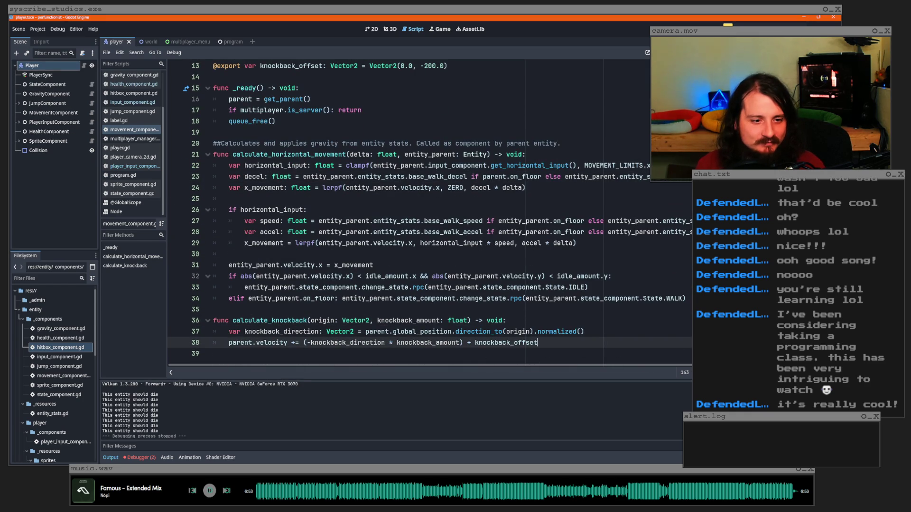
Replace += with = in the parent.velocity assignment and rerun the project with F5.
{"action": "mouse_move", "coordinate": [275, 343]}
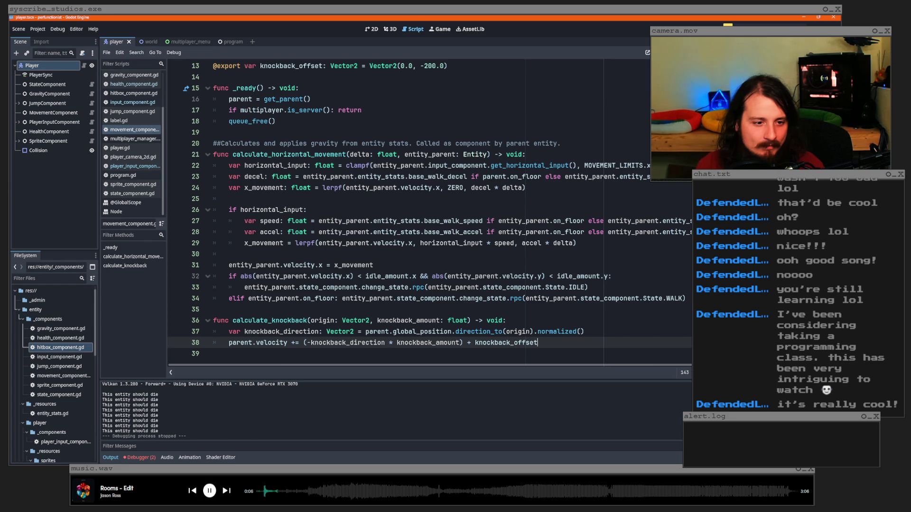
{"action": "key", "text": "BackSpace"}
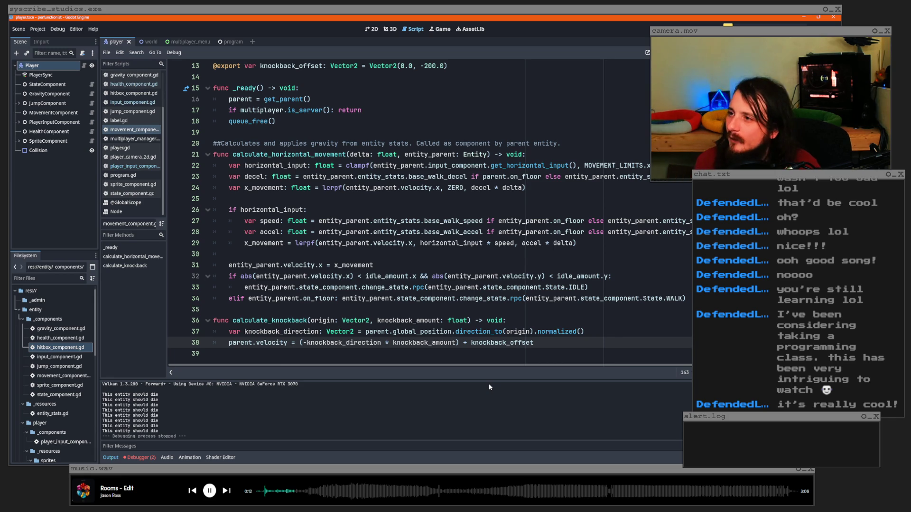
{"action": "left_click", "coordinate": [214, 309]}
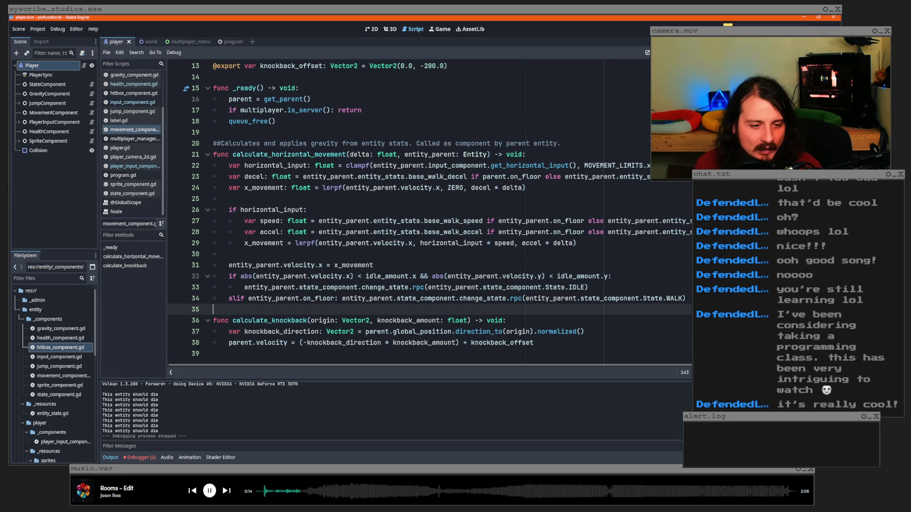
{"action": "key", "text": "F5"}
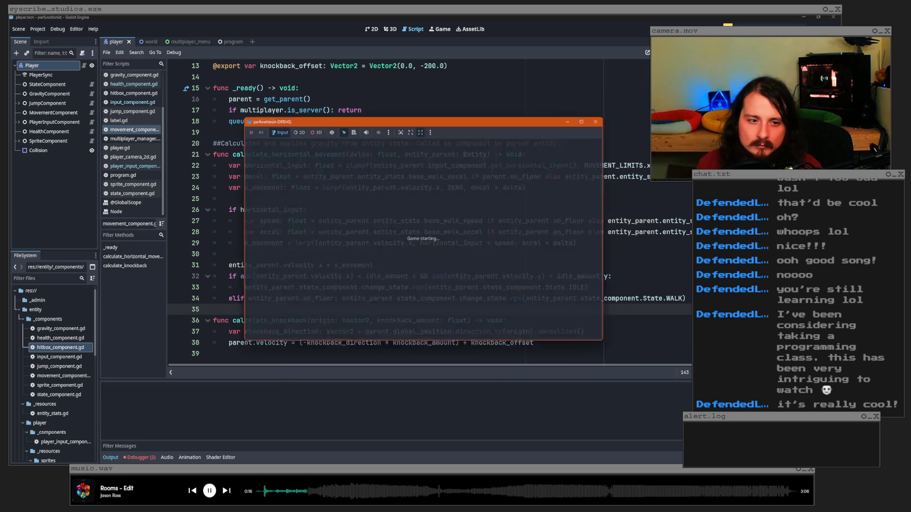
Move the first window to the lower left, host there as 'Host', and join as 'Client'.
{"action": "left_click_drag", "start_coordinate": [423, 132], "coordinate": [283, 189]}
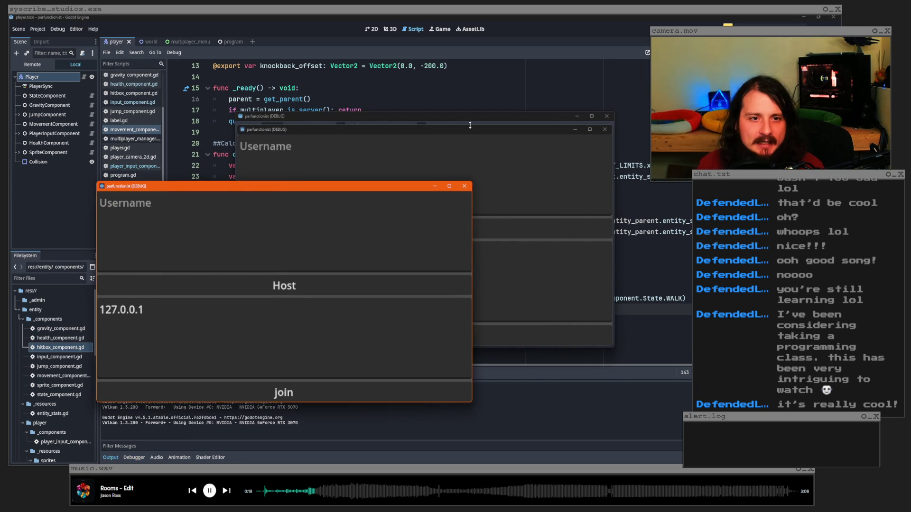
{"action": "left_click", "coordinate": [255, 205]}
{"action": "type", "text": "Host"}
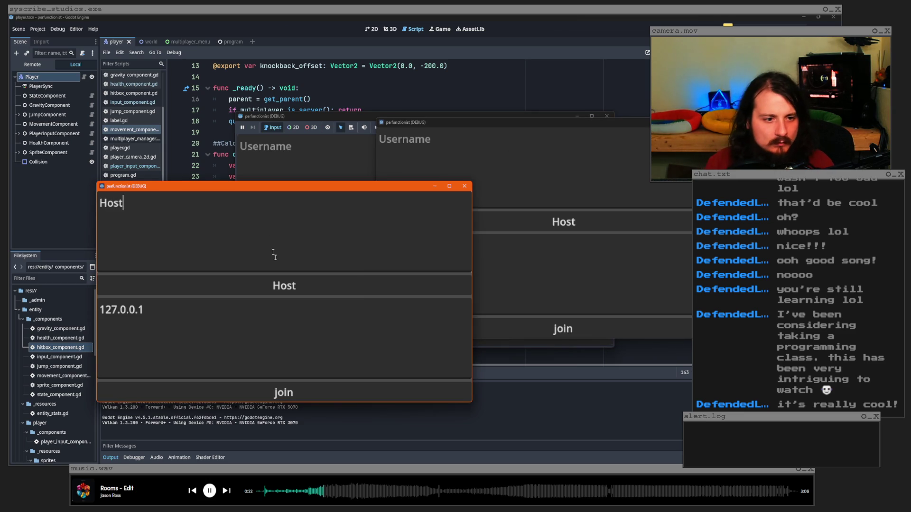
{"action": "left_click", "coordinate": [283, 286]}
{"action": "left_click", "coordinate": [418, 156]}
{"action": "type", "text": "Client"}
{"action": "left_click", "coordinate": [582, 330]}
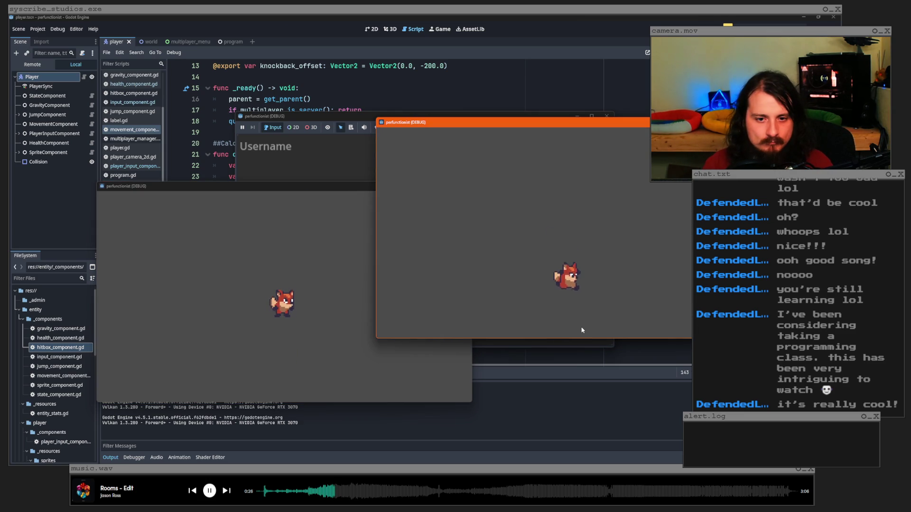
Bring the host window forward, then close all three game windows.
{"action": "left_click", "coordinate": [346, 330]}
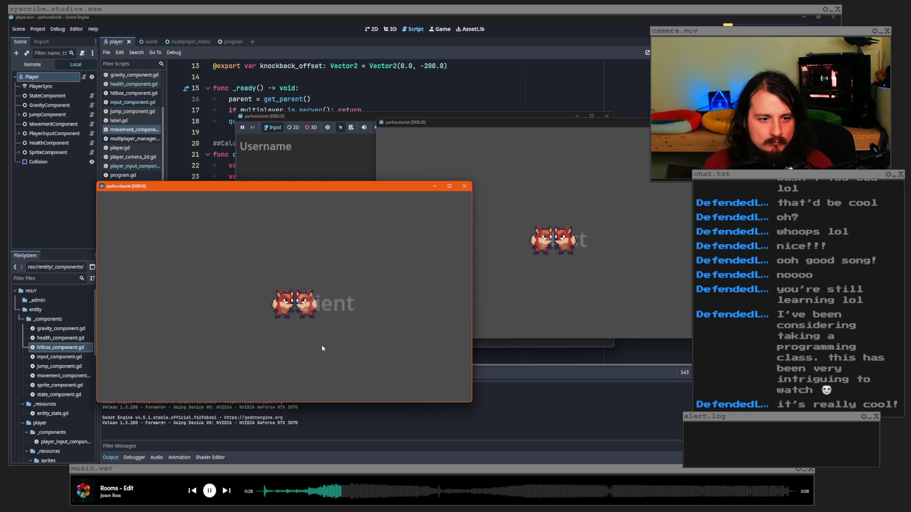
{"action": "left_click", "coordinate": [745, 122]}
{"action": "left_click", "coordinate": [464, 186]}
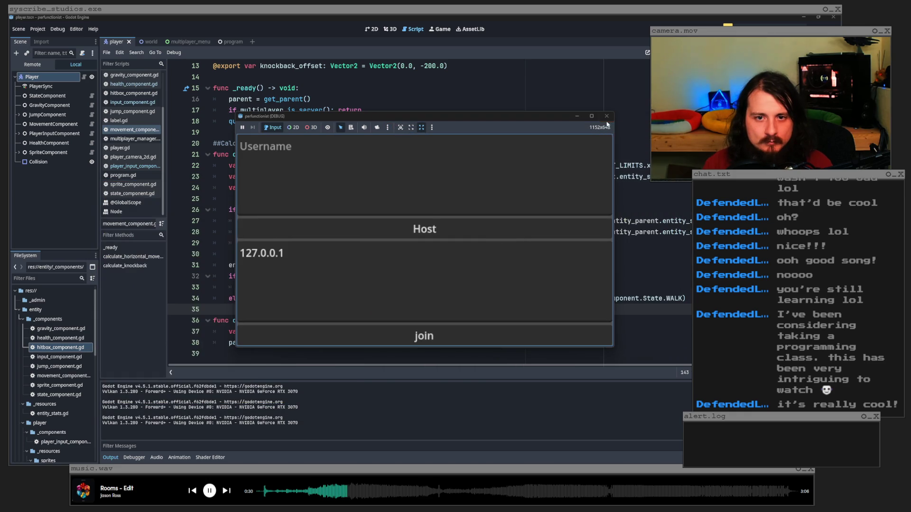
{"action": "left_click", "coordinate": [606, 115]}
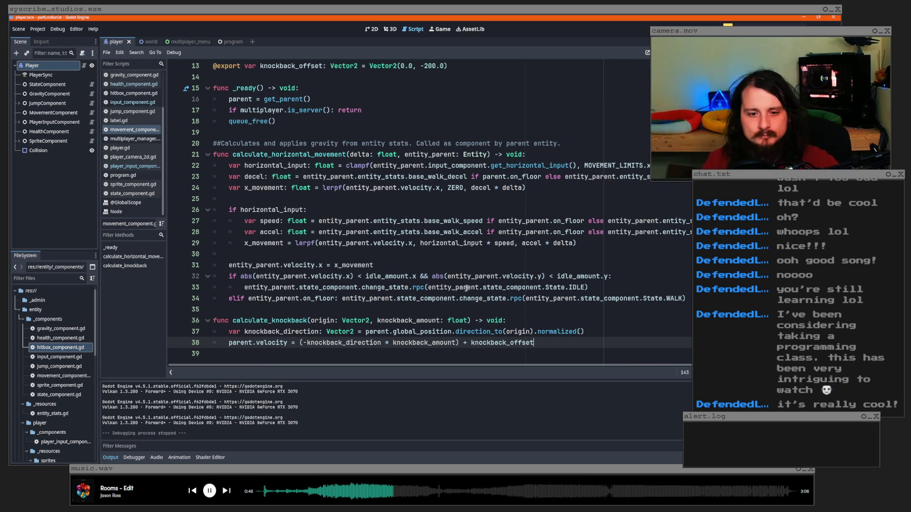
Retype the 'to' ending of direction_to on line 37, correcting a mistyped 'aw'.
{"action": "left_click", "coordinate": [504, 331]}
{"action": "key", "text": "BackSpace"}
{"action": "key", "text": "BackSpace"}
{"action": "type", "text": "aw"}
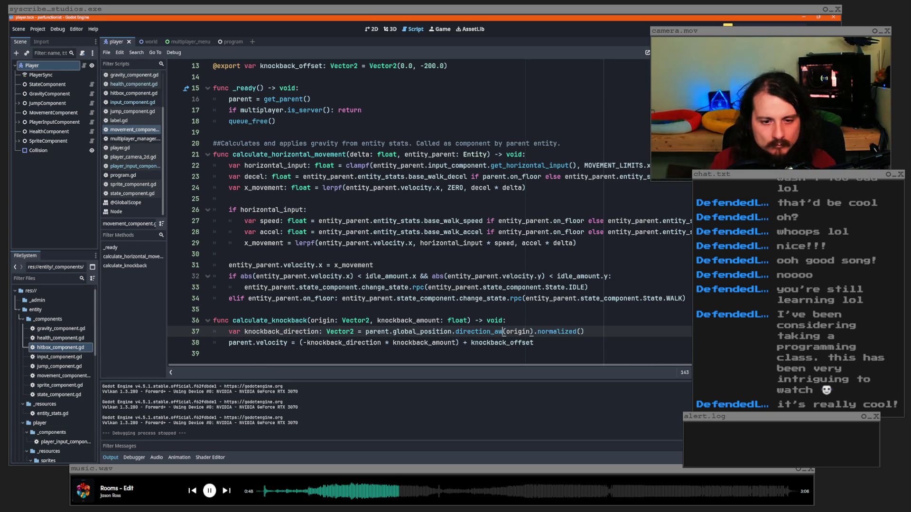
{"action": "key", "text": "BackSpace"}
{"action": "key", "text": "BackSpace"}
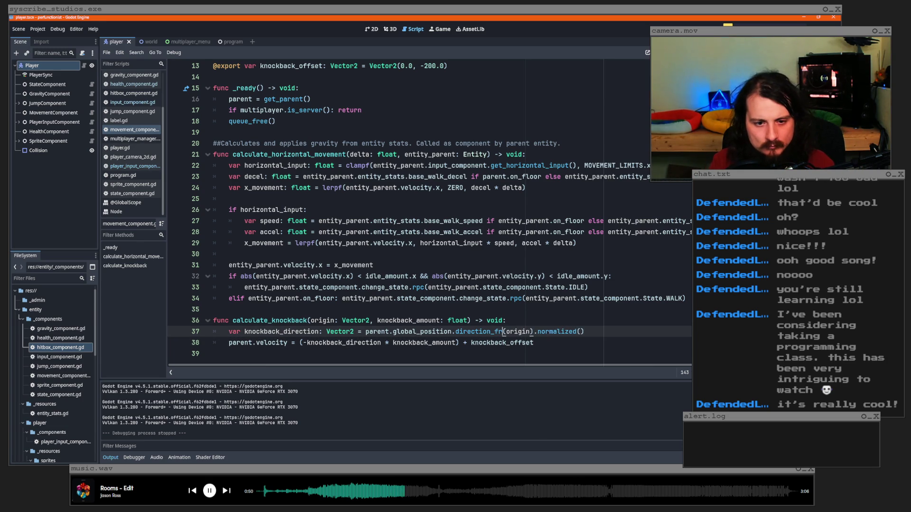
{"action": "type", "text": "to"}
{"action": "left_click", "coordinate": [566, 359]}
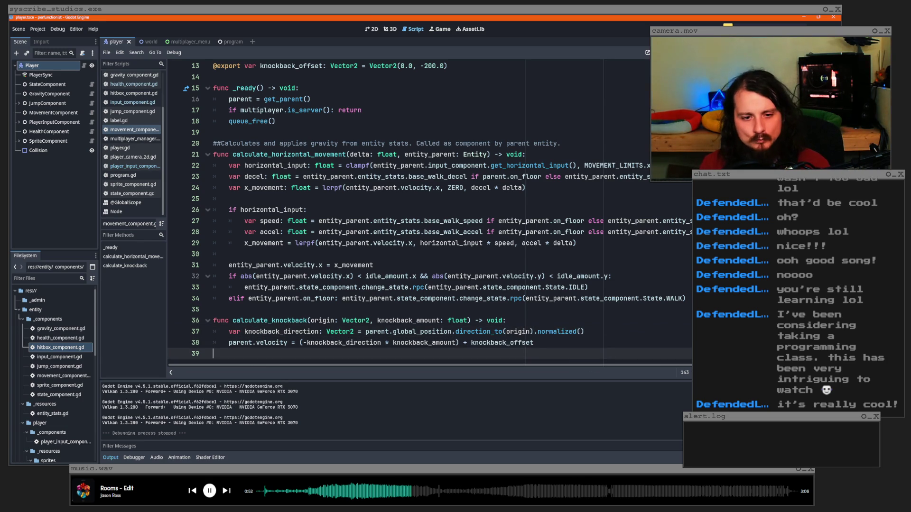
{"action": "left_click", "coordinate": [593, 348]}
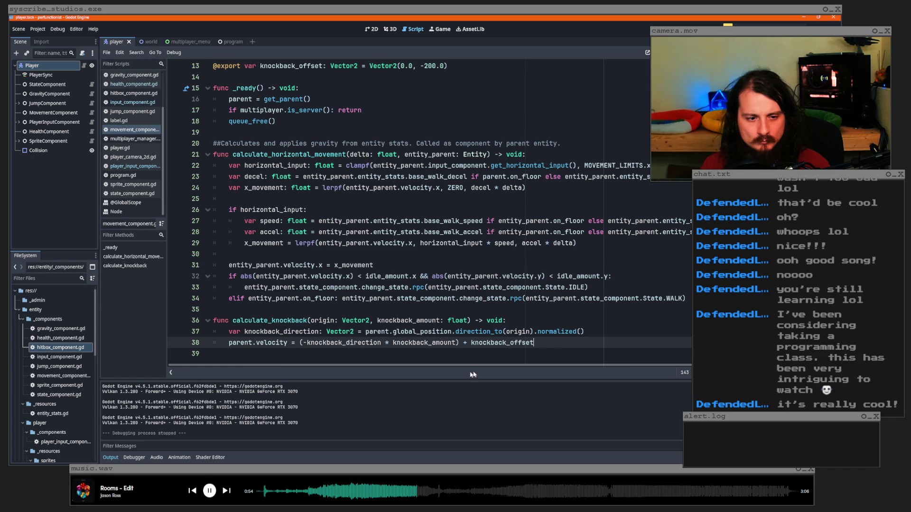
{"action": "scroll", "coordinate": [490, 371], "scroll_direction": "up", "scroll_amount": 4}
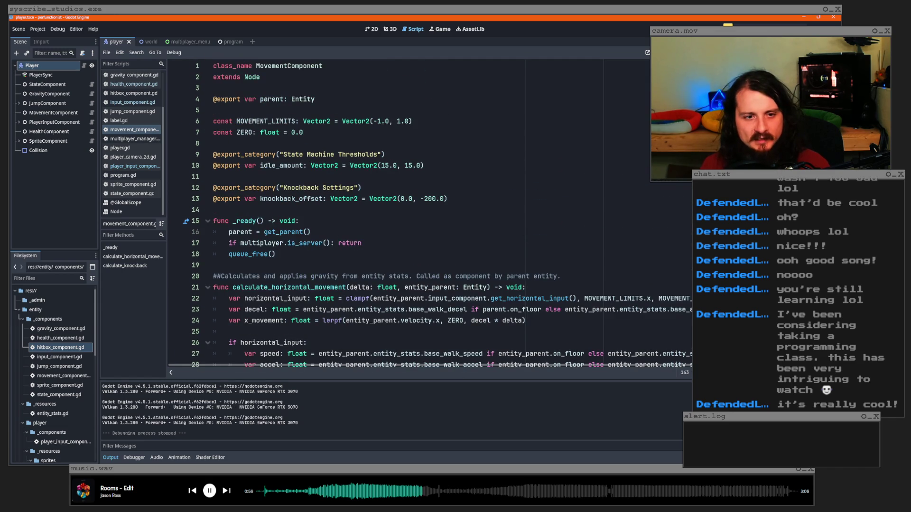
{"action": "scroll", "coordinate": [458, 168], "scroll_direction": "down", "scroll_amount": 4}
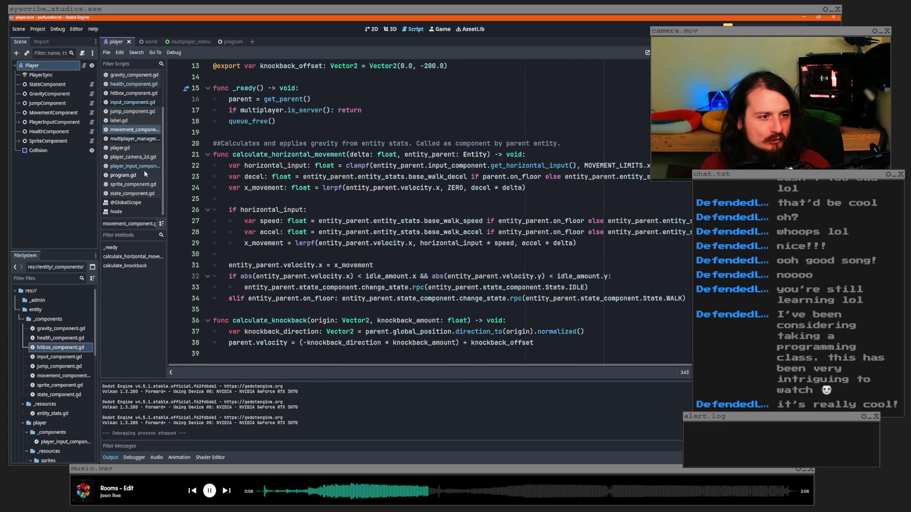
Raise the test attack's knockback in player_input_component.gd to 1500.0 and run with F5.
{"action": "left_click", "coordinate": [140, 168]}
{"action": "left_click", "coordinate": [467, 257]}
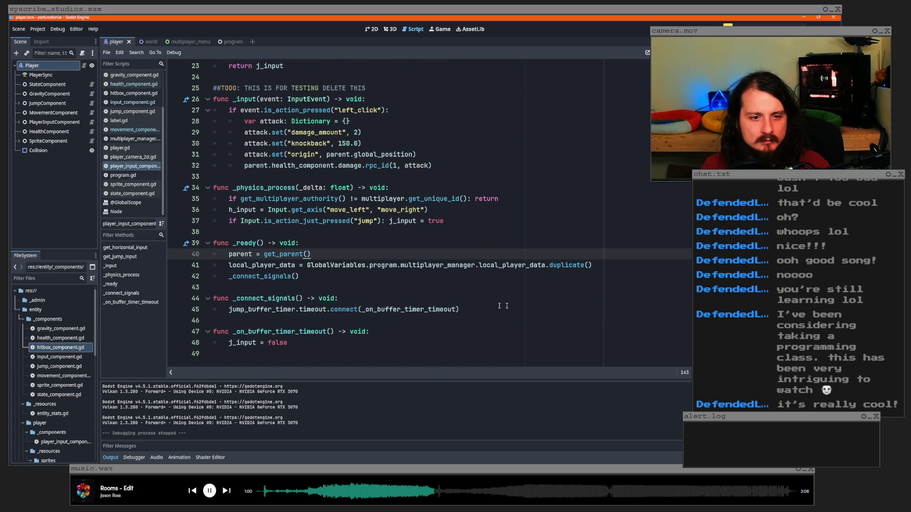
{"action": "left_click", "coordinate": [483, 306]}
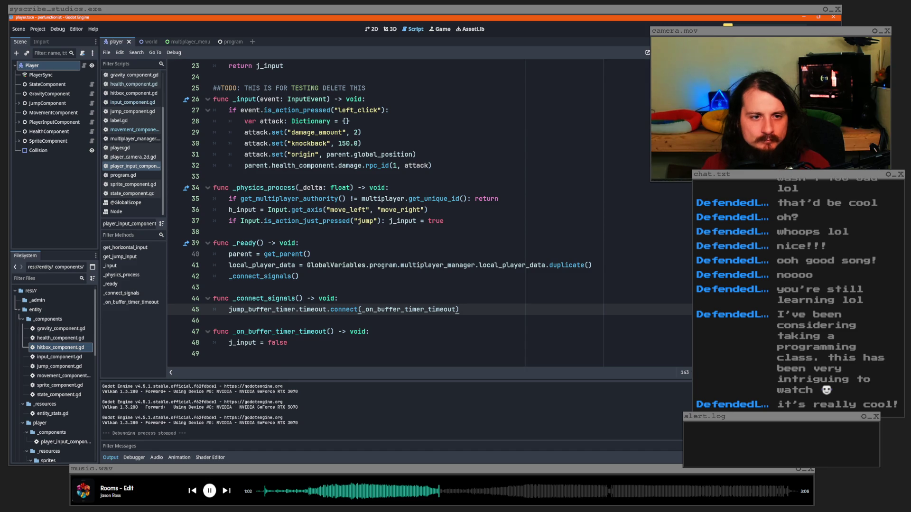
{"action": "left_click", "coordinate": [353, 142]}
{"action": "type", "text": "0"}
{"action": "left_click", "coordinate": [499, 198]}
{"action": "left_click", "coordinate": [634, 134]}
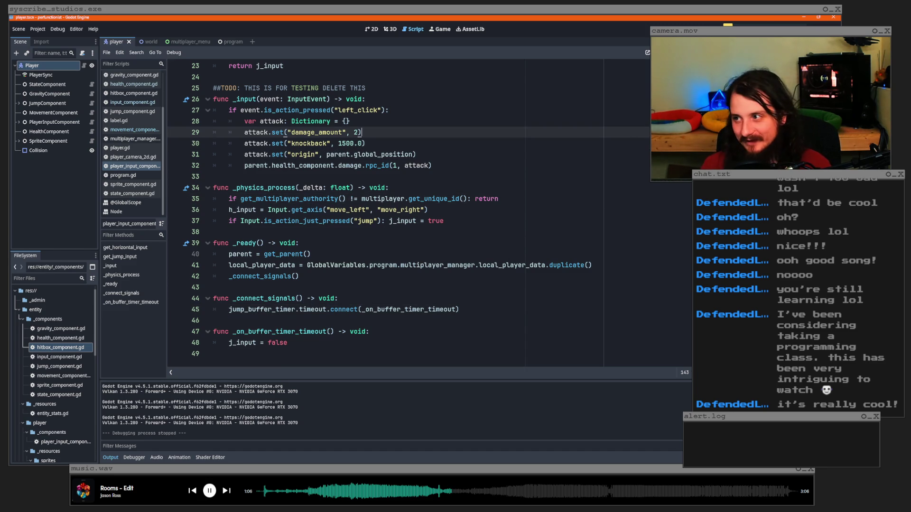
{"action": "key", "text": "F5"}
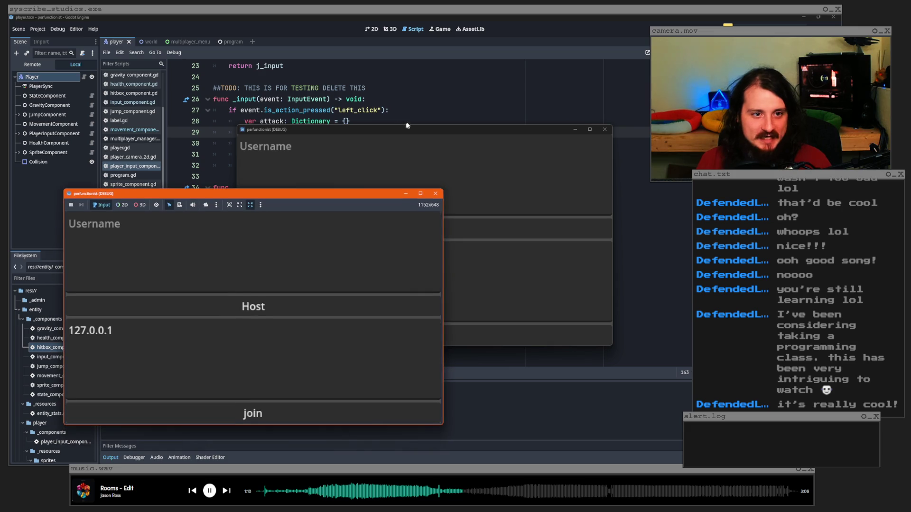
Host as 'Host' in the first window and join as 'Client' in the second.
{"action": "left_click", "coordinate": [293, 248]}
{"action": "type", "text": "Host"}
{"action": "left_click", "coordinate": [297, 306]}
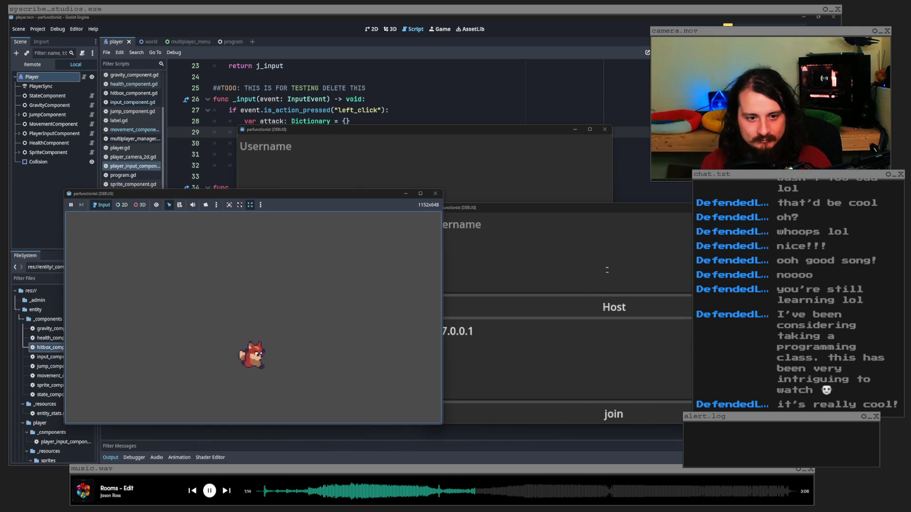
{"action": "left_click", "coordinate": [475, 251]}
{"action": "type", "text": "Client"}
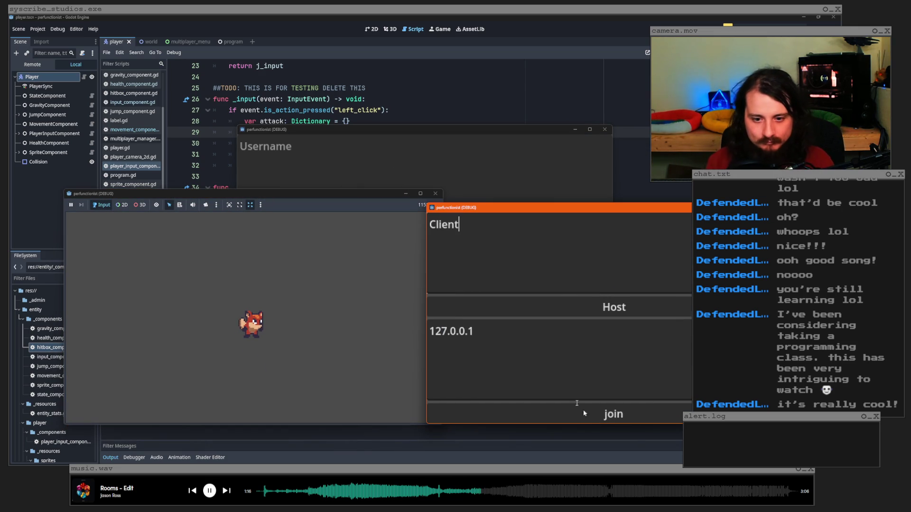
{"action": "left_click", "coordinate": [603, 416]}
Attack the client fox with a left-click, then close all game windows.
{"action": "left_click", "coordinate": [341, 347]}
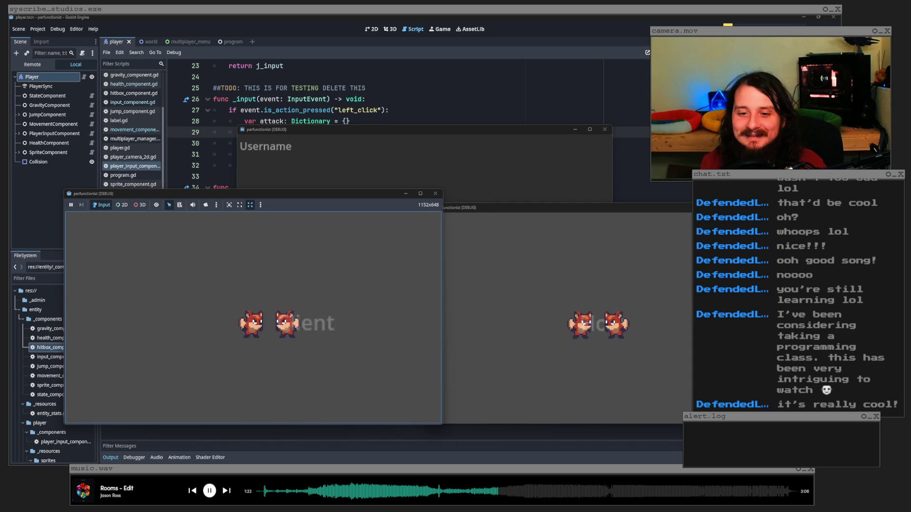
{"action": "left_click", "coordinate": [223, 335]}
{"action": "left_click", "coordinate": [798, 207]}
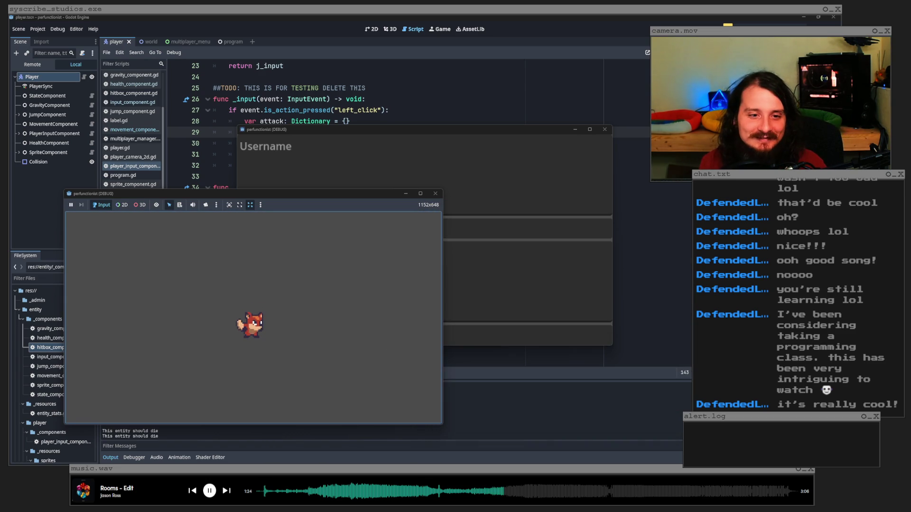
{"action": "left_click", "coordinate": [437, 193]}
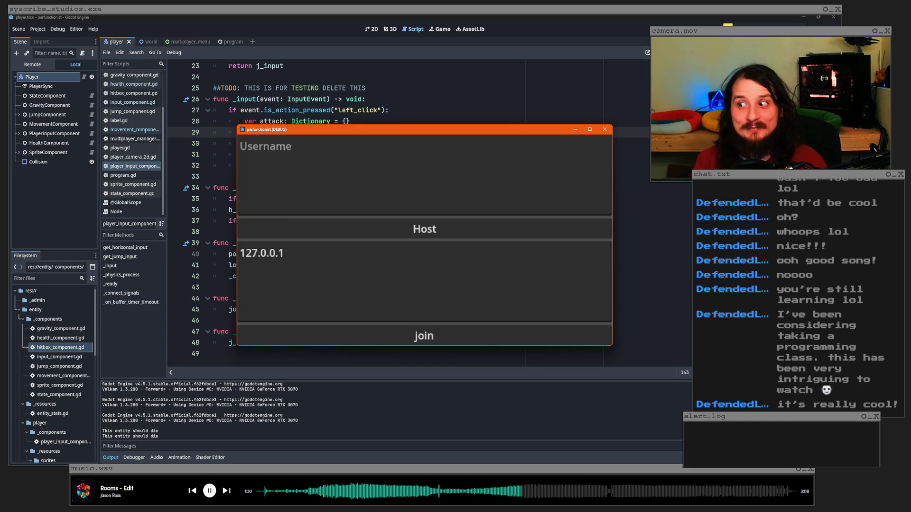
{"action": "left_click", "coordinate": [604, 129]}
{"action": "left_click", "coordinate": [213, 320]}
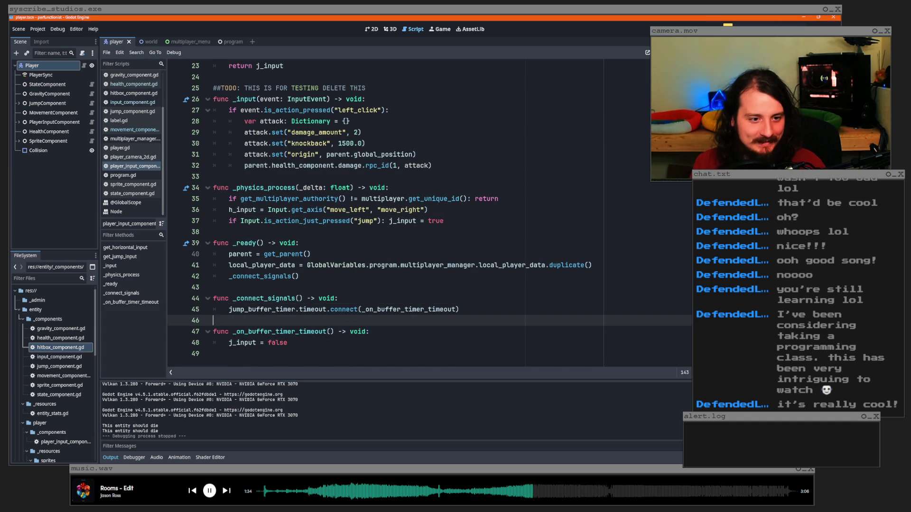
Look over the _ready and _connect_signals functions and line 45 of player_input_component.gd.
{"action": "left_click", "coordinate": [299, 243]}
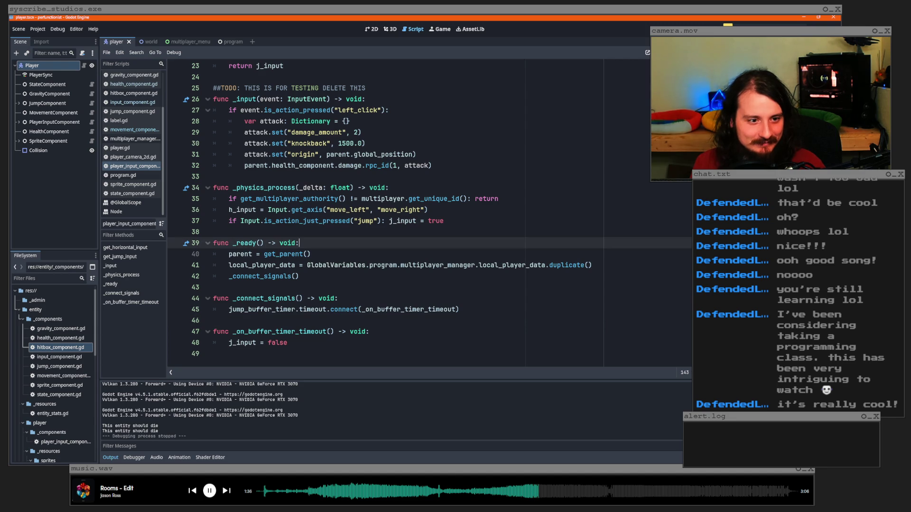
{"action": "left_click", "coordinate": [338, 297]}
{"action": "left_click", "coordinate": [287, 343]}
{"action": "left_click", "coordinate": [213, 321]}
{"action": "left_click", "coordinate": [459, 309]}
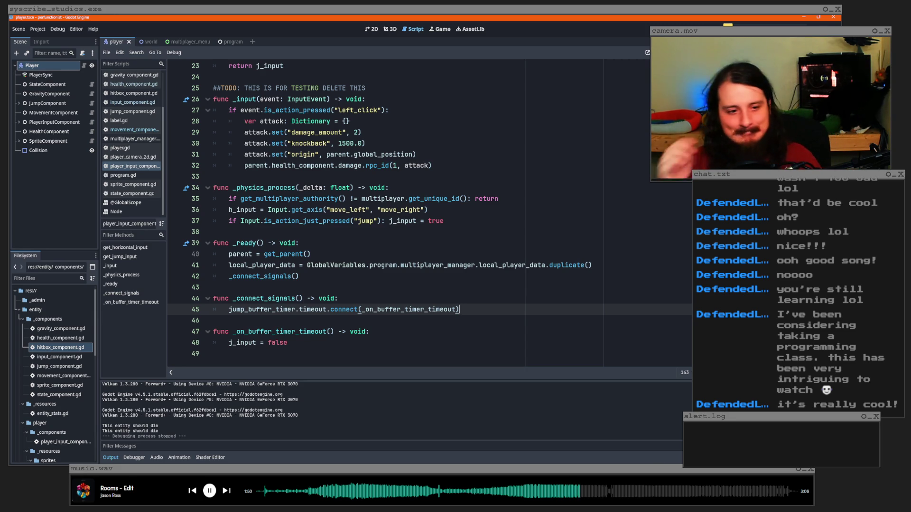
{"action": "key", "text": "Up"}
{"action": "key", "text": "Up"}
{"action": "key", "text": "Down"}
{"action": "key", "text": "Down"}
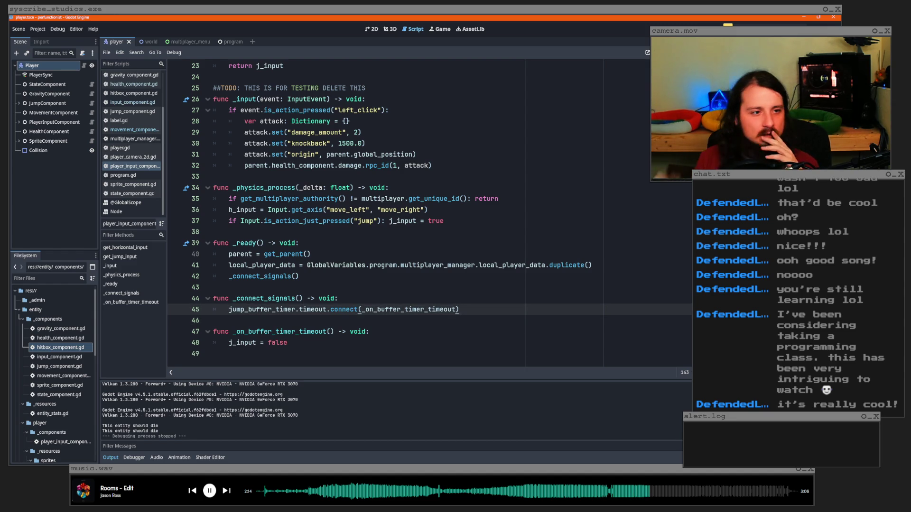
Open movement_component.gd and inspect calculate_knockback's direction and velocity lines.
{"action": "left_click", "coordinate": [132, 130]}
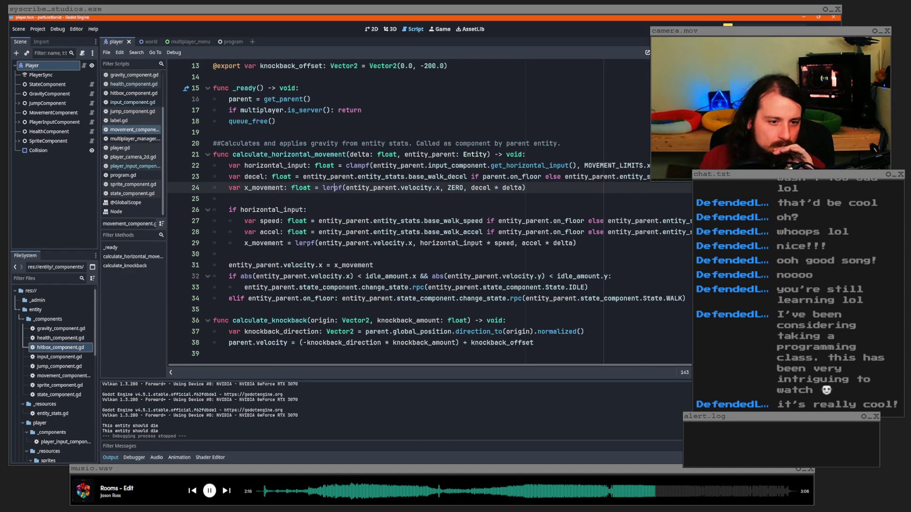
{"action": "left_click", "coordinate": [529, 343]}
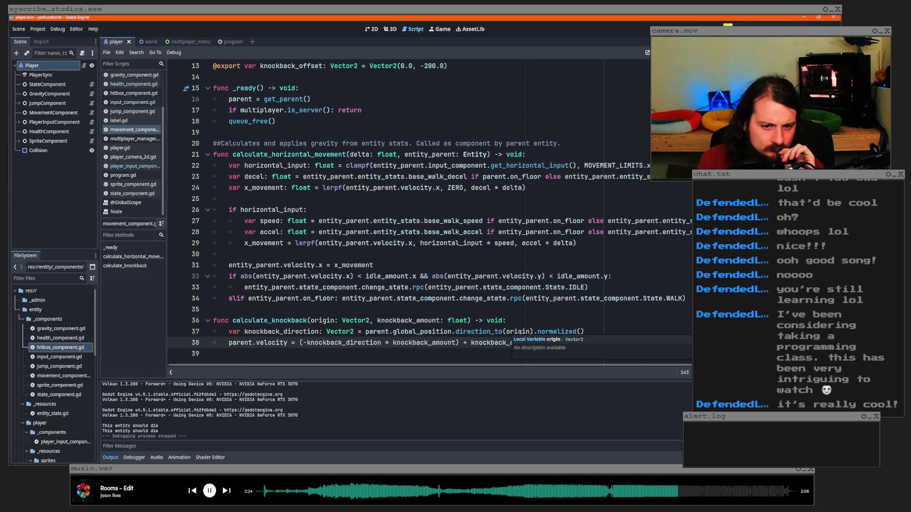
{"action": "left_click", "coordinate": [584, 332]}
{"action": "left_click", "coordinate": [601, 320]}
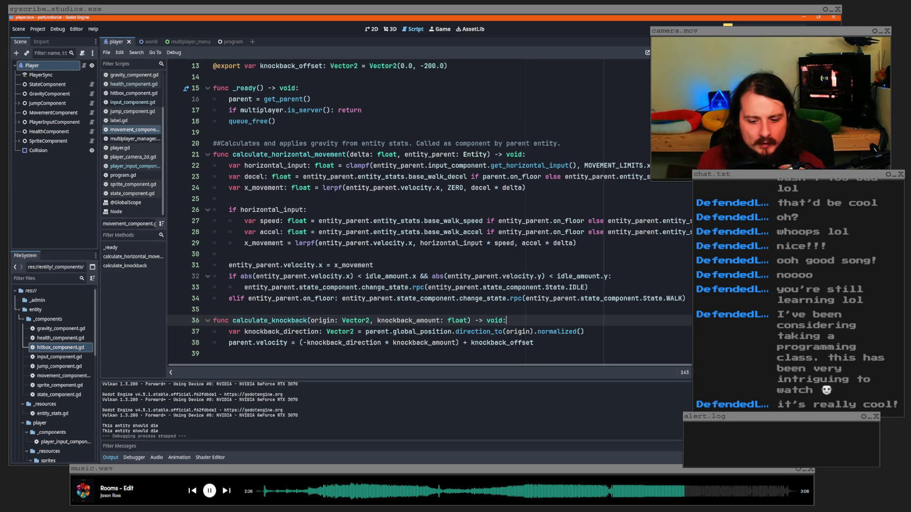
Put the calculate_knockback print call under an 'if !multiplayer.is_server():' guard on one line.
{"action": "key", "text": "Return"}
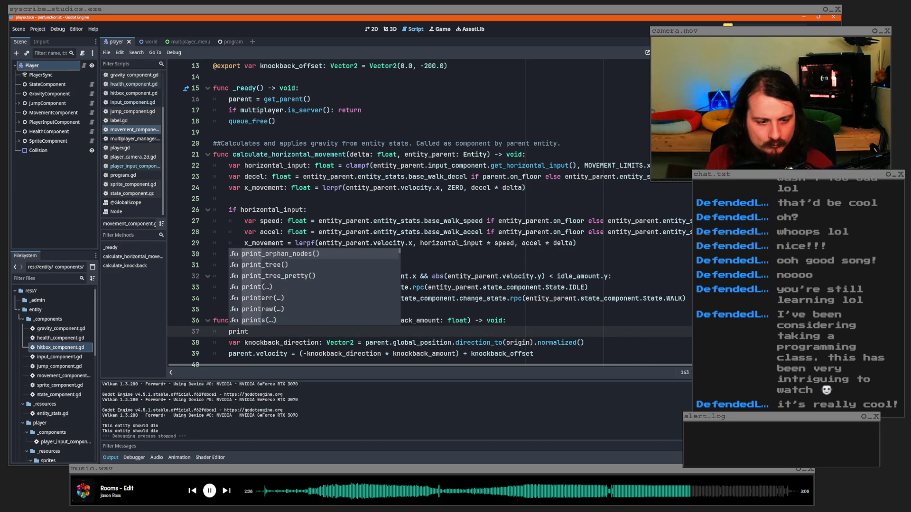
{"action": "type", "text": "(\"Parent:"}
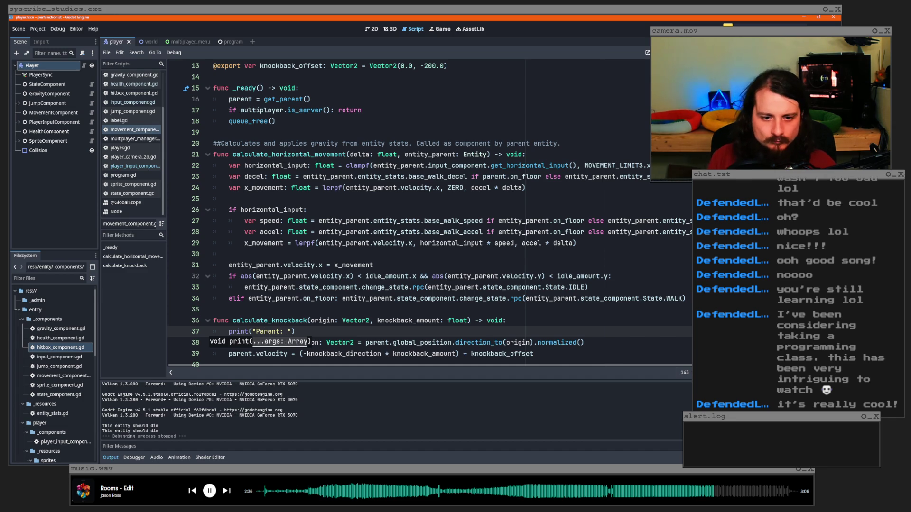
{"action": "key", "text": "Home"}
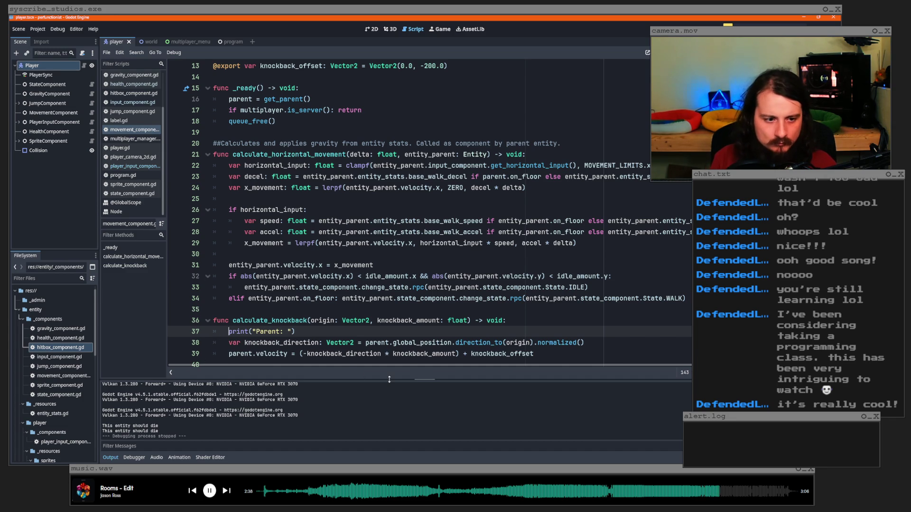
{"action": "key", "text": "Return"}
{"action": "key", "text": "Up"}
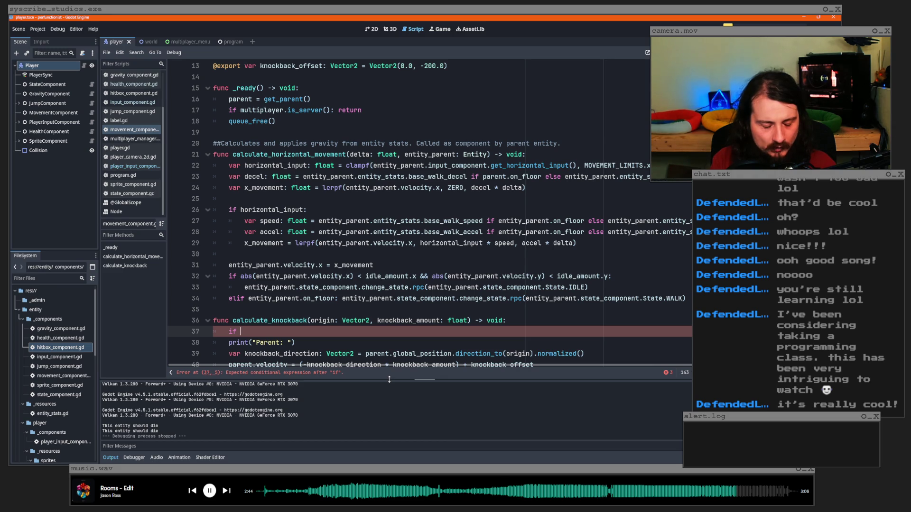
{"action": "type", "text": "ultiplayer.is"}
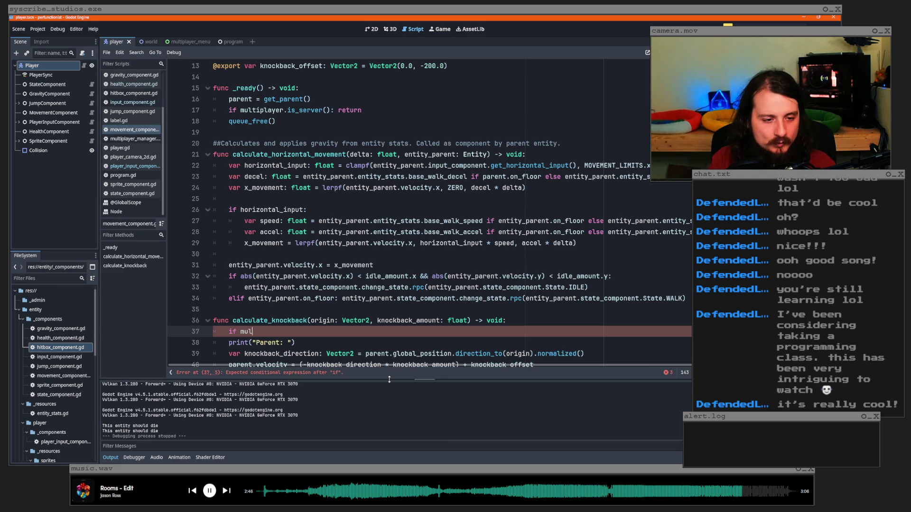
{"action": "key", "text": "Return"}
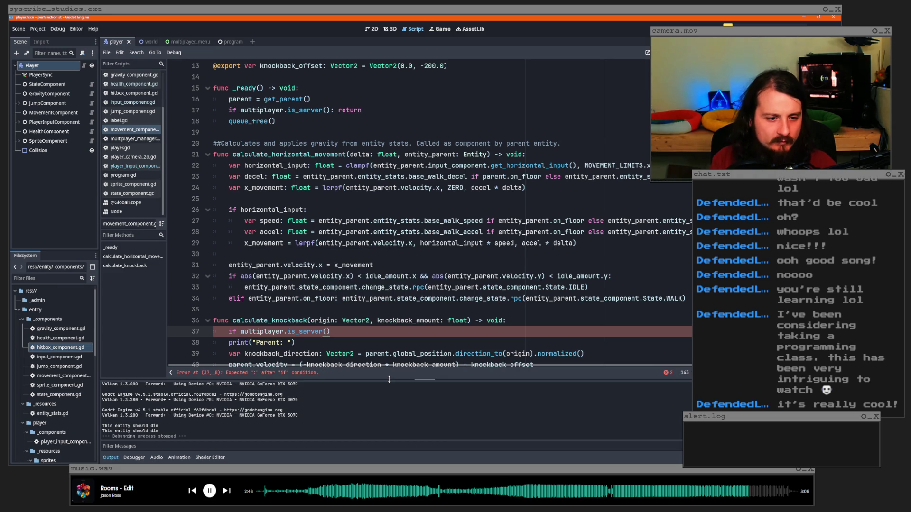
{"action": "key", "text": "ctrl+Left"}
{"action": "key", "text": "ctrl+Left"}
{"action": "key", "text": "ctrl+Left"}
{"action": "type", "text": "!"}
{"action": "key", "text": "ctrl+Right"}
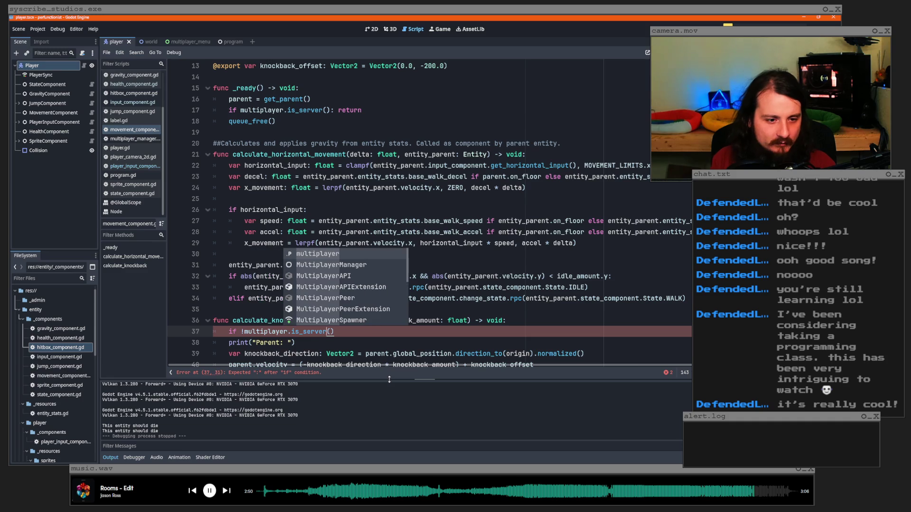
{"action": "key", "text": "End"}
{"action": "type", "text": ":"}
{"action": "key", "text": "Delete"}
{"action": "key", "text": "Delete"}
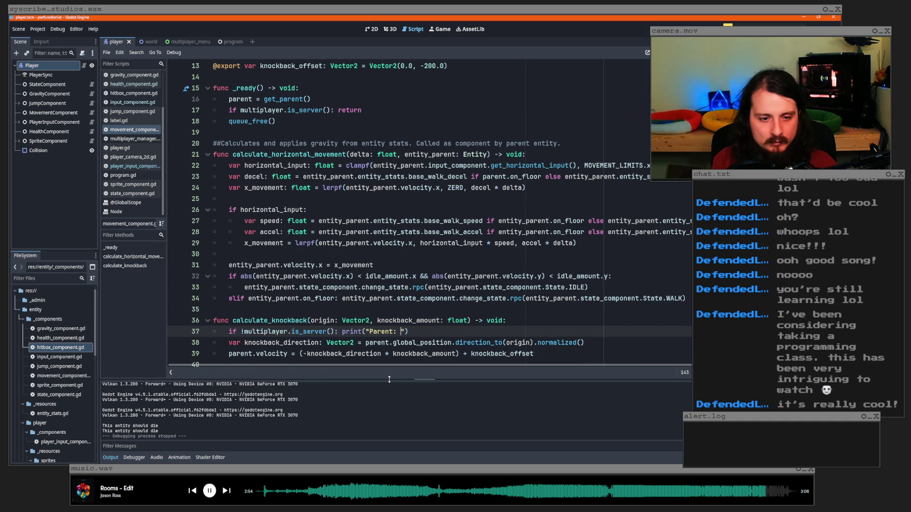
Finish the print with format args % [parent.global_position, origin] and delete the stray comma.
{"action": "type", "text": "%s"}
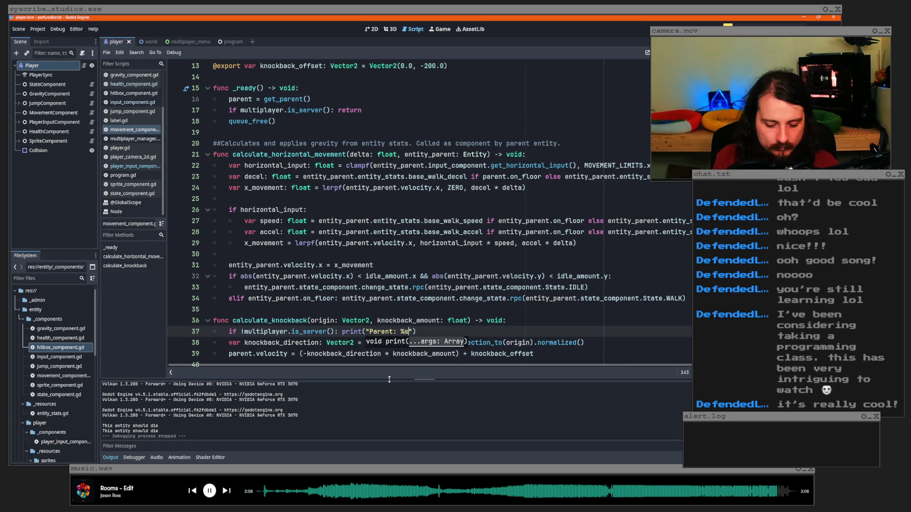
{"action": "type", "text": " - Origi"}
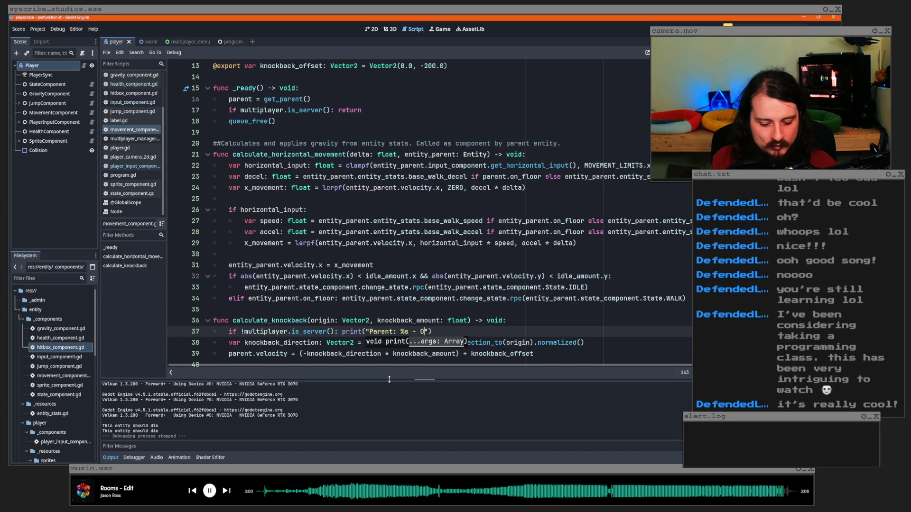
{"action": "type", "text": "n "}
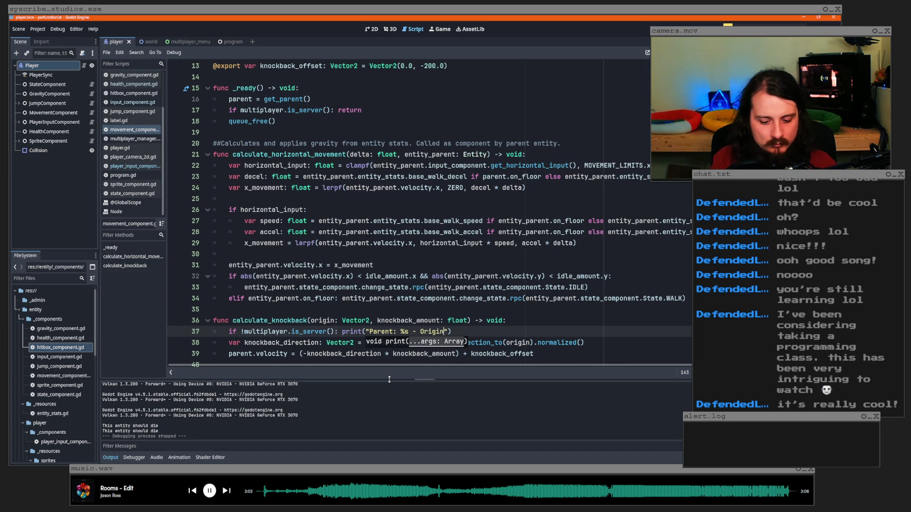
{"action": "type", "text": "%s\""}
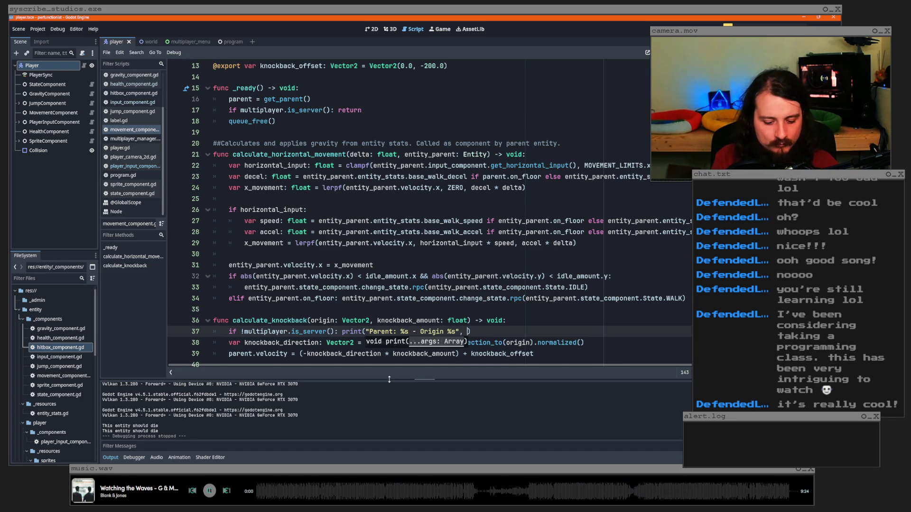
{"action": "type", "text": ", % ["}
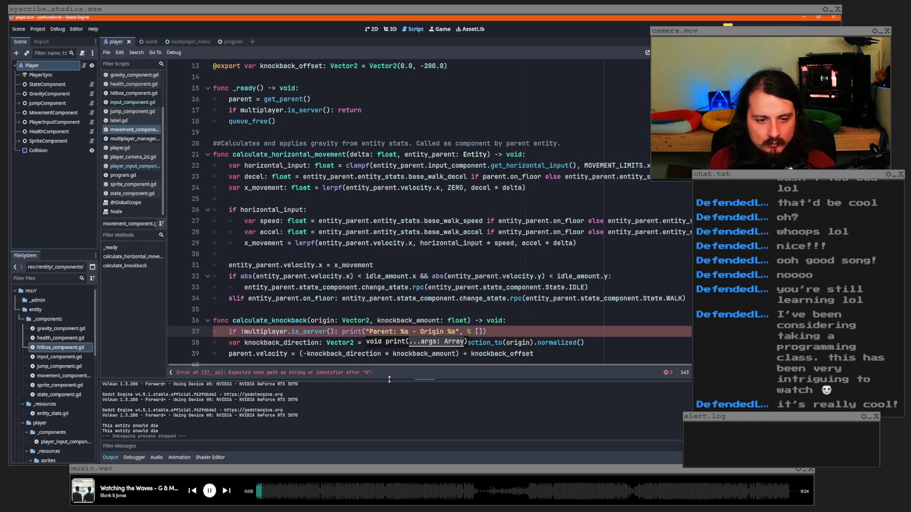
{"action": "type", "text": "parent."}
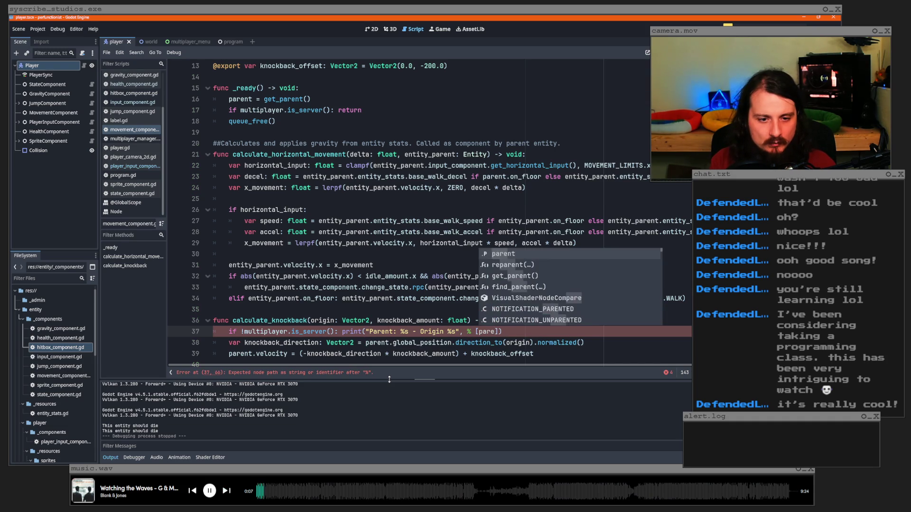
{"action": "type", "text": "glo"}
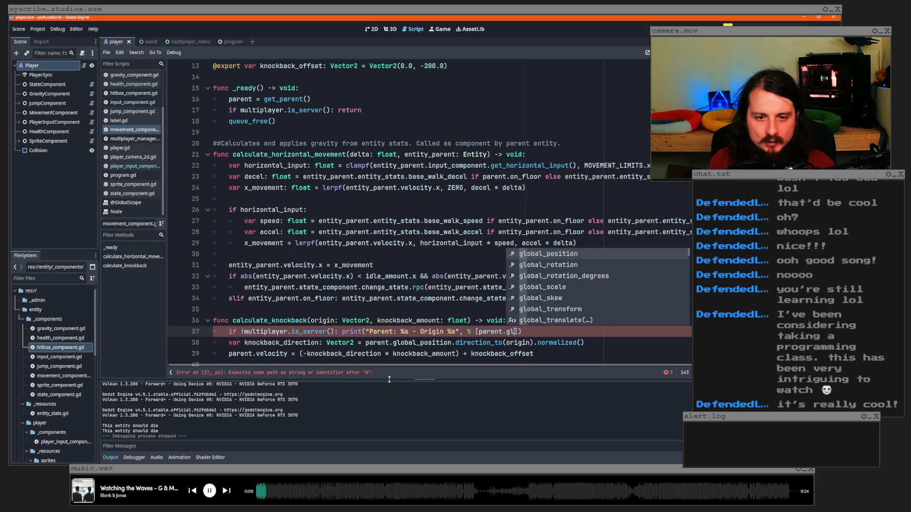
{"action": "key", "text": "Return"}
{"action": "type", "text": ", ori"}
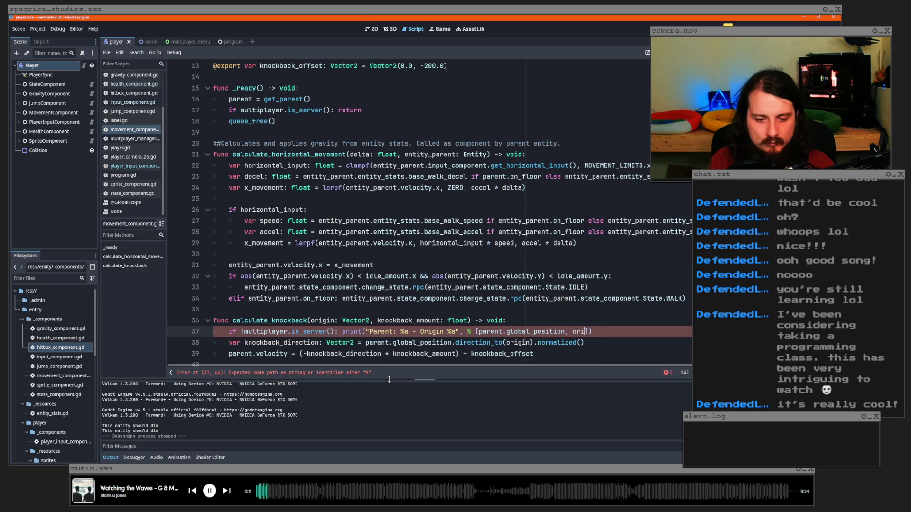
{"action": "type", "text": "gin"}
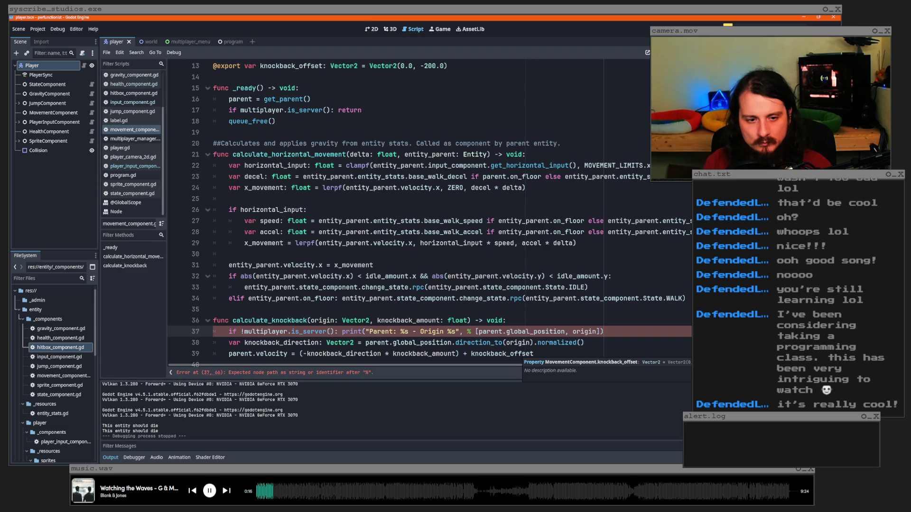
{"action": "mouse_move", "coordinate": [489, 340]}
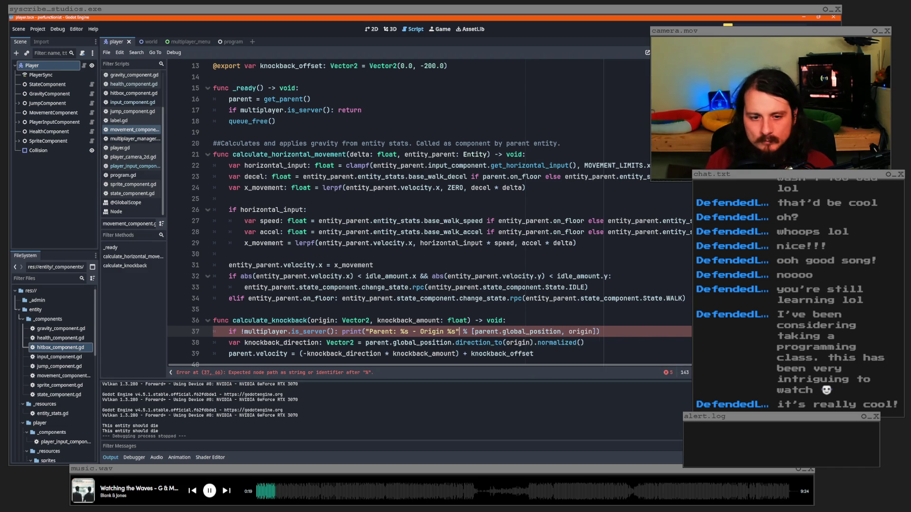
{"action": "key", "text": "BackSpace"}
{"action": "key", "text": "Up"}
{"action": "key", "text": "Up"}
{"action": "key", "text": "Up"}
{"action": "key", "text": "Down"}
{"action": "key", "text": "Down"}
{"action": "key", "text": "Down"}
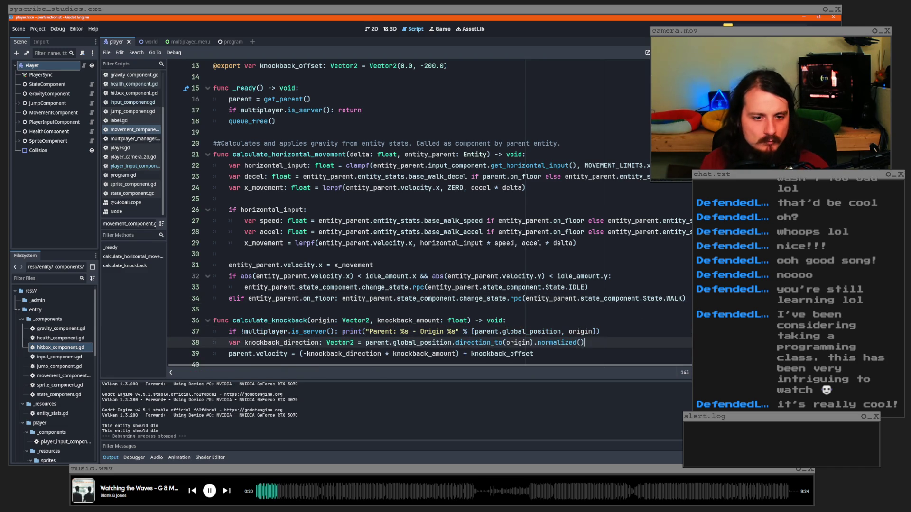
Run the project and connect one window as 'Host' and the other as 'Client'.
{"action": "key", "text": "F5"}
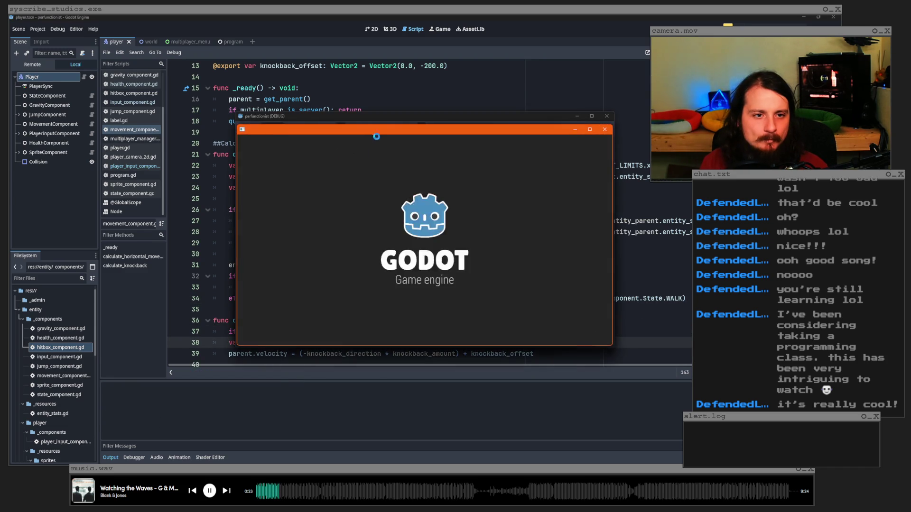
{"action": "left_click_drag", "start_coordinate": [296, 188], "coordinate": [155, 234]}
{"action": "mouse_move", "coordinate": [347, 131]}
{"action": "left_mouse_down"}
{"action": "mouse_move", "coordinate": [515, 165]}
{"action": "mouse_move", "coordinate": [550, 215]}
{"action": "left_mouse_up"}
{"action": "left_click", "coordinate": [367, 256]}
{"action": "type", "text": "Host"}
{"action": "left_click", "coordinate": [241, 330]}
{"action": "left_click", "coordinate": [560, 256]}
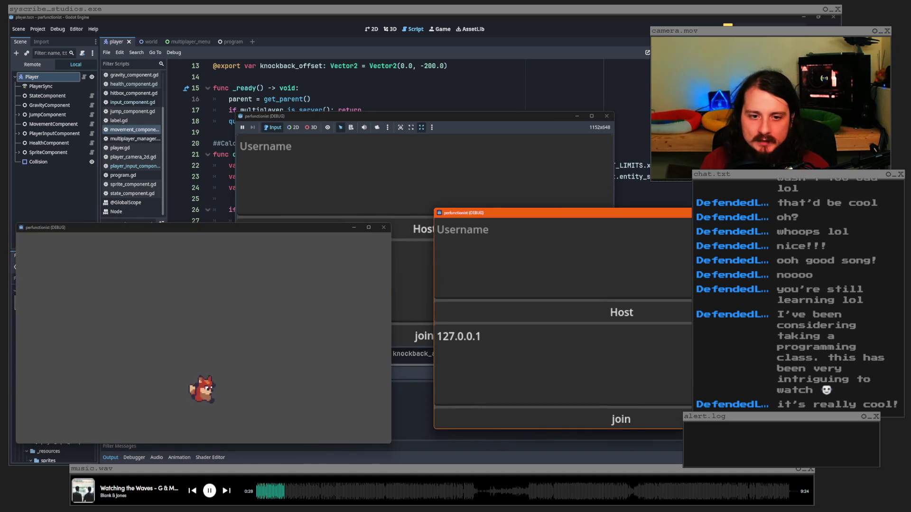
{"action": "type", "text": "Client"}
{"action": "left_click", "coordinate": [621, 420]}
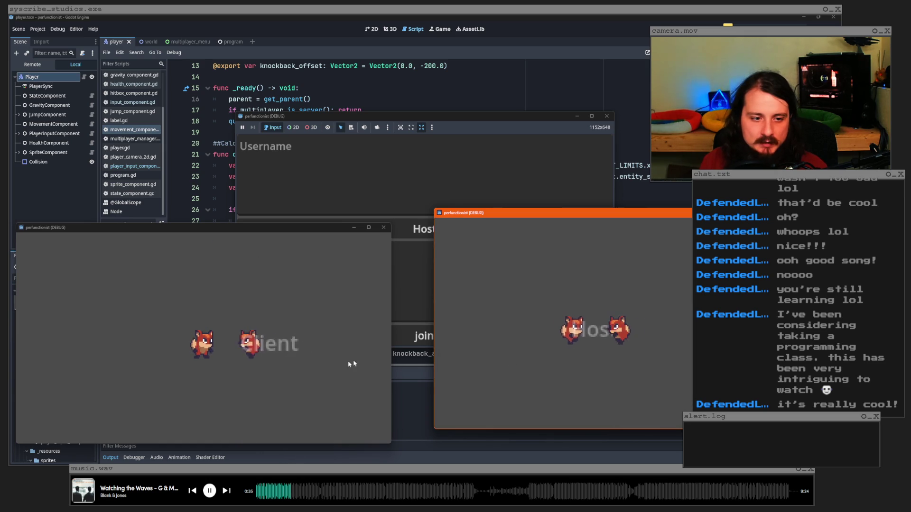
Move the host window to expose the Output log and return to the script editor.
{"action": "left_click", "coordinate": [317, 371]}
{"action": "mouse_move", "coordinate": [291, 227]}
{"action": "left_mouse_down"}
{"action": "mouse_move", "coordinate": [299, 168]}
{"action": "mouse_move", "coordinate": [315, 129]}
{"action": "left_mouse_up"}
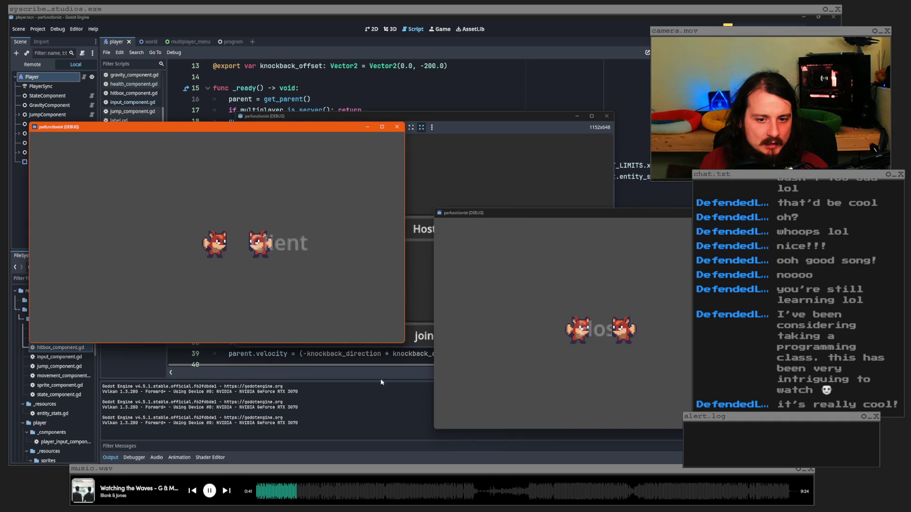
{"action": "left_click", "coordinate": [431, 377]}
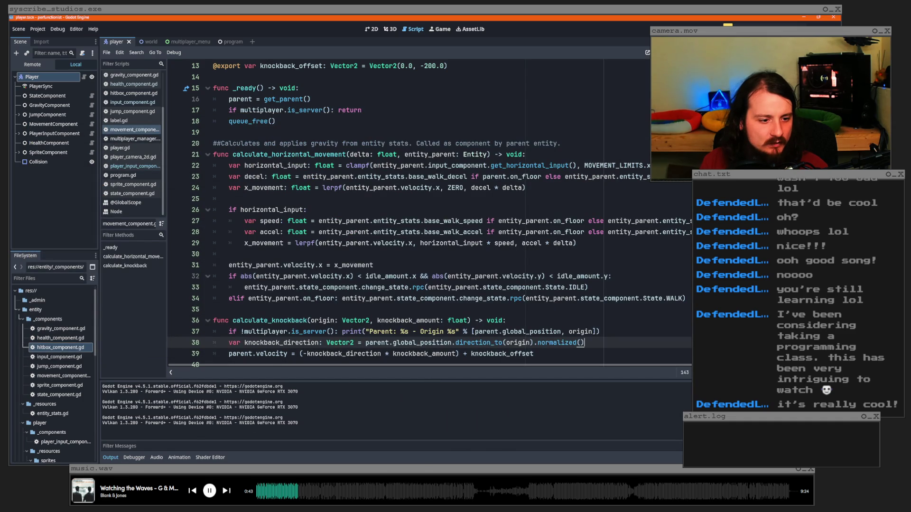
{"action": "mouse_move", "coordinate": [235, 503]}
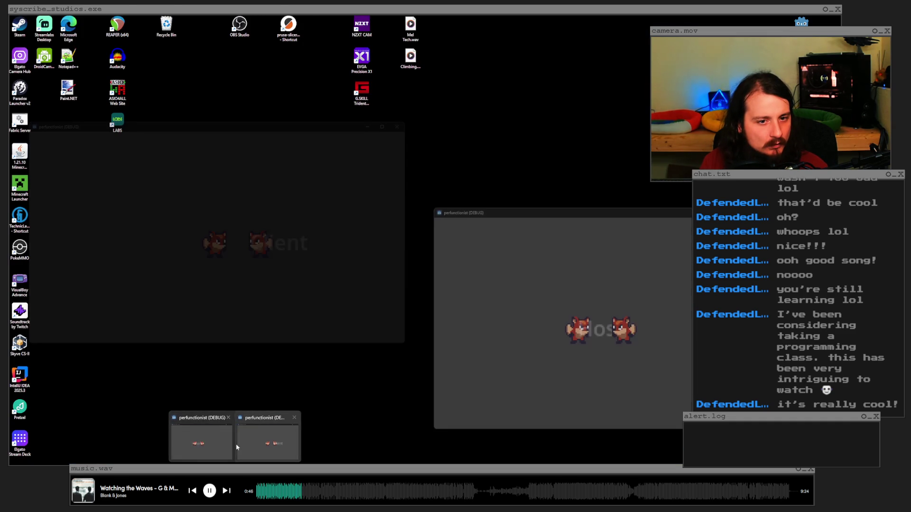
{"action": "left_click", "coordinate": [236, 443]}
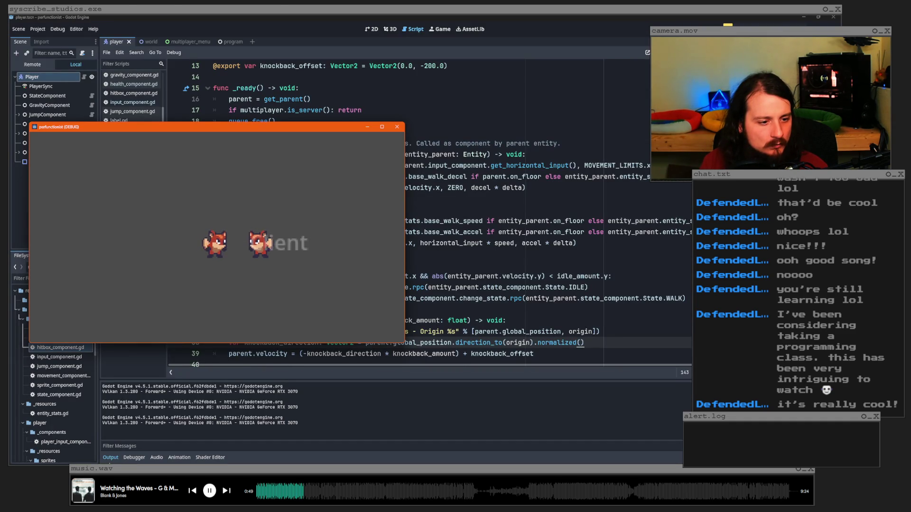
{"action": "left_click", "coordinate": [159, 424]}
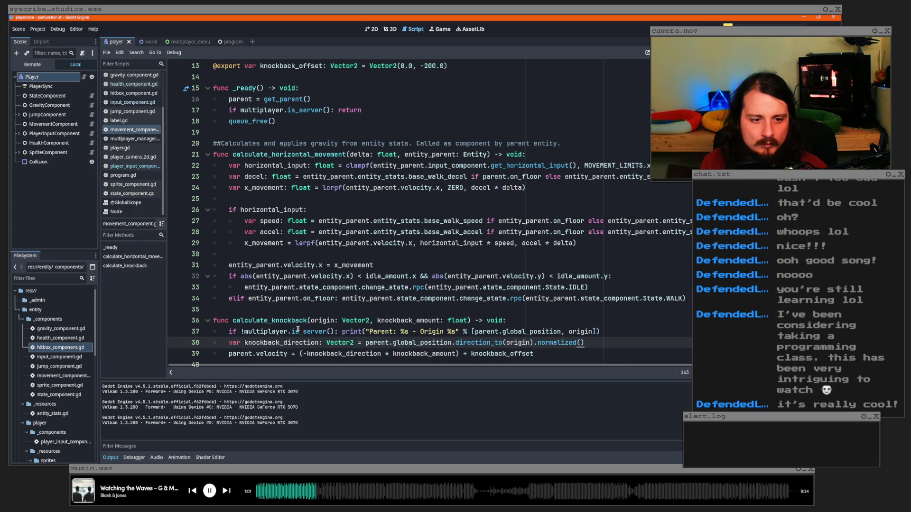
Remove the server check so the print always runs, then rerun with a Host and a Client.
{"action": "left_click_drag", "start_coordinate": [341, 332], "coordinate": [228, 333]}
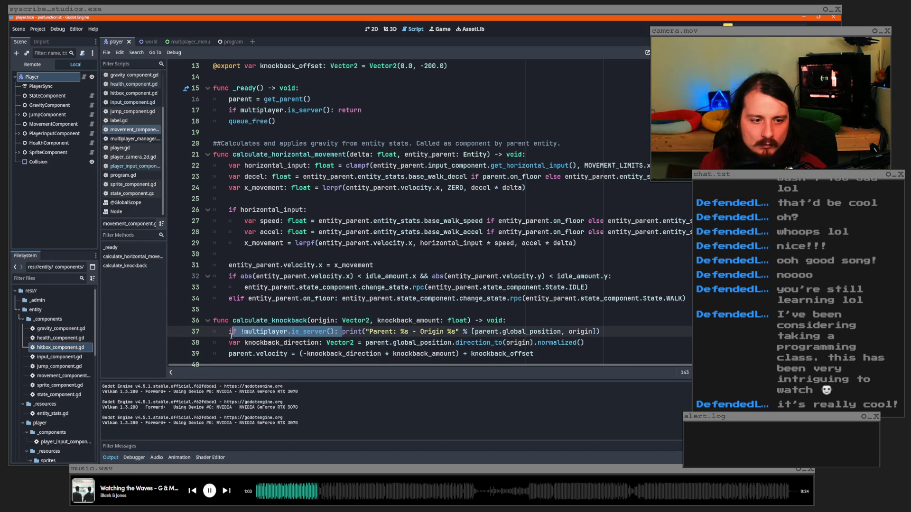
{"action": "key", "text": "BackSpace"}
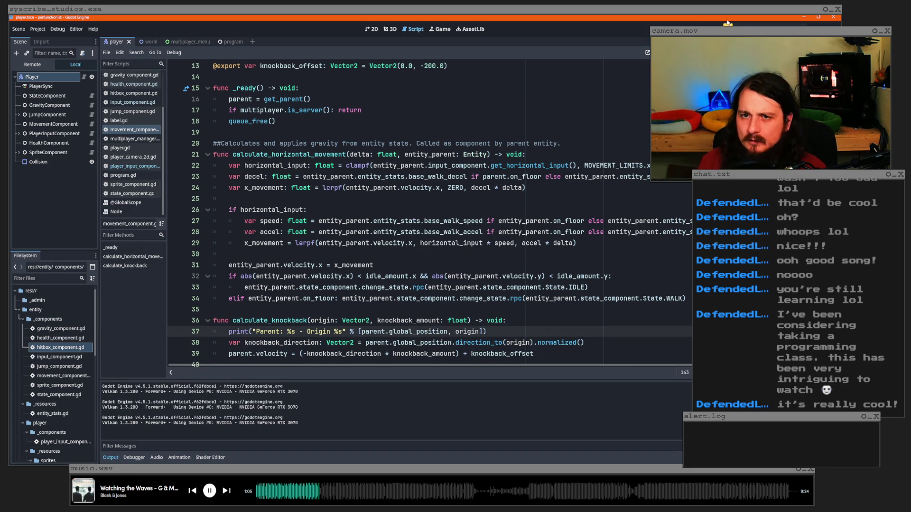
{"action": "key", "text": "F5"}
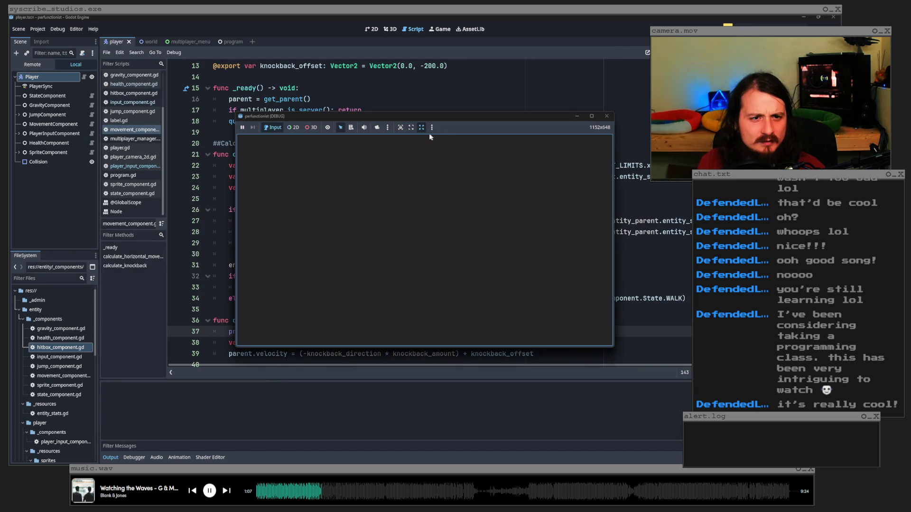
{"action": "left_click_drag", "start_coordinate": [339, 207], "coordinate": [252, 232]}
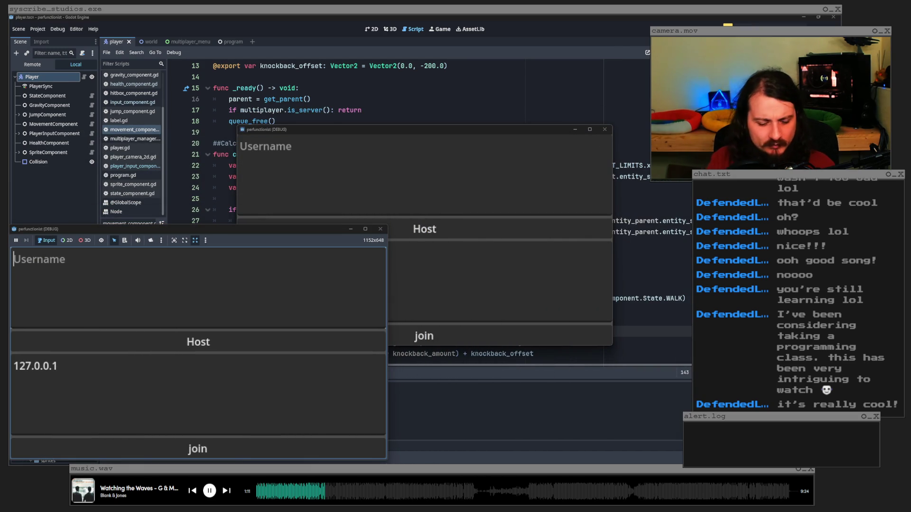
{"action": "type", "text": "Host"}
{"action": "left_click", "coordinate": [211, 348]}
{"action": "left_click", "coordinate": [241, 147]}
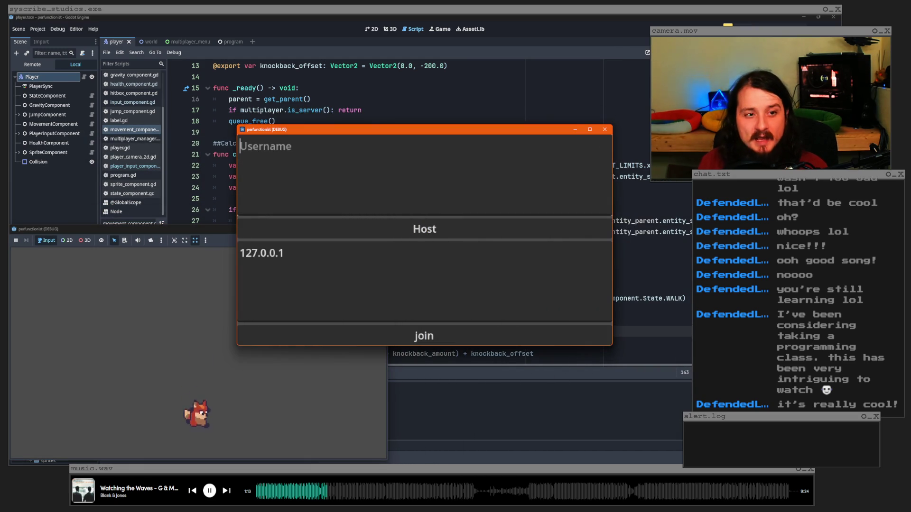
{"action": "type", "text": "Client"}
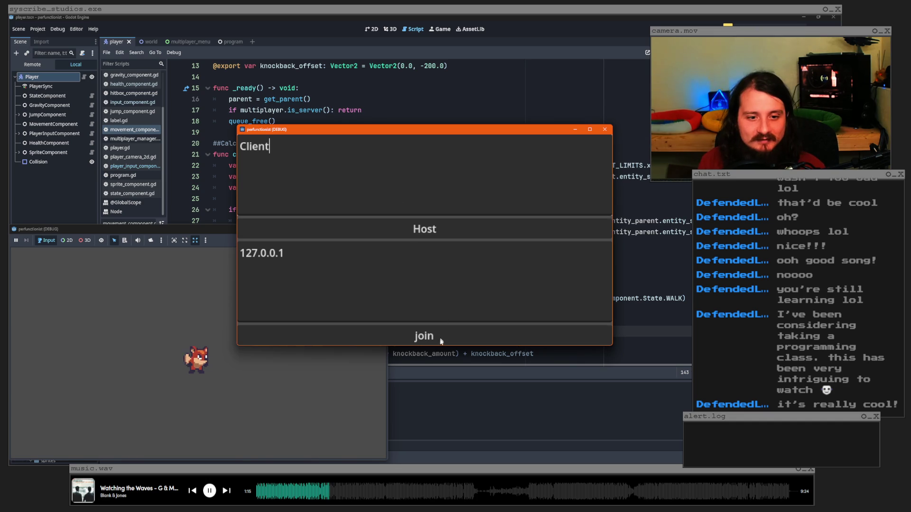
{"action": "left_click", "coordinate": [440, 337]}
{"action": "left_click", "coordinate": [214, 319]}
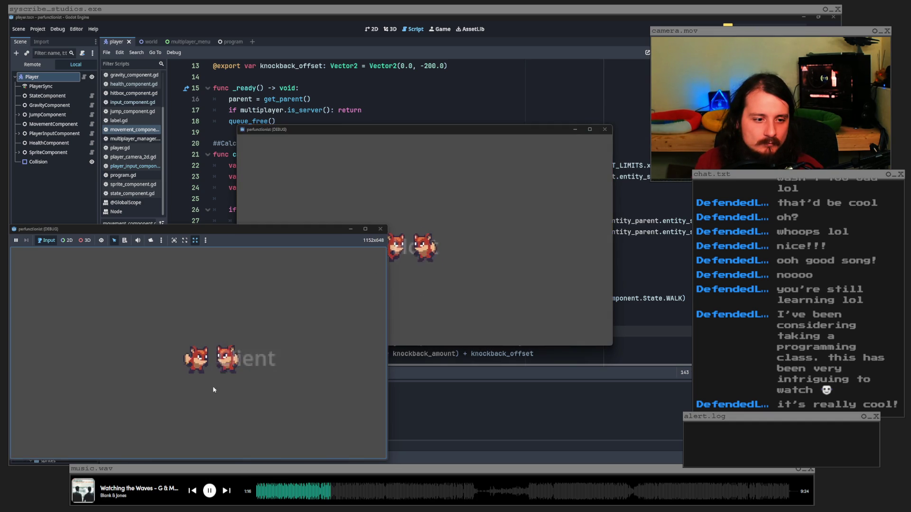
{"action": "mouse_move", "coordinate": [239, 232]}
{"action": "left_mouse_down"}
{"action": "mouse_move", "coordinate": [463, 145]}
{"action": "mouse_move", "coordinate": [509, 151]}
{"action": "left_mouse_up"}
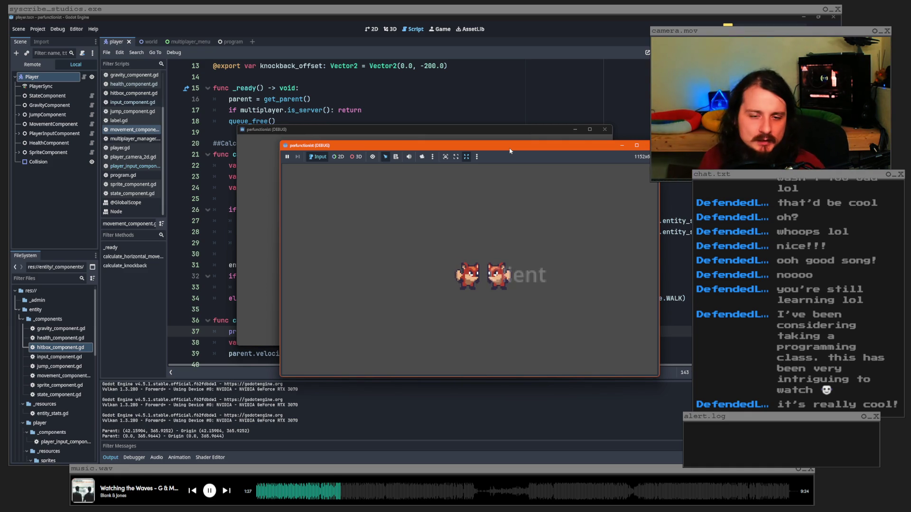
Stop the test run and close the remaining debug game windows.
{"action": "key", "text": "F5"}
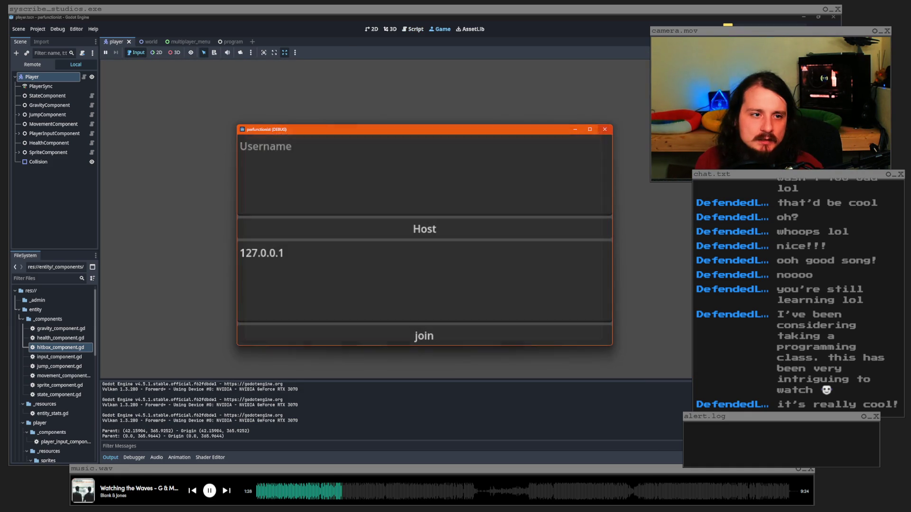
{"action": "left_click", "coordinate": [604, 130]}
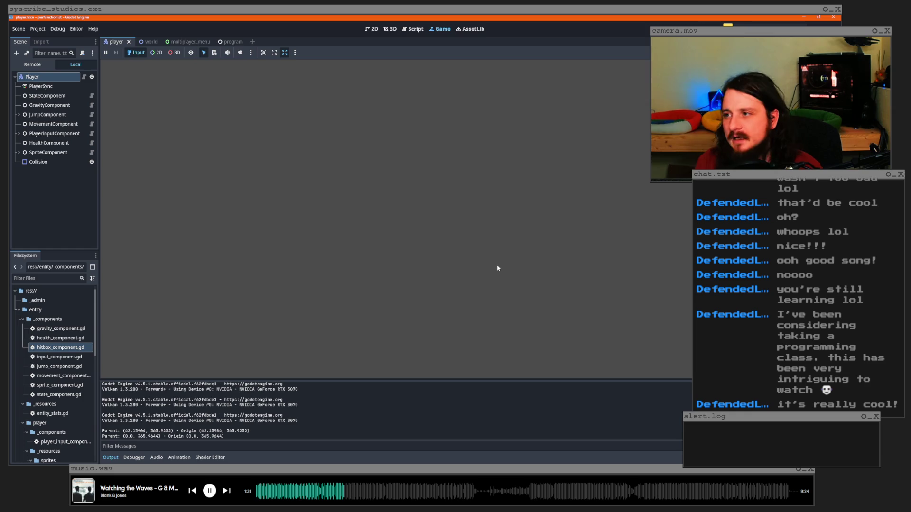
{"action": "left_click", "coordinate": [191, 470]}
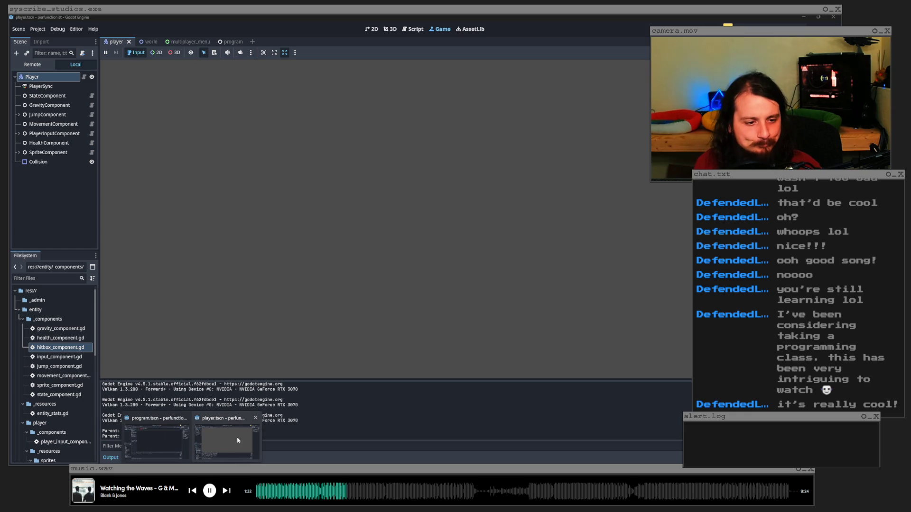
{"action": "left_click", "coordinate": [243, 437]}
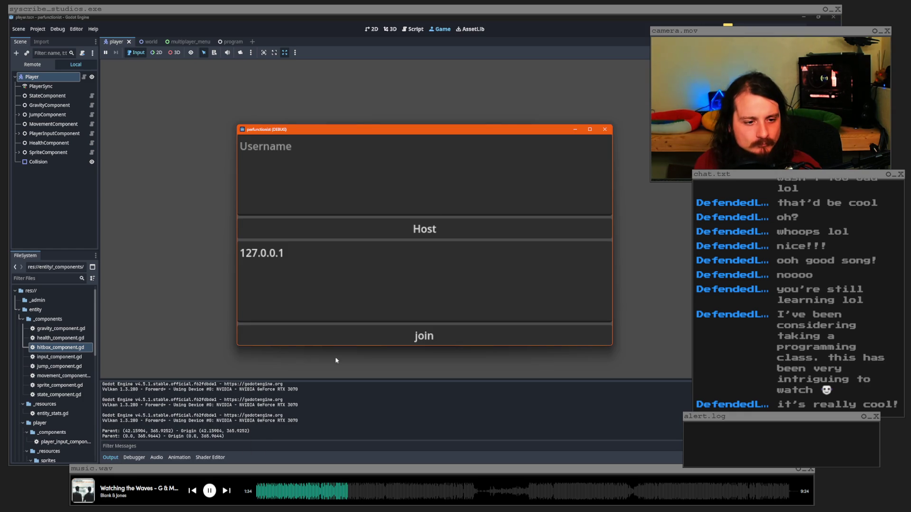
{"action": "left_click", "coordinate": [605, 130]}
Open the PlayerInputComponent script and go to the left-click check in _input.
{"action": "left_click", "coordinate": [53, 122]}
{"action": "left_click", "coordinate": [91, 121]}
{"action": "scroll", "coordinate": [380, 214], "scroll_direction": "up", "scroll_amount": 5}
{"action": "scroll", "coordinate": [379, 214], "scroll_direction": "down", "scroll_amount": 5}
{"action": "left_click", "coordinate": [380, 144]}
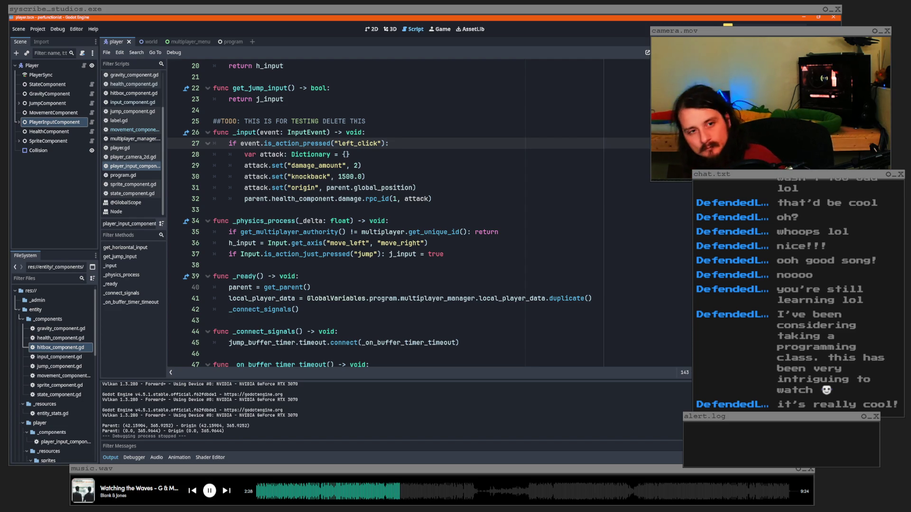
Add 'if !multiplayer.is_server(): return' as the first line of _input.
{"action": "key", "text": "Up"}
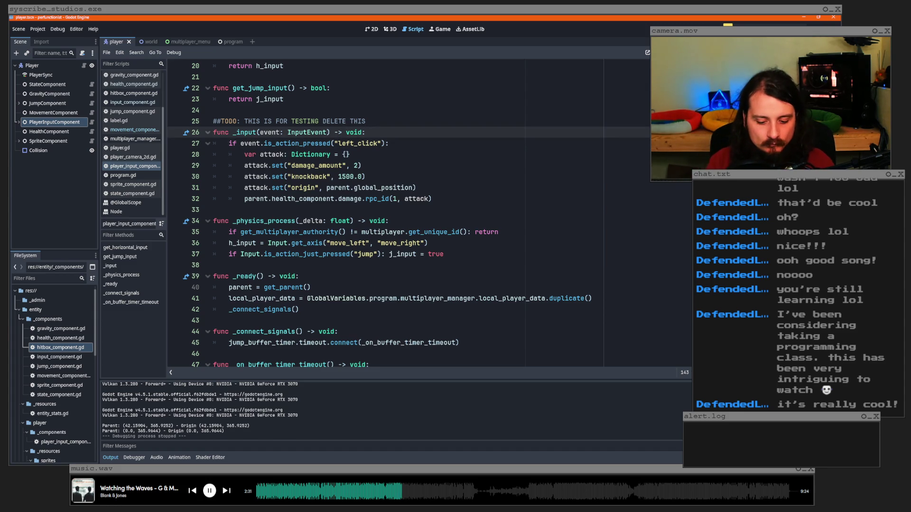
{"action": "key", "text": "Return"}
{"action": "type", "text": "if multiplayer.is"}
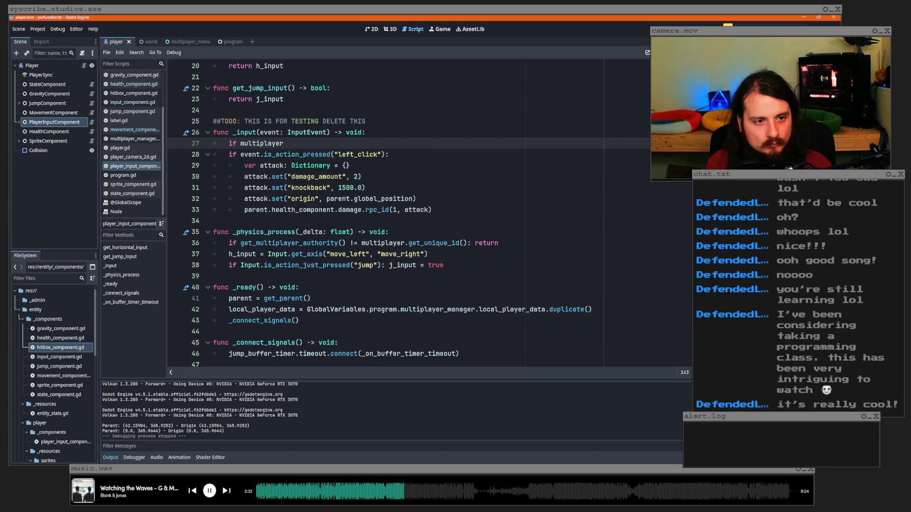
{"action": "key", "text": "Return"}
{"action": "type", "text": ": return"}
{"action": "key", "text": "Down"}
{"action": "key", "text": "Down"}
{"action": "key", "text": "Down"}
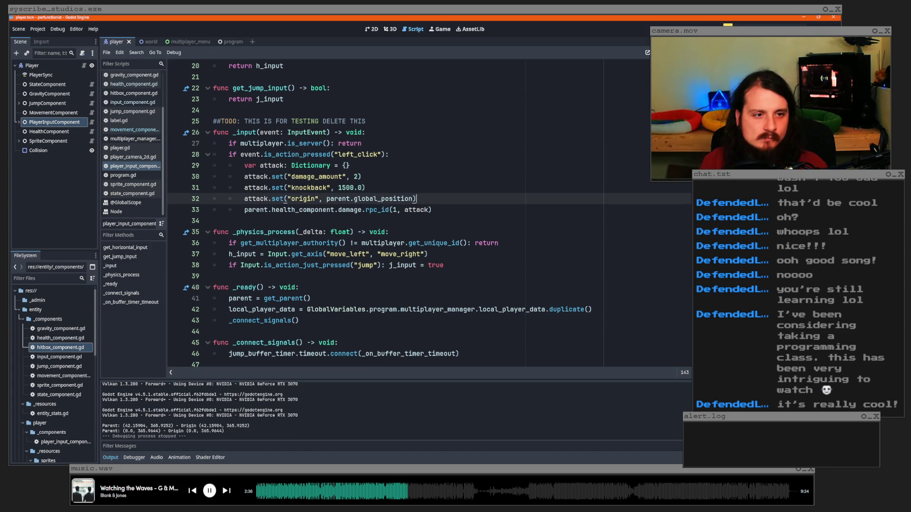
{"action": "key", "text": "Up"}
{"action": "key", "text": "Up"}
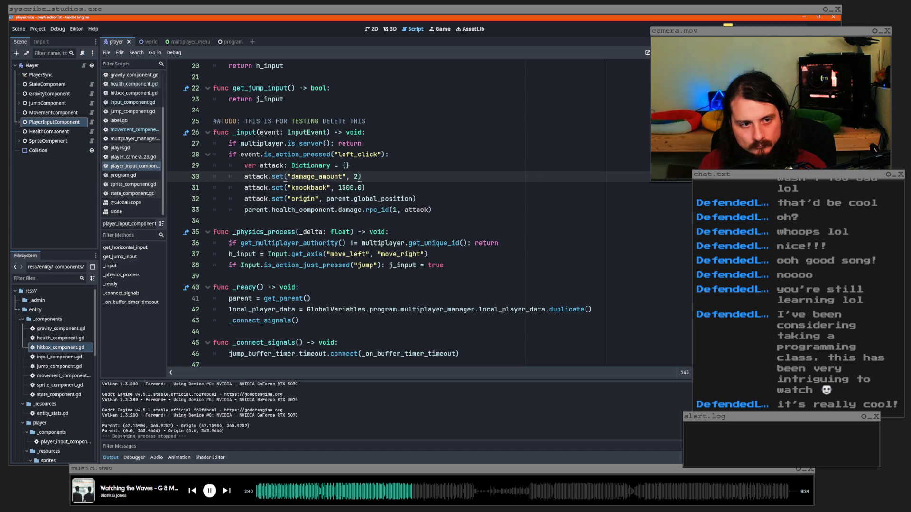
{"action": "left_click", "coordinate": [240, 143]}
{"action": "type", "text": "!"}
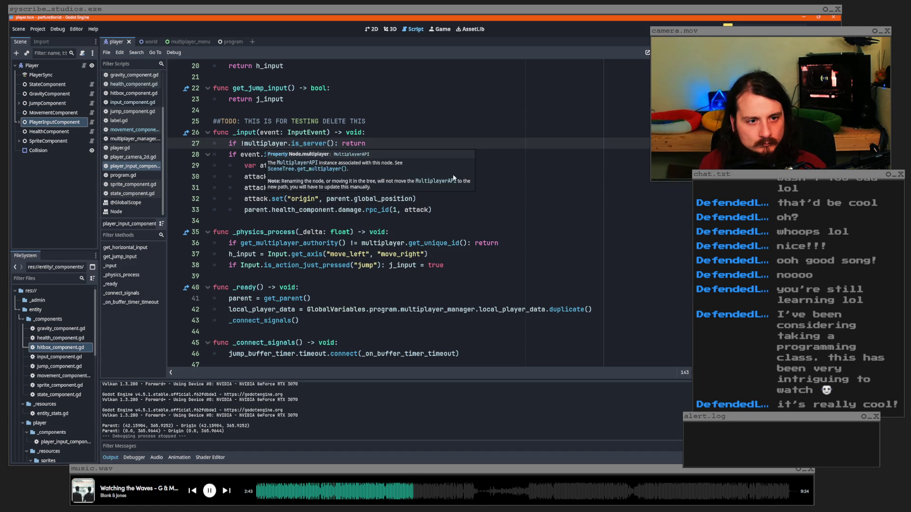
Review the attack code lines and launch the game for a multiplayer test.
{"action": "left_click", "coordinate": [432, 210]}
{"action": "left_click", "coordinate": [365, 144]}
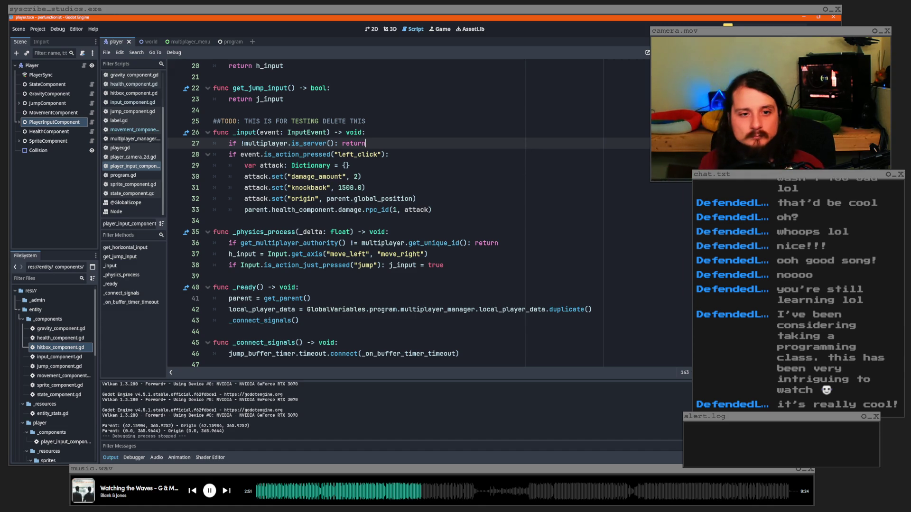
{"action": "left_click", "coordinate": [213, 221]}
{"action": "key", "text": "Up"}
{"action": "key", "text": "Up"}
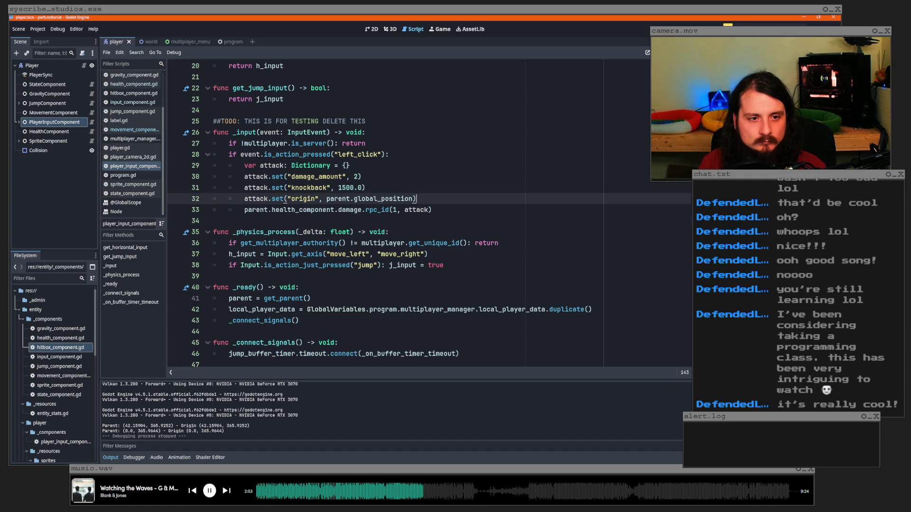
{"action": "key", "text": "Down"}
{"action": "key", "text": "Down"}
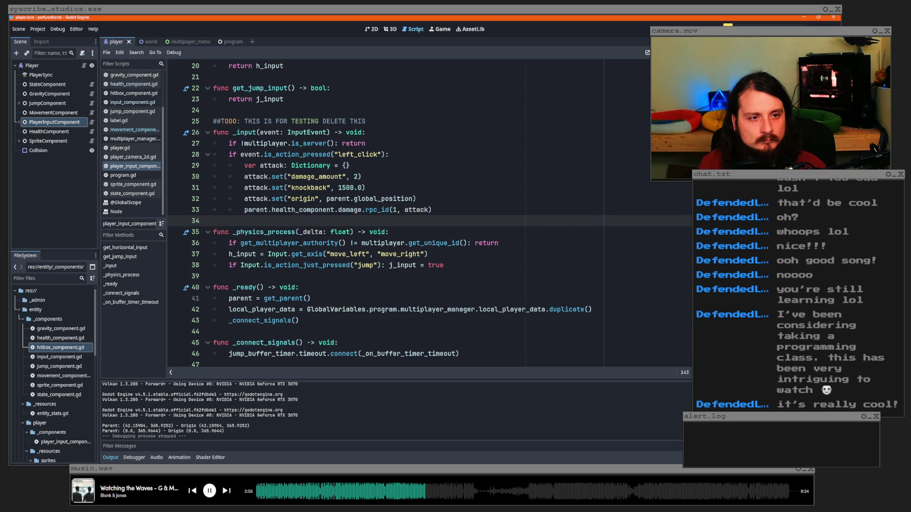
{"action": "mouse_move", "coordinate": [420, 209]}
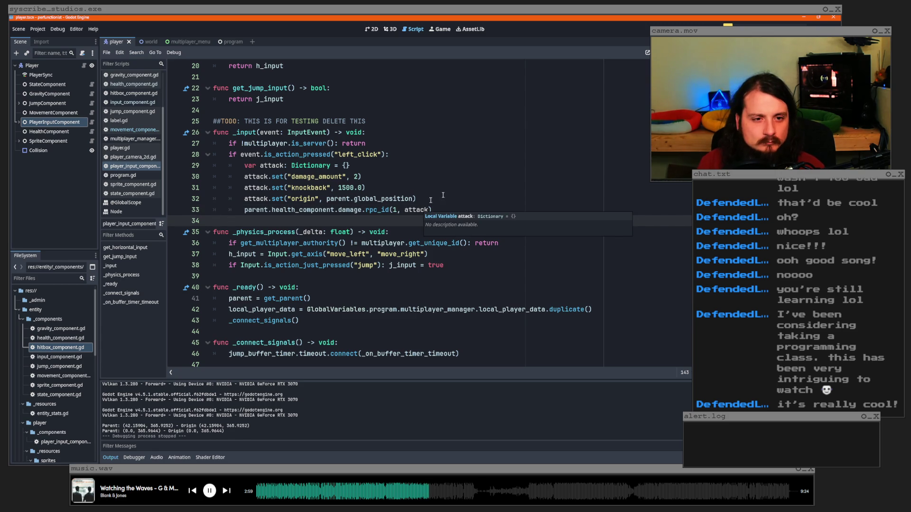
{"action": "key", "text": "F5"}
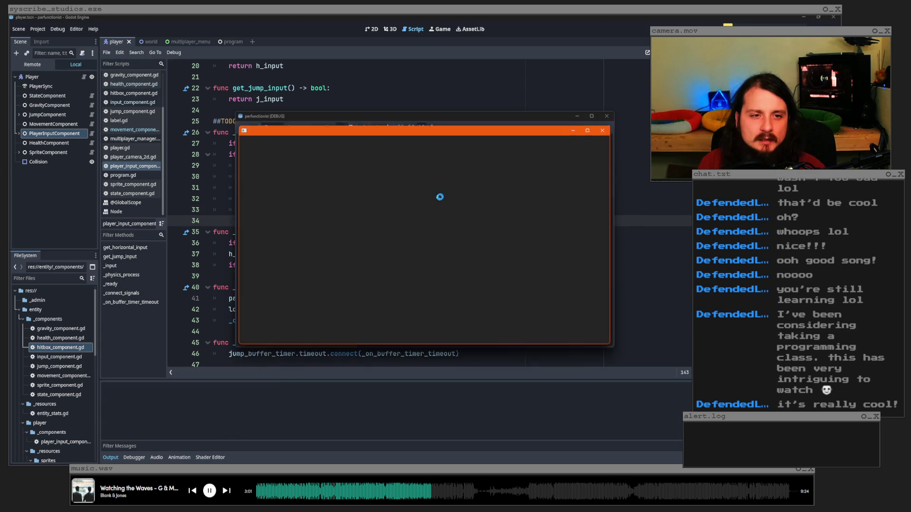
Host the game in one window and join from the other as 'Clioent'.
{"action": "left_click_drag", "start_coordinate": [417, 135], "coordinate": [556, 236]}
{"action": "left_click", "coordinate": [285, 176]}
{"action": "type", "text": "Host"}
{"action": "left_click", "coordinate": [425, 229]}
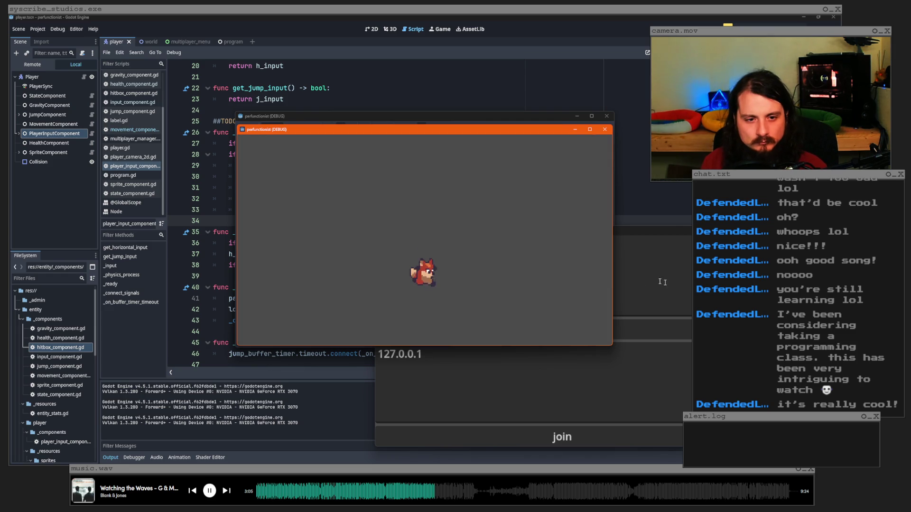
{"action": "left_click", "coordinate": [475, 265]}
{"action": "type", "text": "Clioent"}
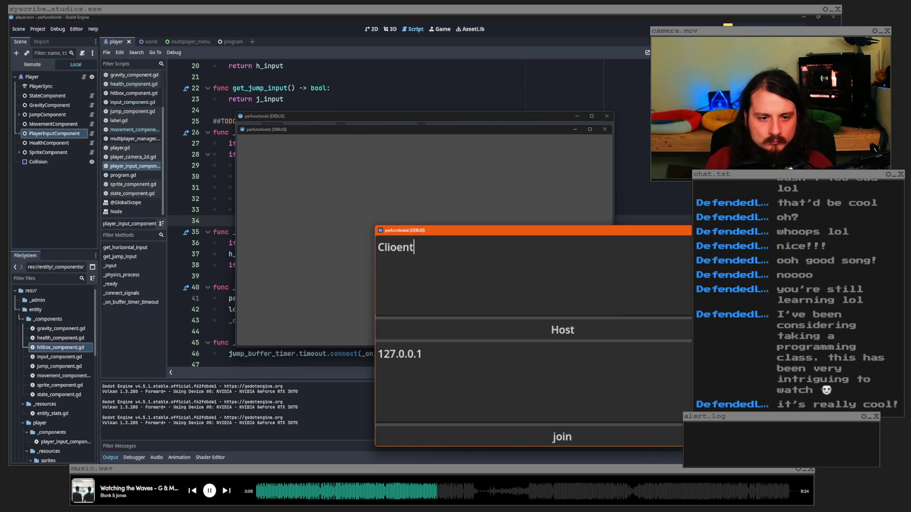
{"action": "left_click", "coordinate": [650, 440]}
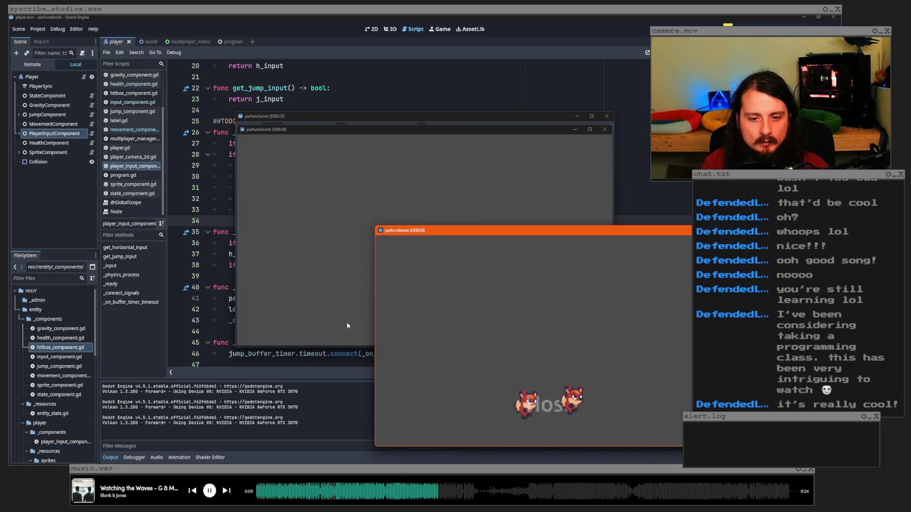
Move the host's fox left, then close all debug windows and return to line 33.
{"action": "left_click", "coordinate": [317, 280]}
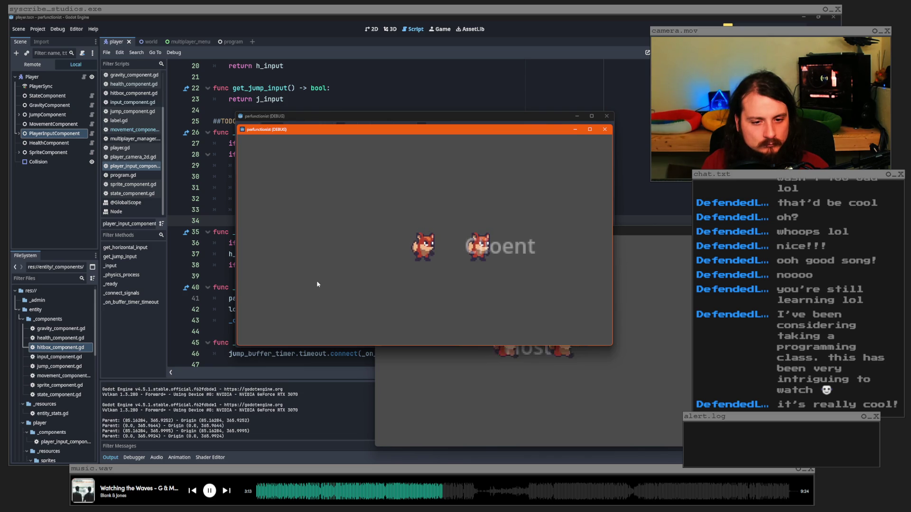
{"action": "key", "text": "Left"}
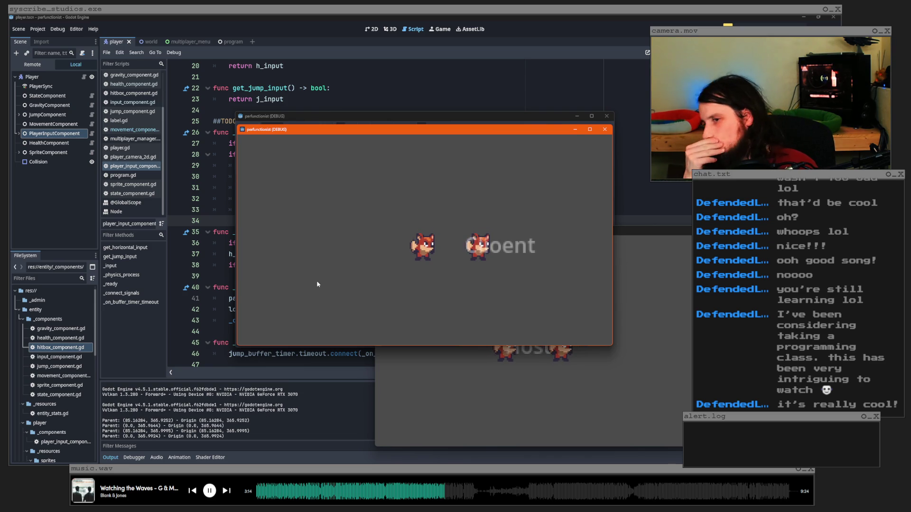
{"action": "left_click", "coordinate": [604, 129]}
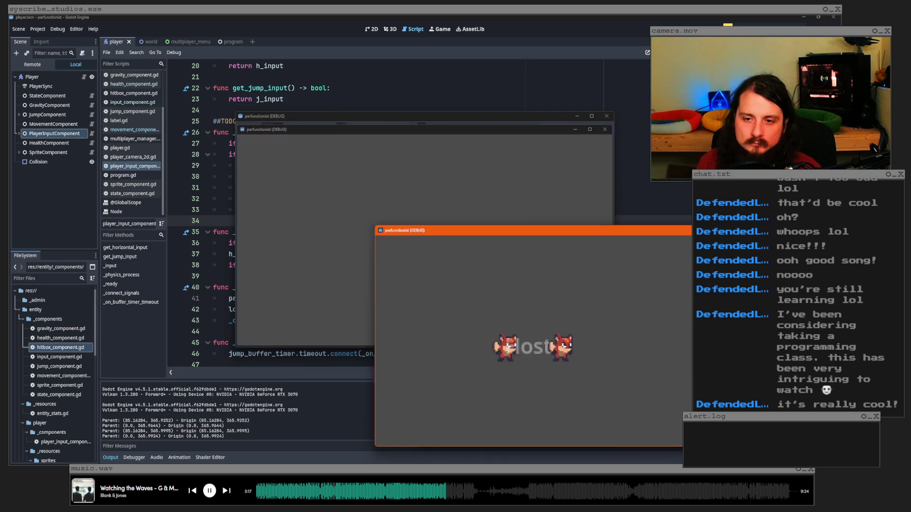
{"action": "left_click", "coordinate": [605, 130]}
{"action": "left_click", "coordinate": [610, 117]}
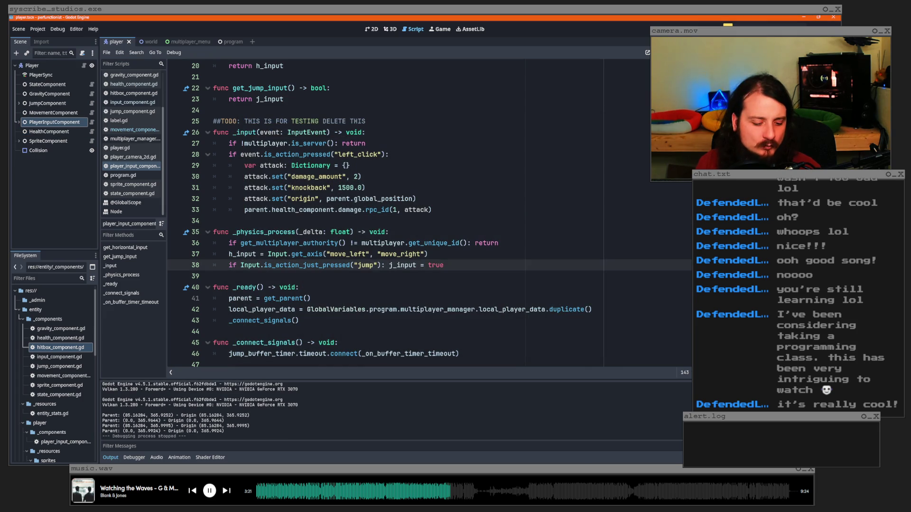
{"action": "left_click", "coordinate": [459, 209]}
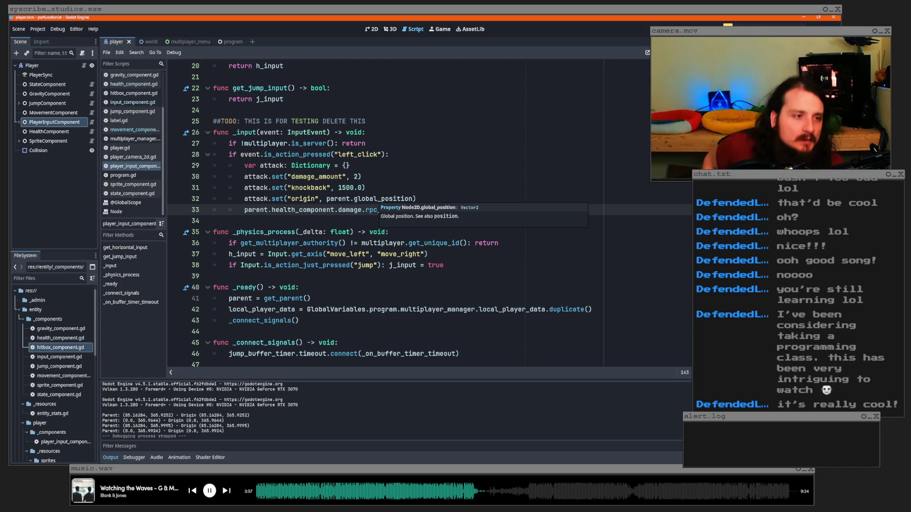
Open hitbox_component.gd and add an Area2D child to the Player node.
{"action": "left_click", "coordinate": [137, 101]}
{"action": "left_click", "coordinate": [138, 94]}
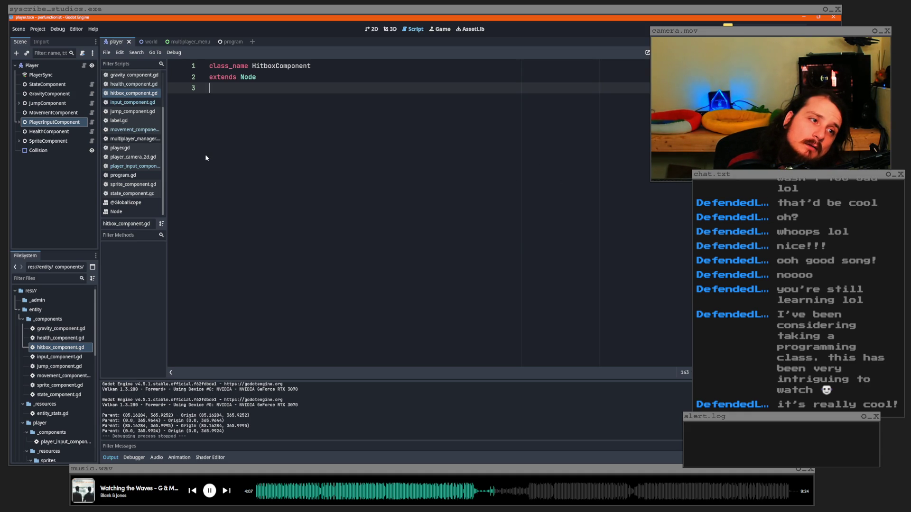
{"action": "right_click", "coordinate": [63, 69]}
{"action": "left_click", "coordinate": [120, 83]}
{"action": "type", "text": "area"}
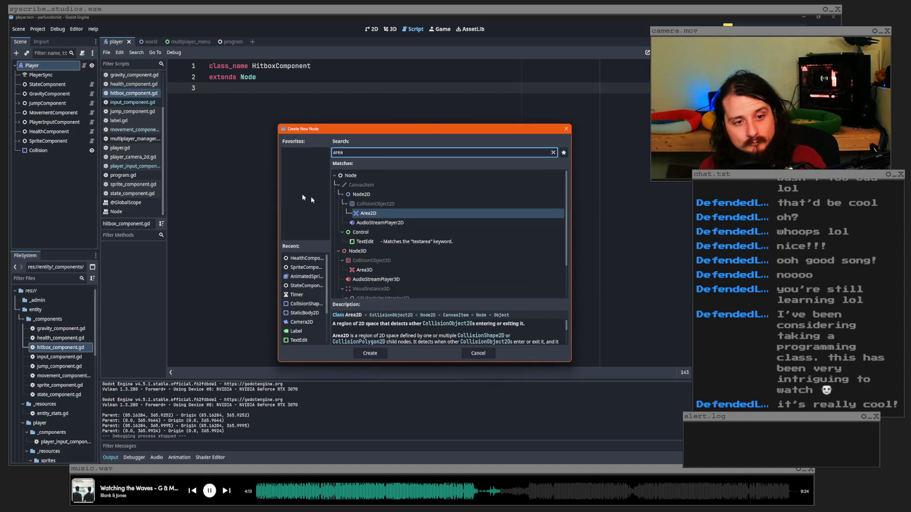
{"action": "double_click", "coordinate": [358, 212]}
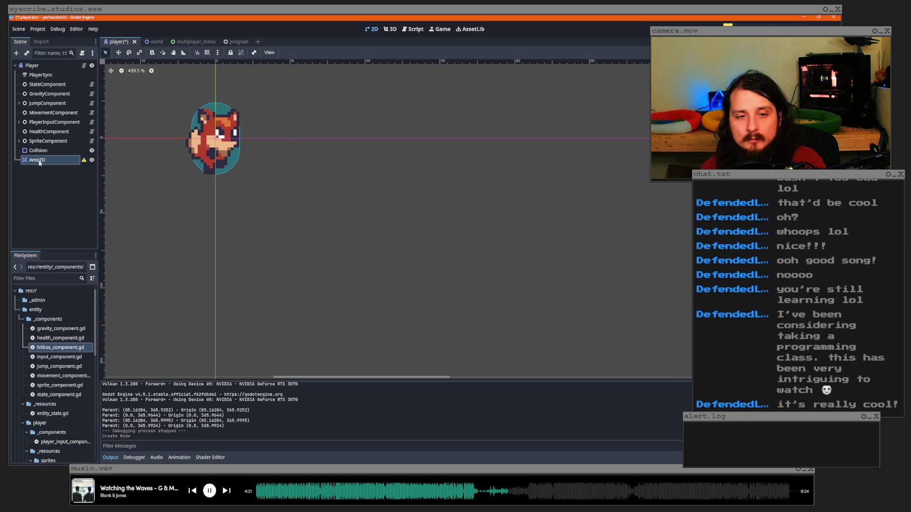
Add a CollisionShape2D under the Area2D, then reselect the Area2D node.
{"action": "left_click", "coordinate": [16, 53]}
{"action": "type", "text": "coll"}
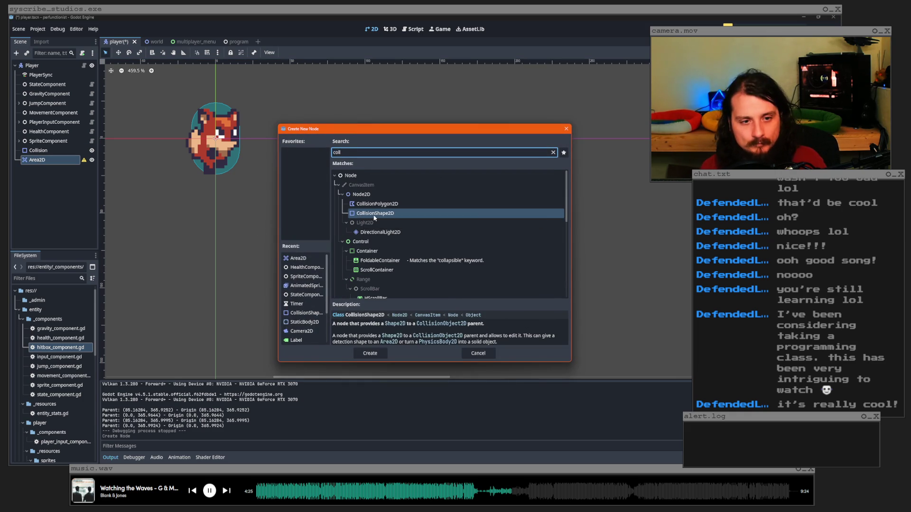
{"action": "double_click", "coordinate": [459, 218]}
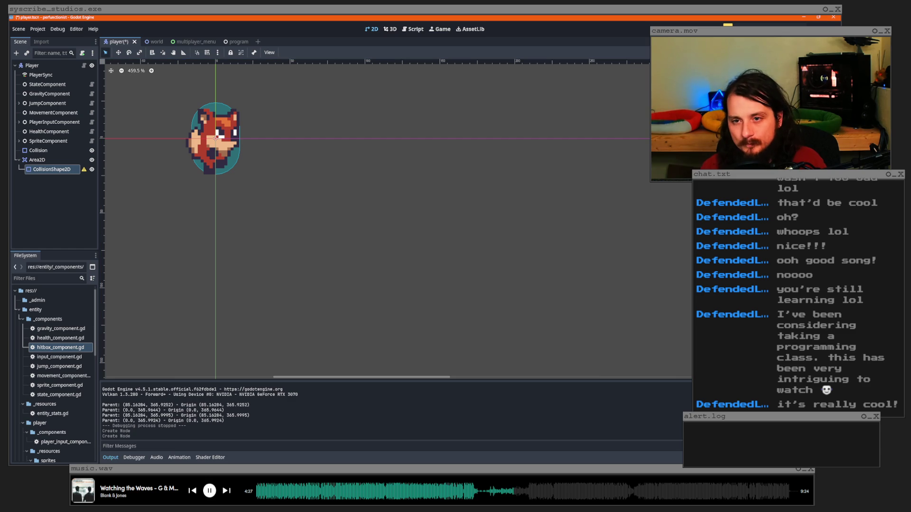
{"action": "left_click", "coordinate": [49, 160]}
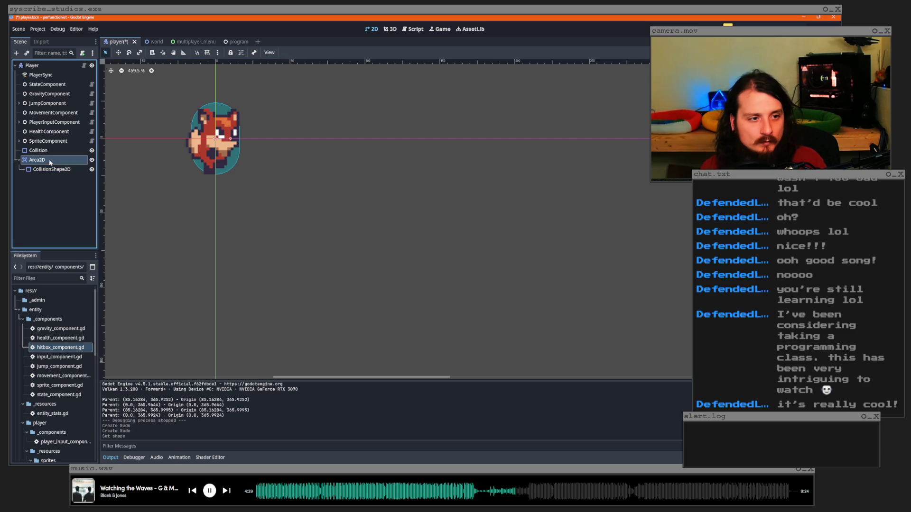
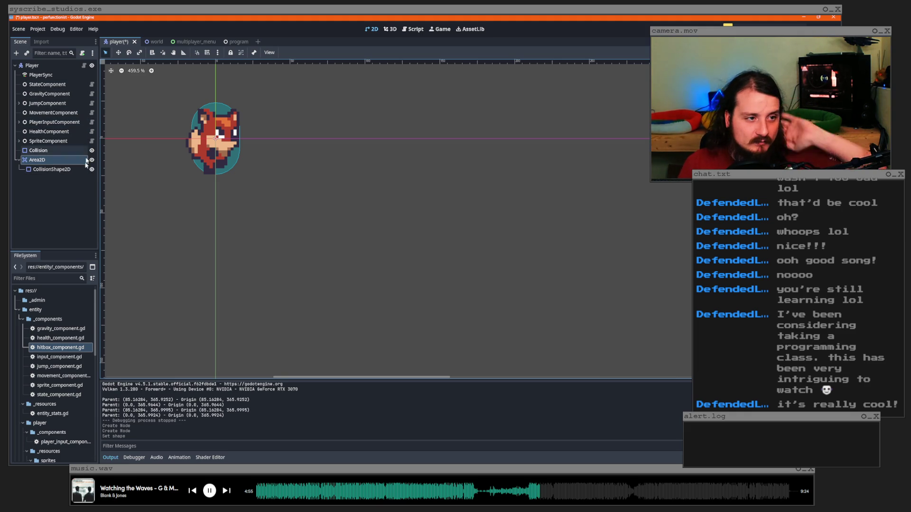
Open hitbox_component.gd and add an exported variable parent of type Entity.
{"action": "double_click", "coordinate": [60, 347]}
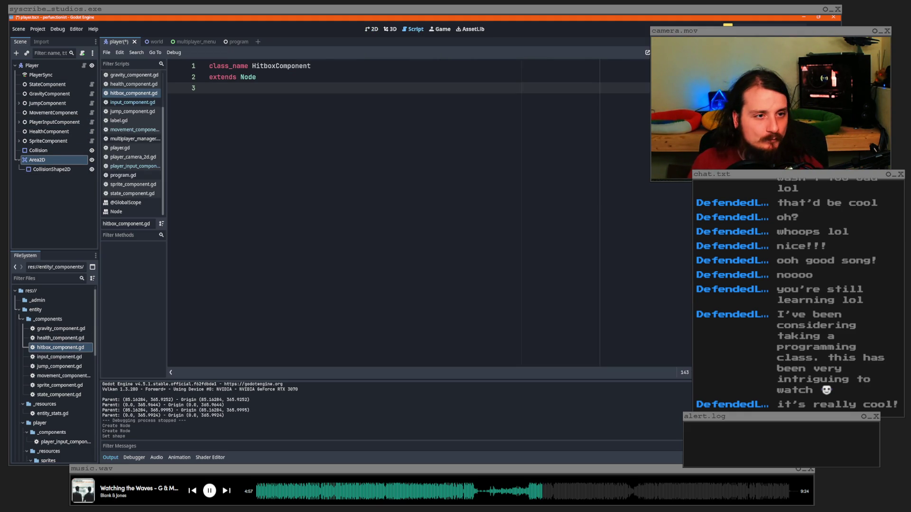
{"action": "key", "text": "Return"}
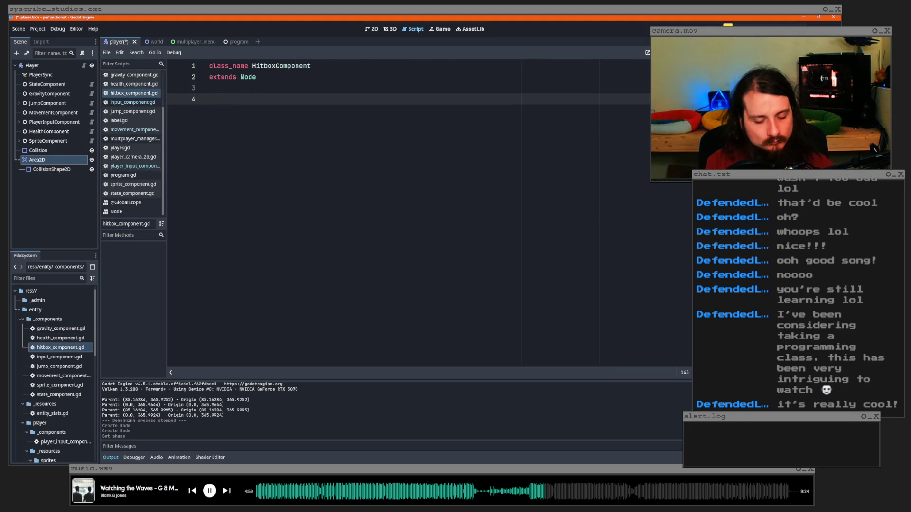
{"action": "type", "text": "var"}
{"action": "key", "text": "BackSpace"}
{"action": "key", "text": "BackSpace"}
{"action": "key", "text": "BackSpace"}
{"action": "type", "text": "@export var parent: Entity"}
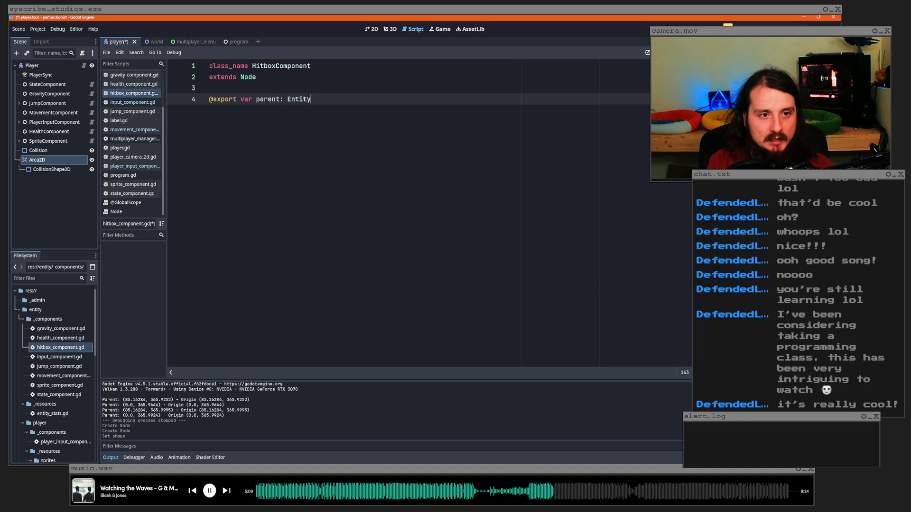
{"action": "key", "text": "Return"}
{"action": "key", "text": "Return"}
Add a _ready() function that assigns parent = get_parent().
{"action": "type", "text": "func _re"}
{"action": "key", "text": "Return"}
{"action": "key", "text": "Return"}
{"action": "type", "text": "parent "}
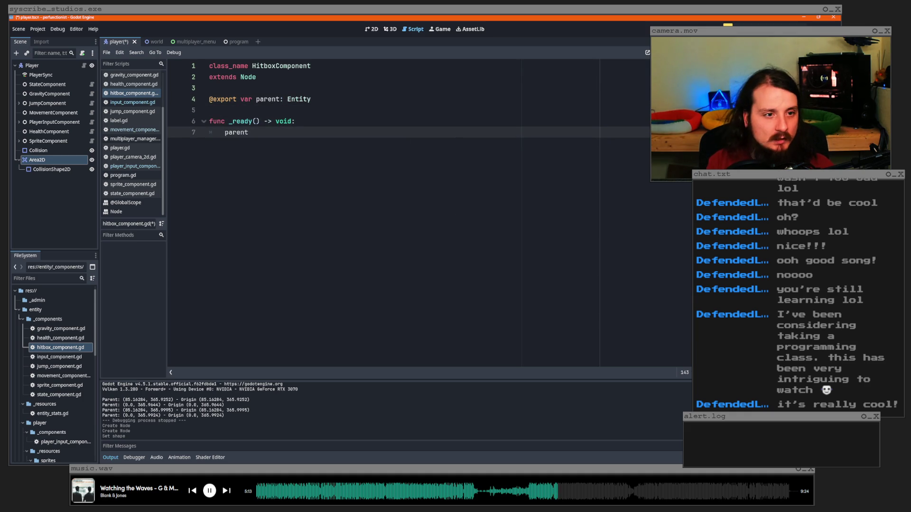
{"action": "type", "text": "= ge"}
{"action": "key", "text": "Down"}
{"action": "key", "text": "Down"}
{"action": "key", "text": "Down"}
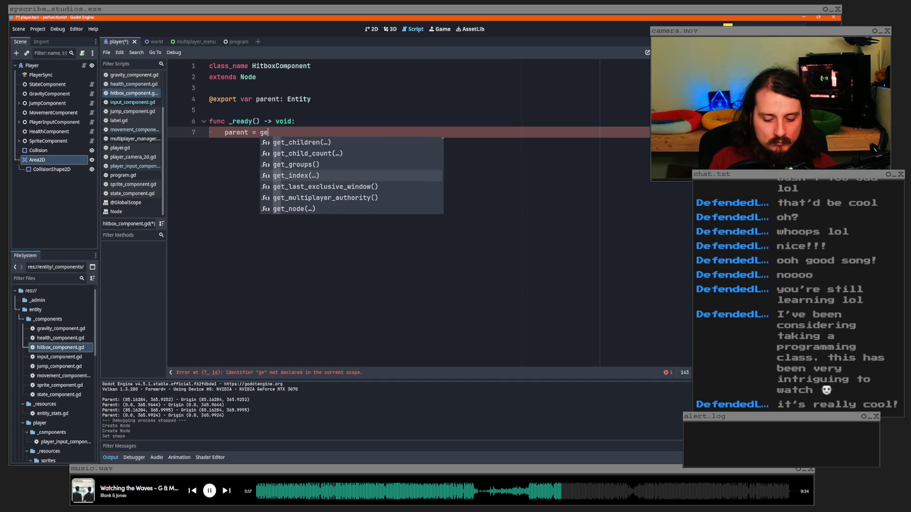
{"action": "type", "text": "t_pa"}
{"action": "key", "text": "Return"}
{"action": "key", "text": "Return"}
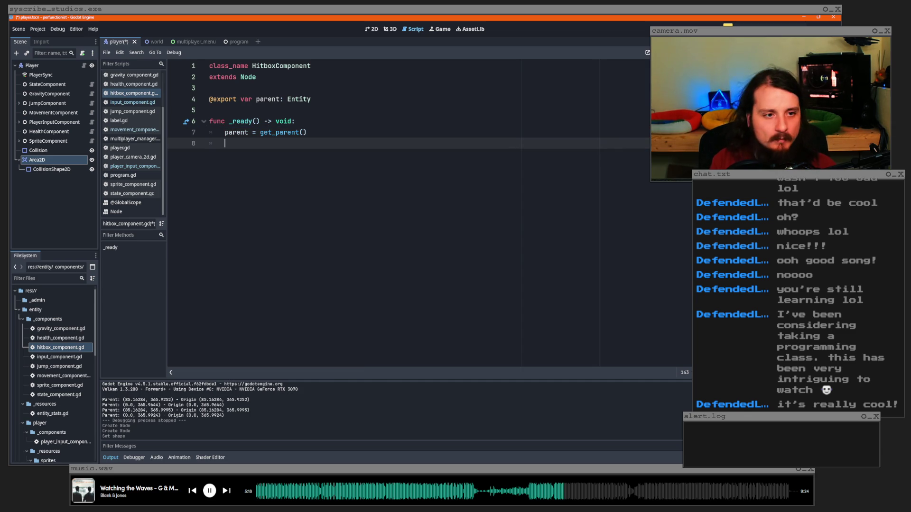
{"action": "key", "text": "BackSpace"}
{"action": "key", "text": "Return"}
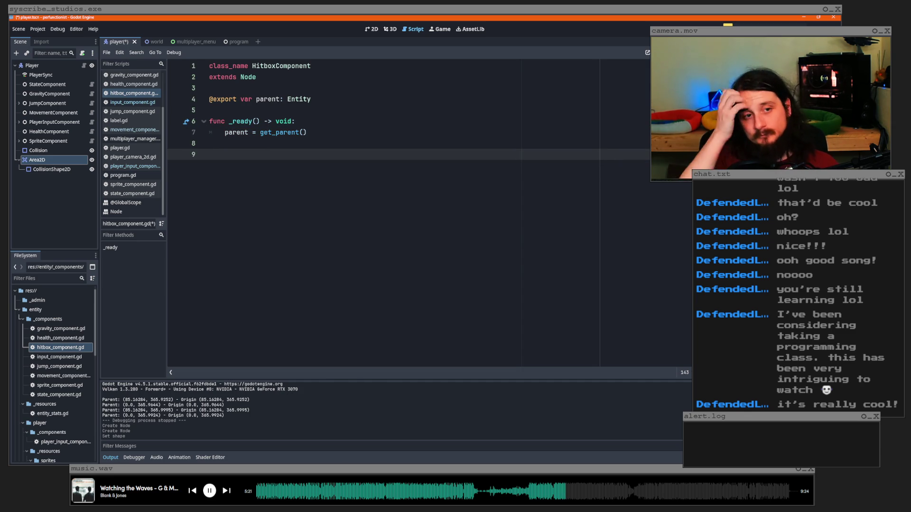
{"action": "left_click", "coordinate": [209, 110]}
{"action": "key", "text": "Return"}
{"action": "type", "text": "@export"}
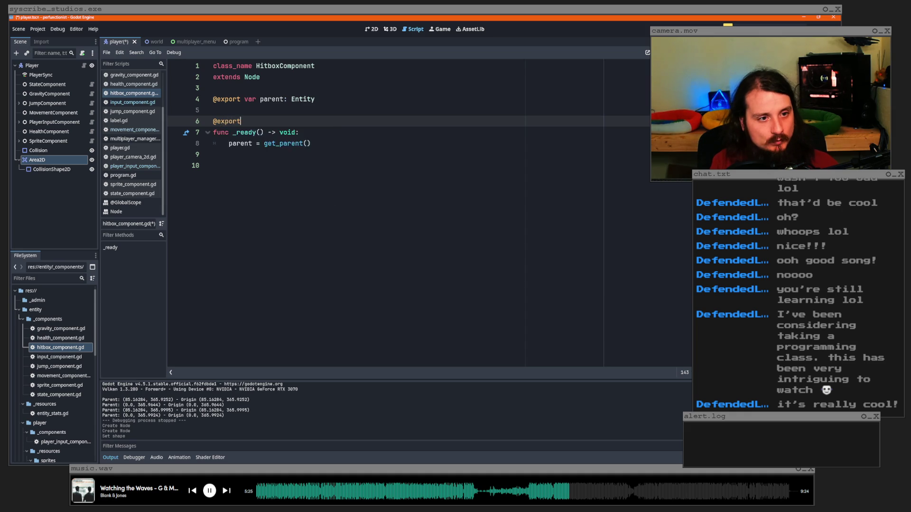
{"action": "type", "text": " var"}
{"action": "key", "text": "BackSpace"}
{"action": "key", "text": "BackSpace"}
{"action": "key", "text": "BackSpace"}
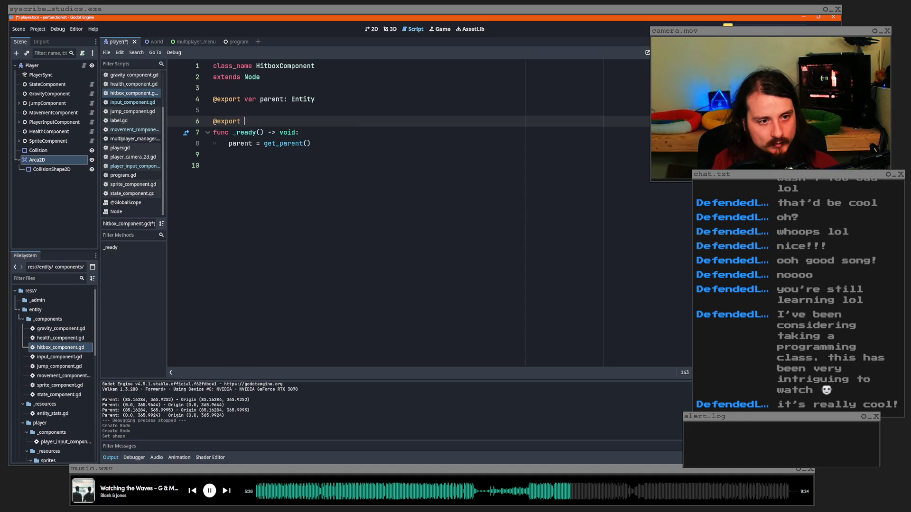
{"action": "type", "text": "_cat"}
{"action": "key", "text": "Return"}
{"action": "type", "text": "\"Hitbox Settings\")"}
{"action": "key", "text": "Return"}
Export hitbox as Area2D and hitbox_offset as Vector2 defaulting to Vector2(8.0, 0.0).
{"action": "type", "text": "@export bar"}
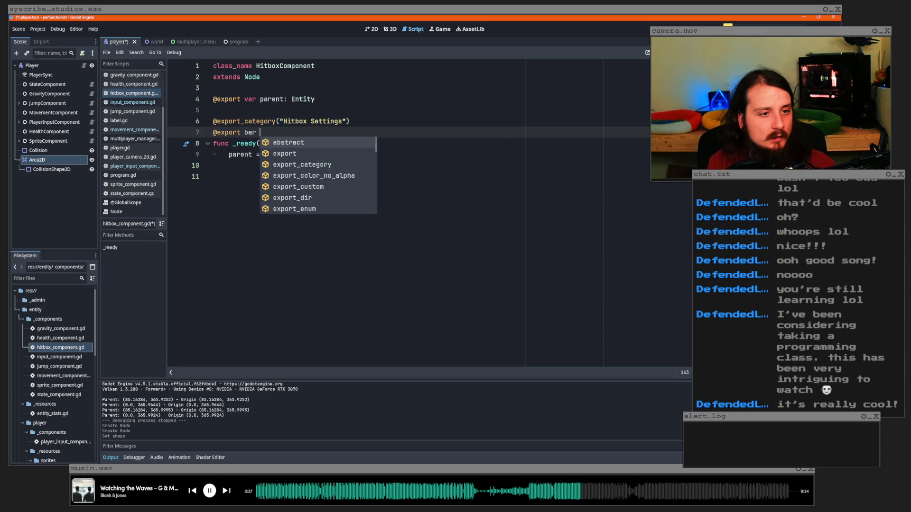
{"action": "type", "text": "var hitbox"}
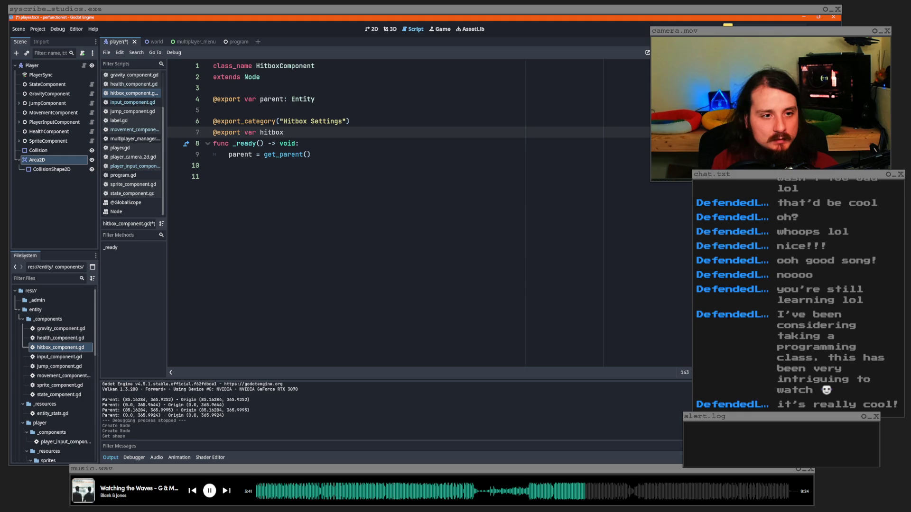
{"action": "type", "text": ": Area2D"}
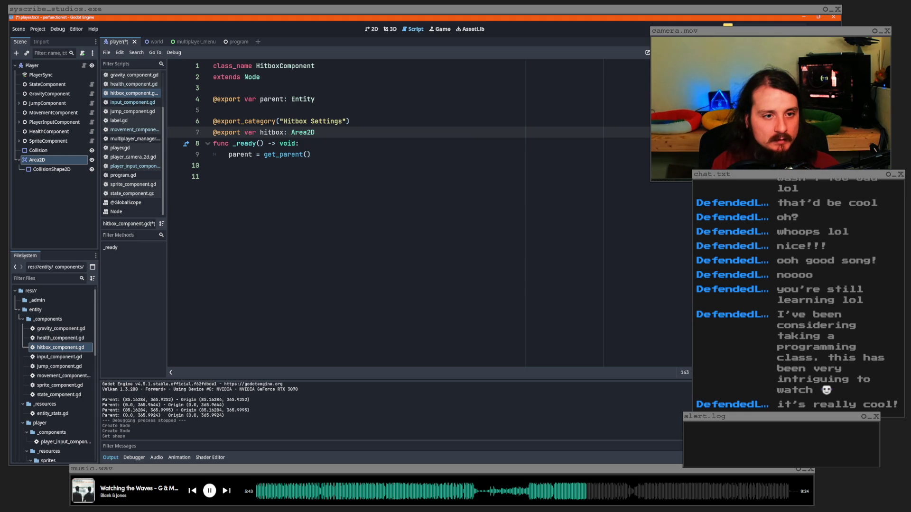
{"action": "key", "text": "BackSpace"}
{"action": "key", "text": "BackSpace"}
{"action": "key", "text": "BackSpace"}
{"action": "key", "text": "Return"}
{"action": "type", "text": "@export var hitbox"}
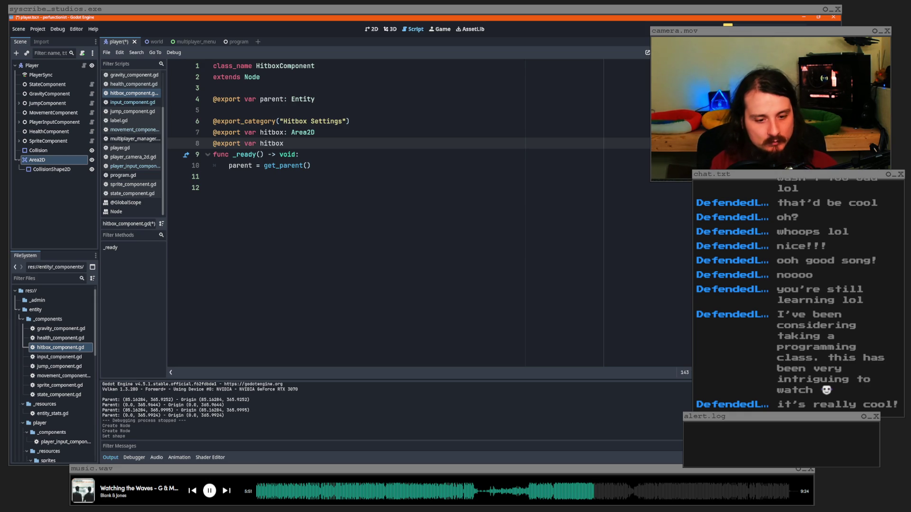
{"action": "type", "text": "_"}
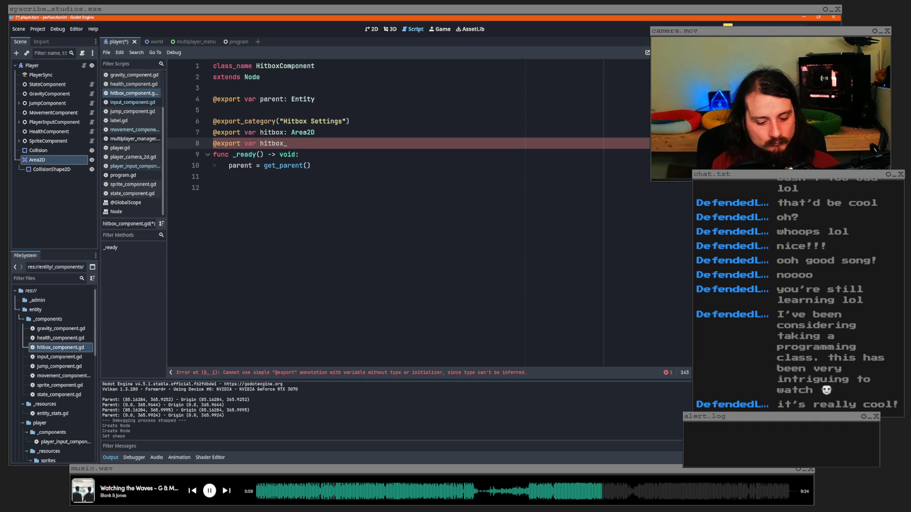
{"action": "type", "text": "offset: "}
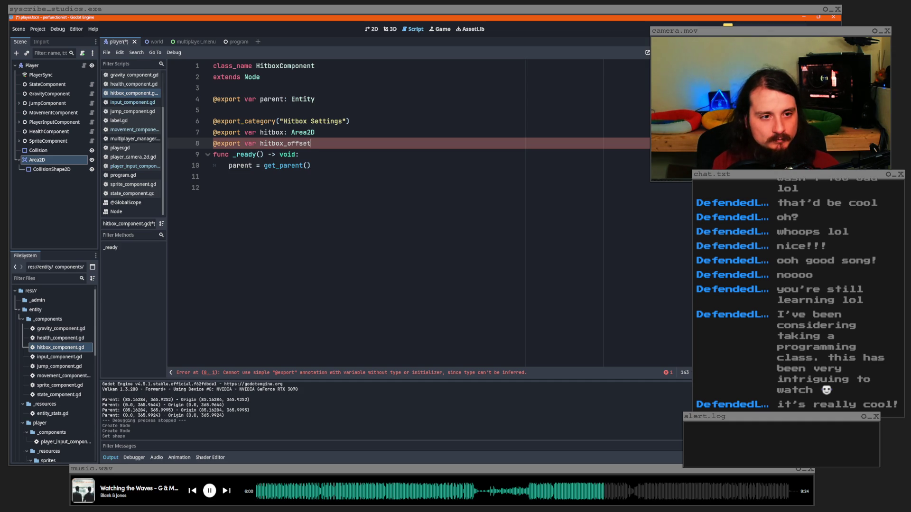
{"action": "type", "text": "Vector2"}
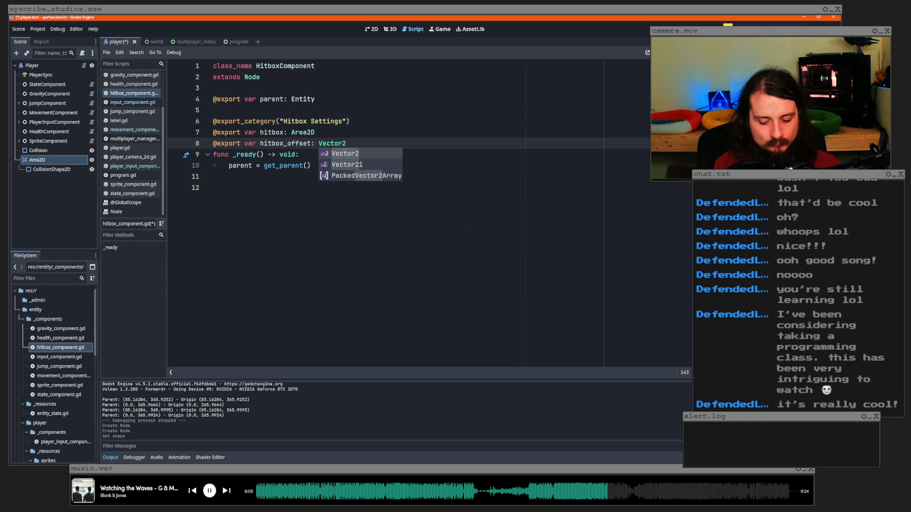
{"action": "type", "text": " = "}
{"action": "type", "text": "Vector"}
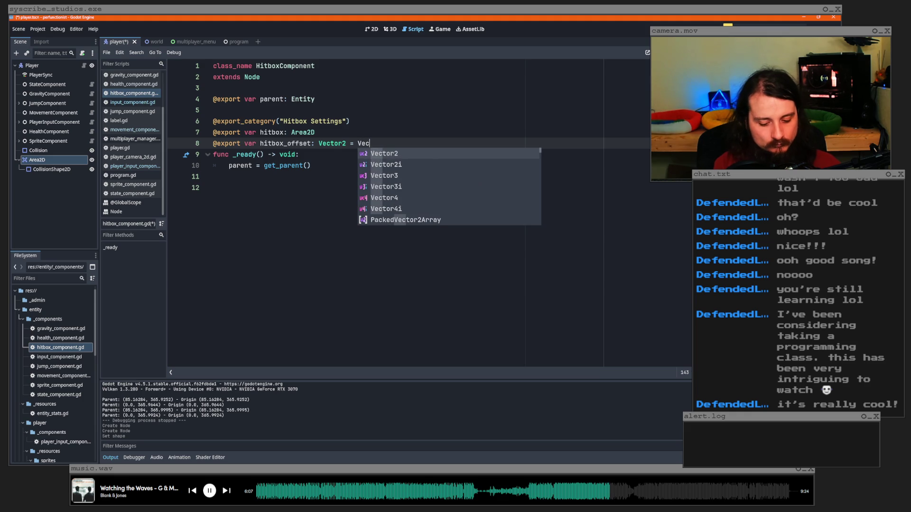
{"action": "type", "text": "2"}
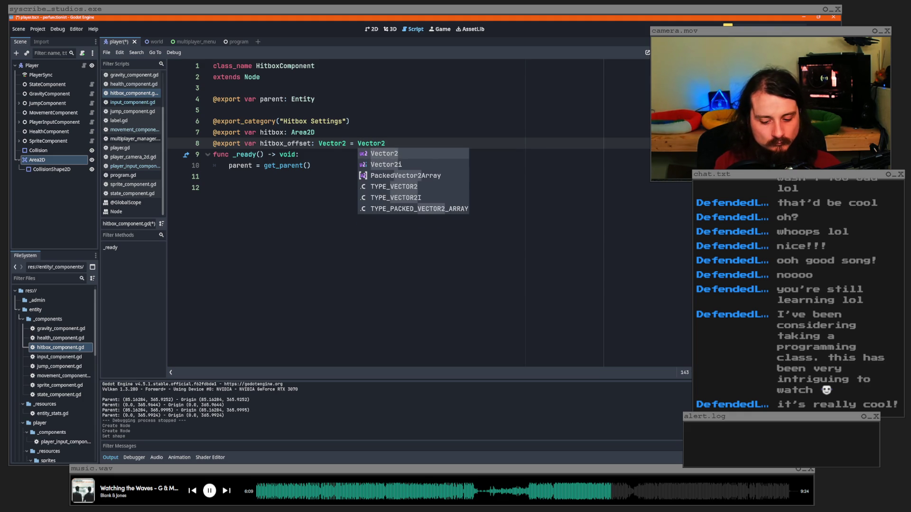
{"action": "type", "text": "("}
{"action": "type", "text": "8.0, 0.0"}
{"action": "key", "text": "End"}
{"action": "key", "text": "Return"}
{"action": "key", "text": "ctrl+End"}
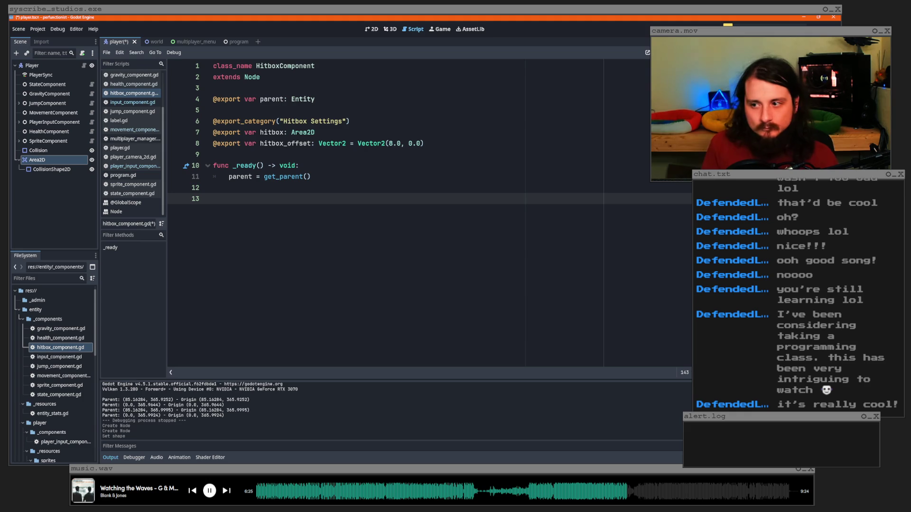
Add a _physics_process(delta) function at the end of the script.
{"action": "type", "text": "func _pr"}
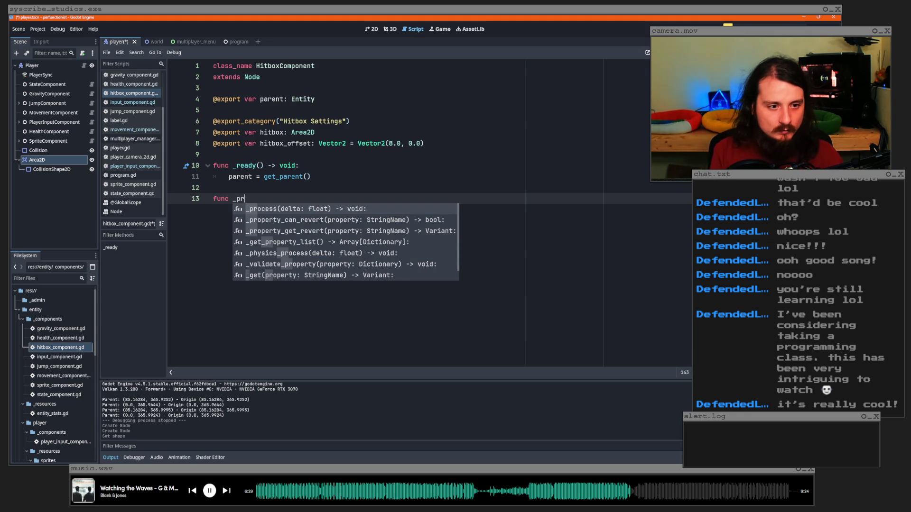
{"action": "key", "text": "BackSpace"}
{"action": "type", "text": "h"}
{"action": "key", "text": "Return"}
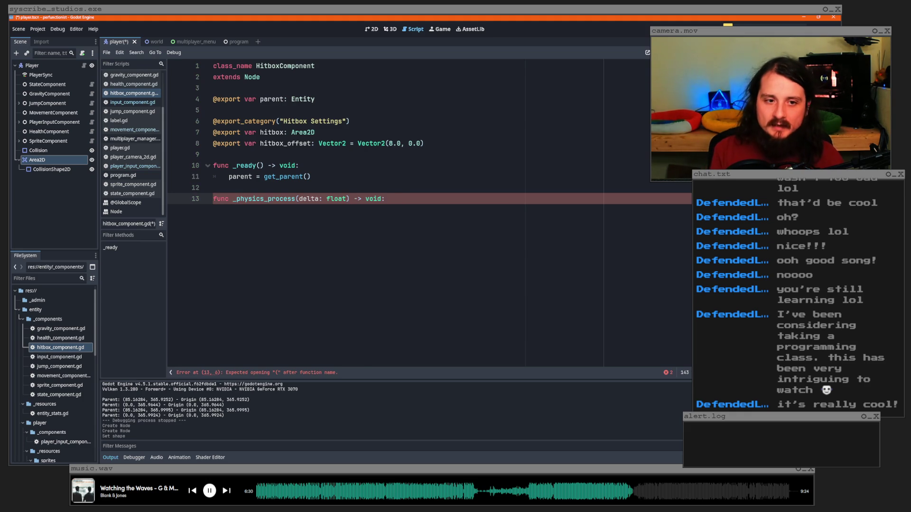
{"action": "key", "text": "Return"}
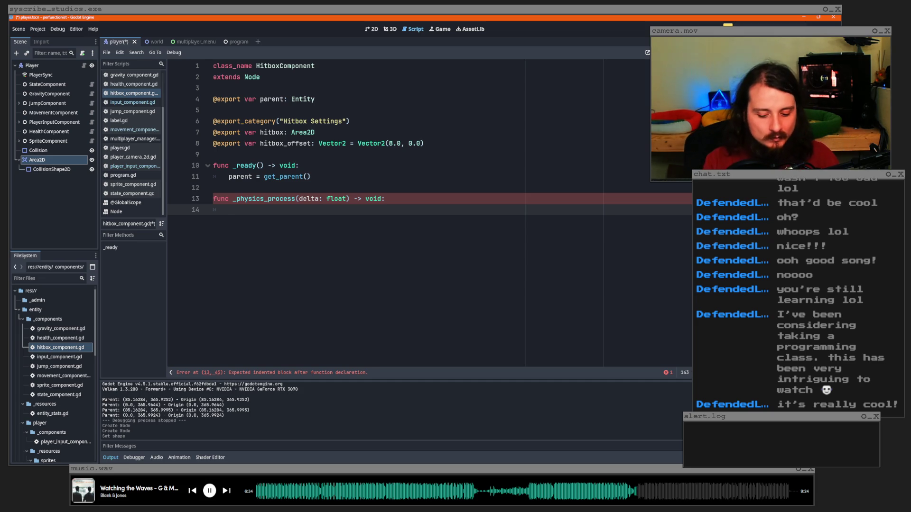
Set hitbox.global_position = lerp(hitbox.global_position, parent.velocity) in its body.
{"action": "type", "text": "hitbox."}
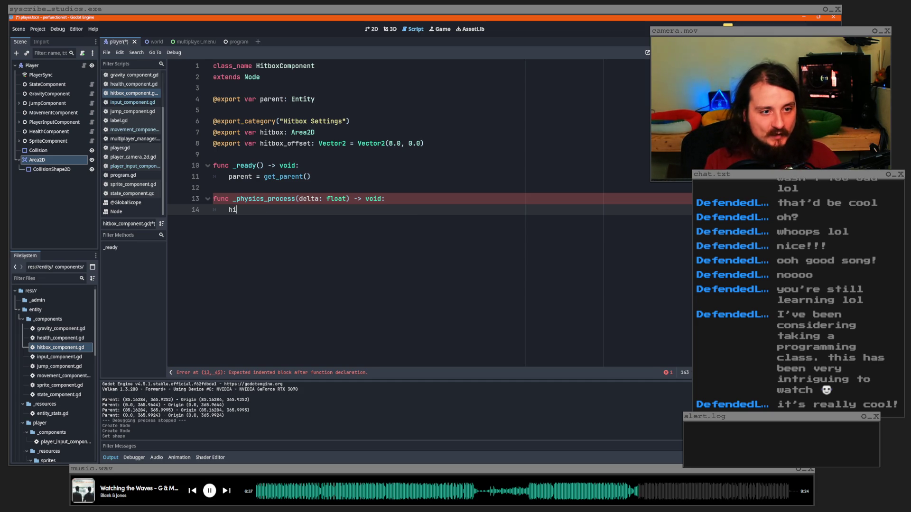
{"action": "type", "text": "glo"}
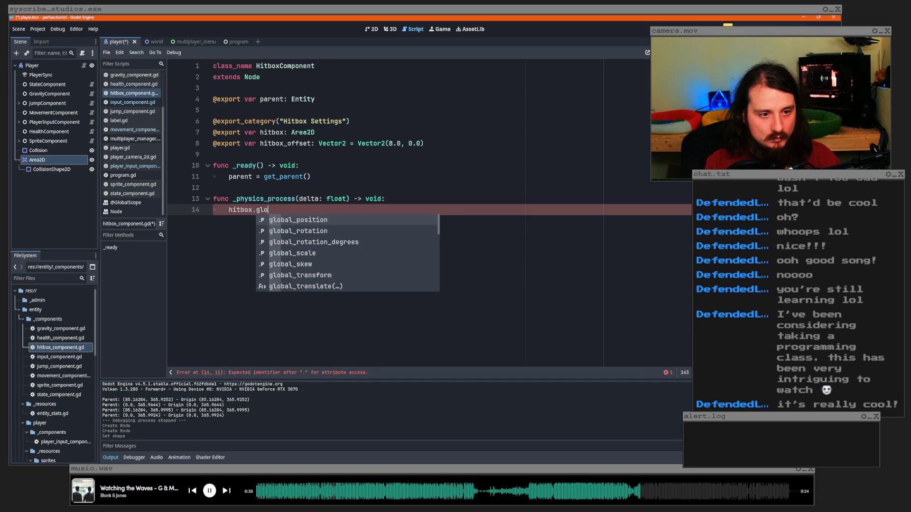
{"action": "key", "text": "Return"}
{"action": "type", "text": "lerp"}
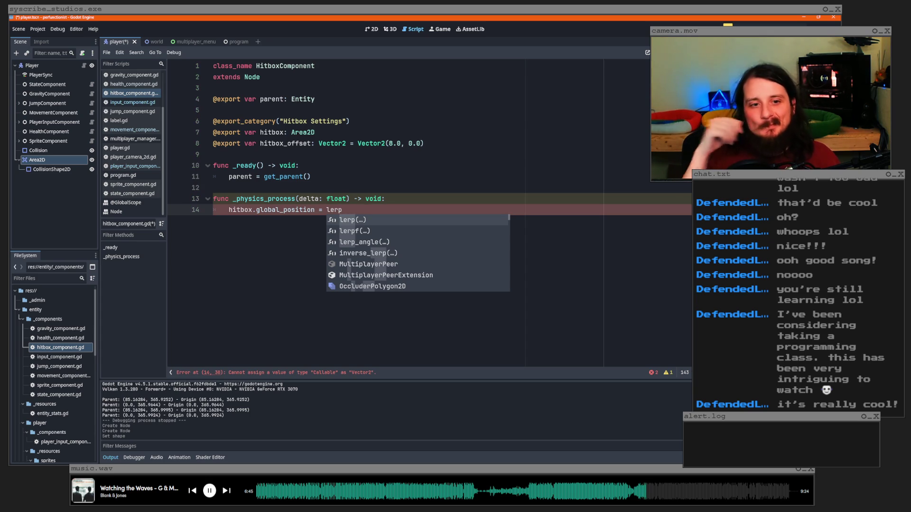
{"action": "key", "text": "Down"}
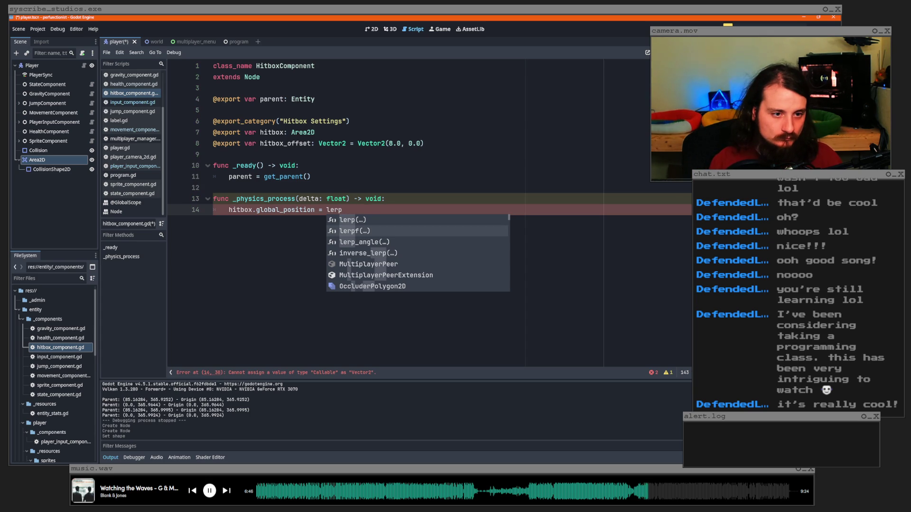
{"action": "key", "text": "Up"}
{"action": "key", "text": "Return"}
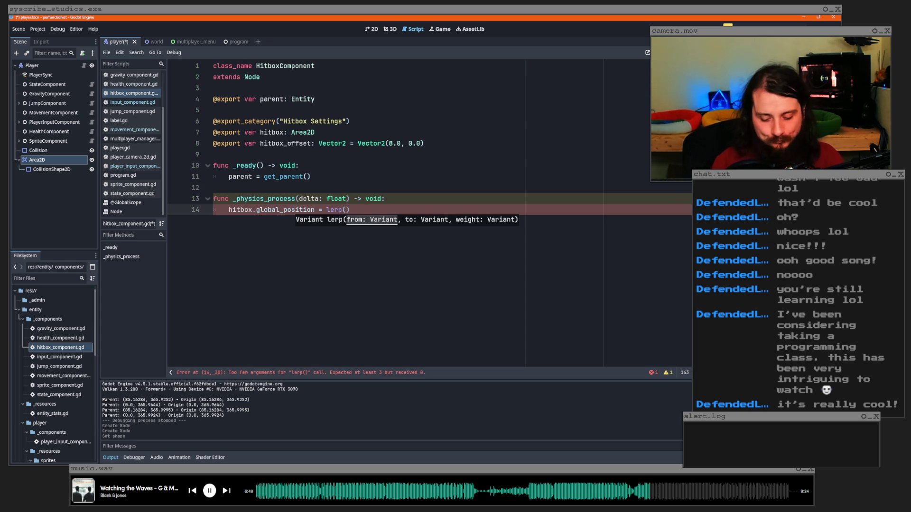
{"action": "type", "text": "hit"}
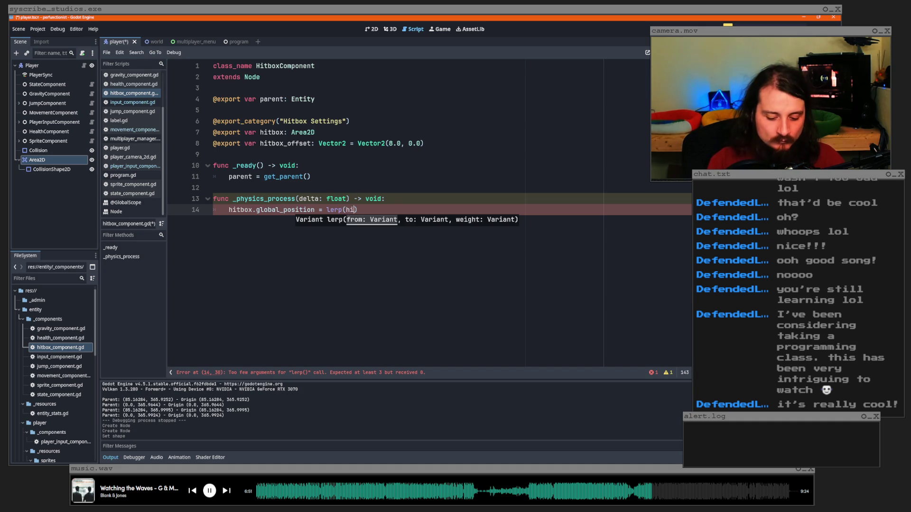
{"action": "key", "text": "Return"}
{"action": "type", "text": ".gl"}
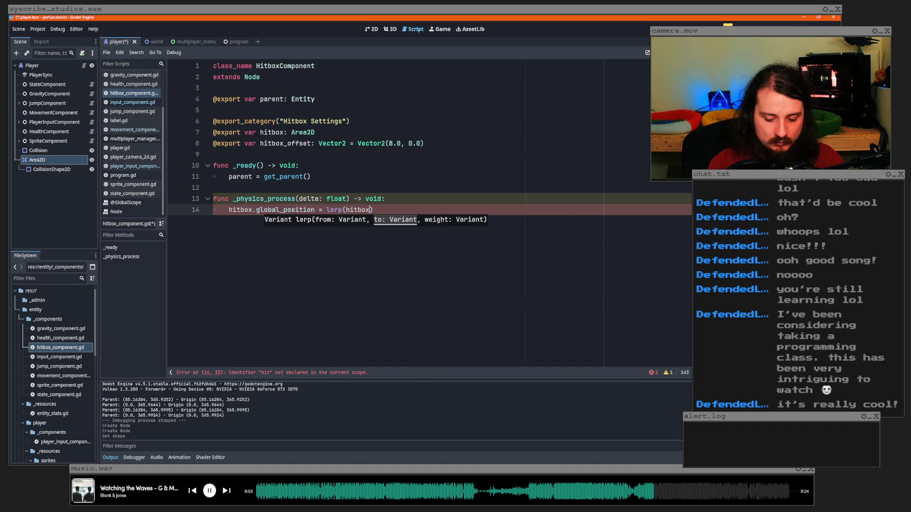
{"action": "key", "text": "Return"}
{"action": "type", "text": ", "}
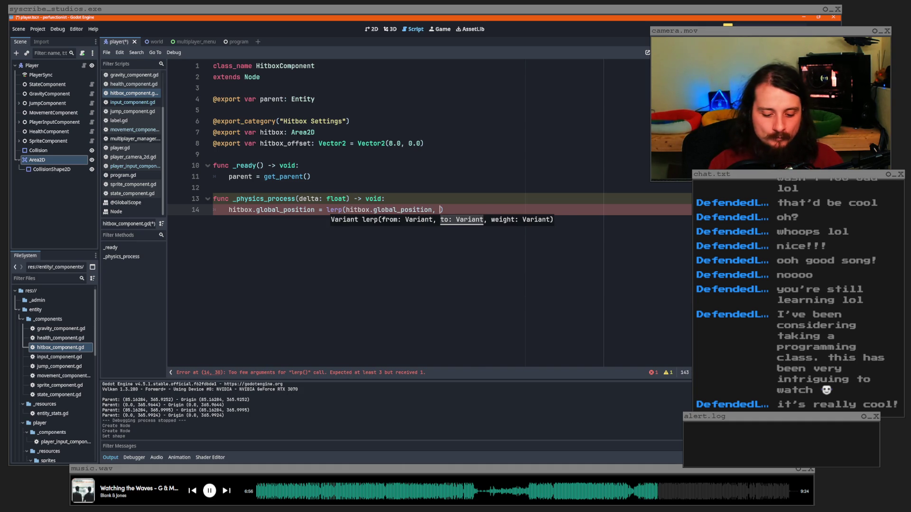
{"action": "type", "text": "parent.ve"}
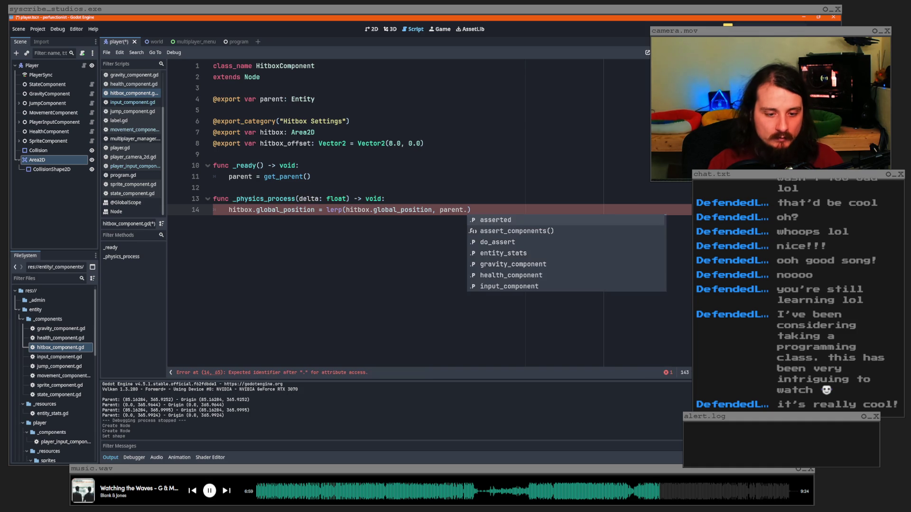
{"action": "key", "text": "Return"}
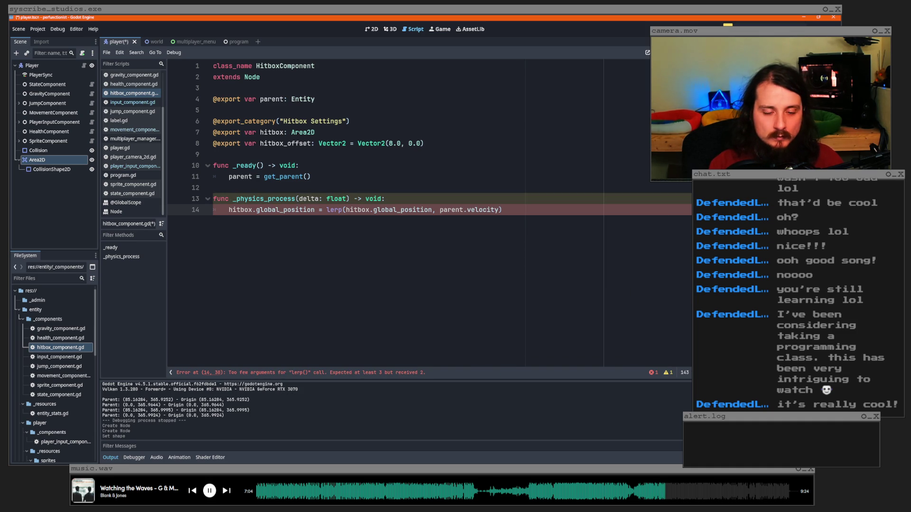
Start a current_offset variable declaration at the top of _physics_process.
{"action": "left_click", "coordinate": [385, 199]}
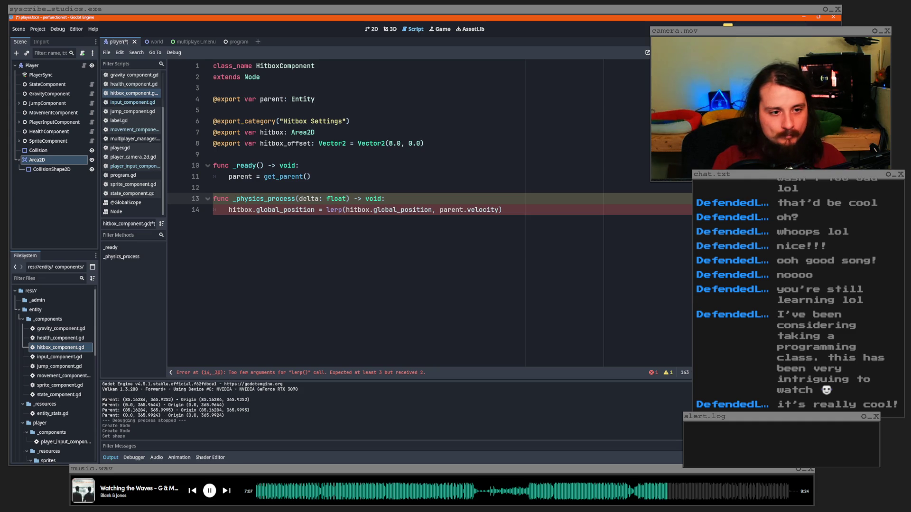
{"action": "key", "text": "Return"}
{"action": "type", "text": "var current_offset.x"}
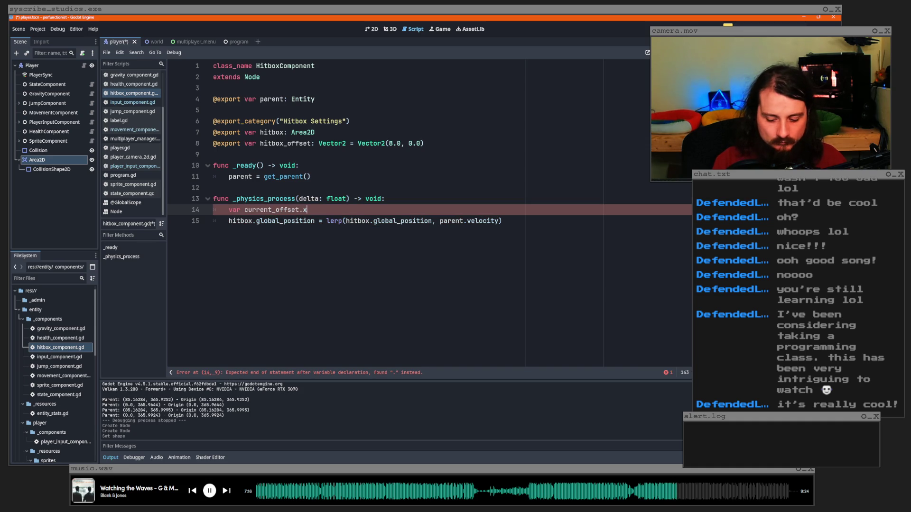
Draft the offset declaration with a float type, then revert the name to current_offset.
{"action": "type", "text": ": float ="}
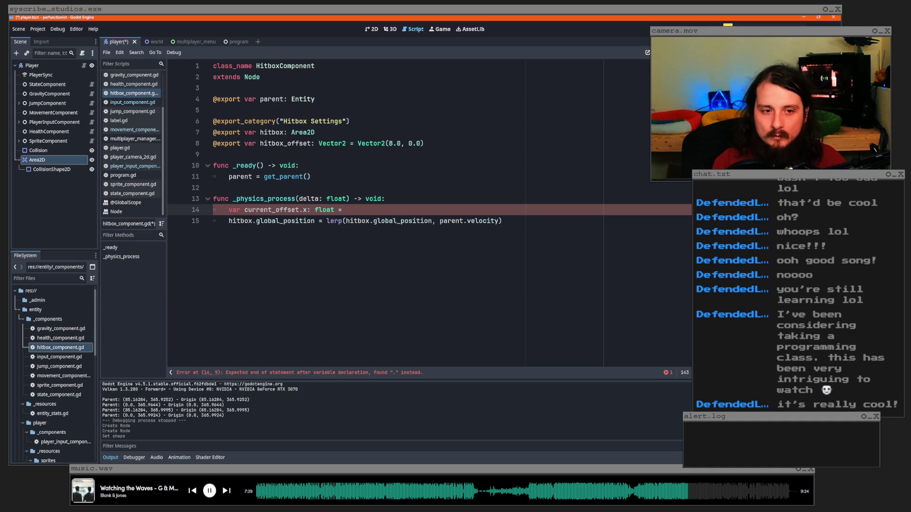
{"action": "type", "text": "rem"}
{"action": "key", "text": "BackSpace"}
{"action": "key", "text": "BackSpace"}
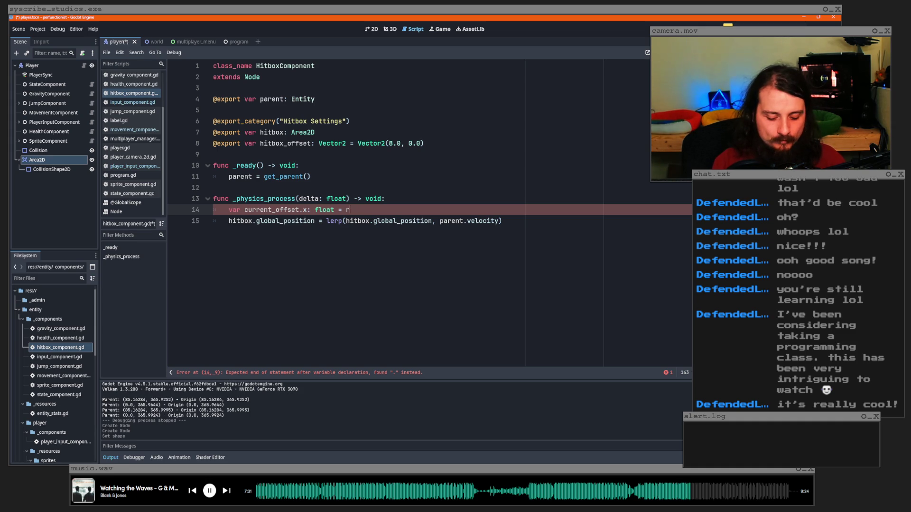
{"action": "type", "text": "remap"}
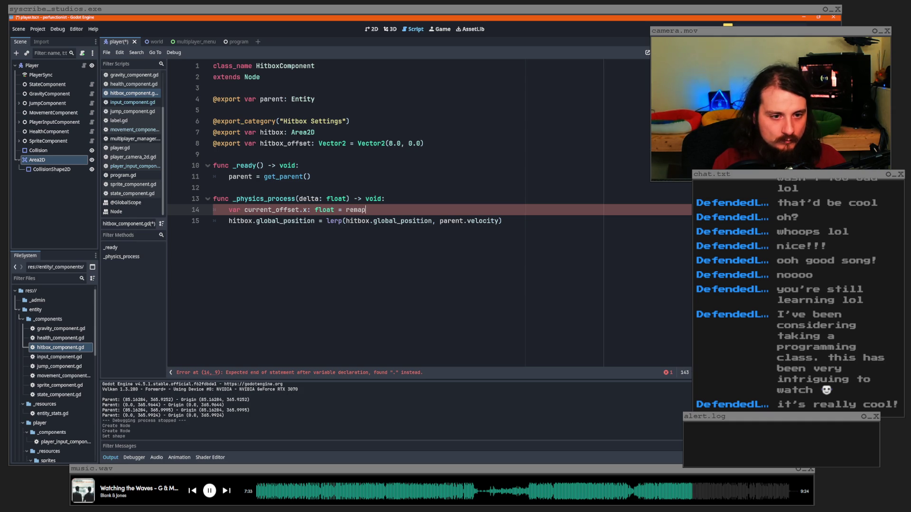
{"action": "key", "text": "ctrl+BackSpace"}
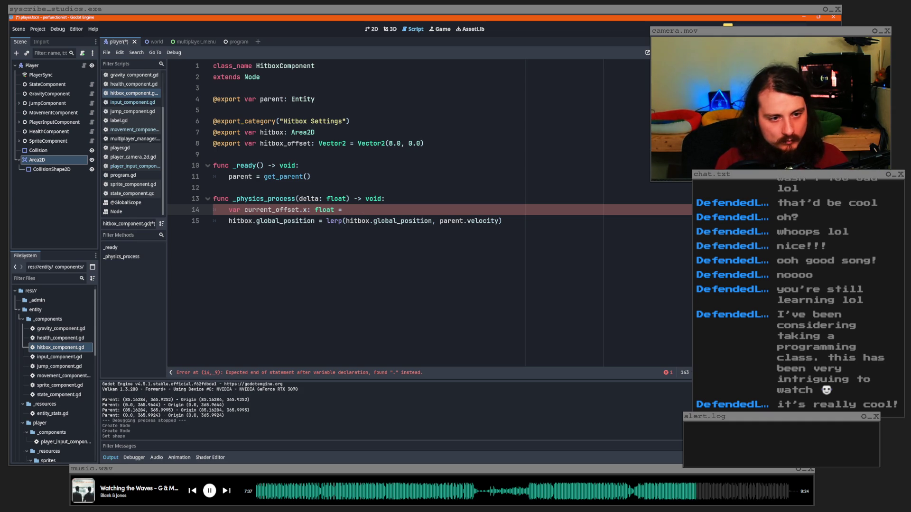
{"action": "key", "text": "BackSpace"}
{"action": "key", "text": "BackSpace"}
{"action": "key", "text": "Delete"}
{"action": "key", "text": "Delete"}
{"action": "key", "text": "Delete"}
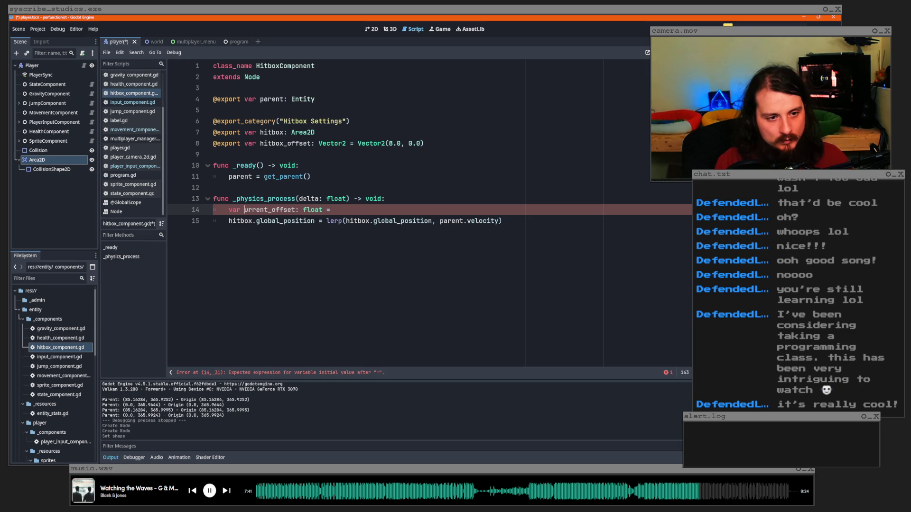
{"action": "type", "text": "x"}
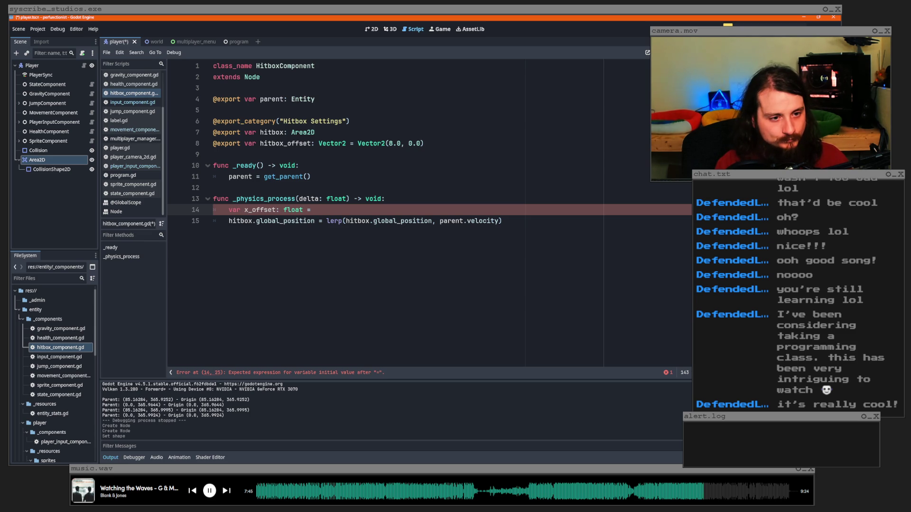
{"action": "key", "text": "Delete"}
{"action": "type", "text": "current"}
Declare current_offset as a Vector2 initialized to Vector2.ZERO.
{"action": "left_click", "coordinate": [299, 210]}
{"action": "key", "text": "ctrl+BackSpace"}
{"action": "type", "text": "Vecto"}
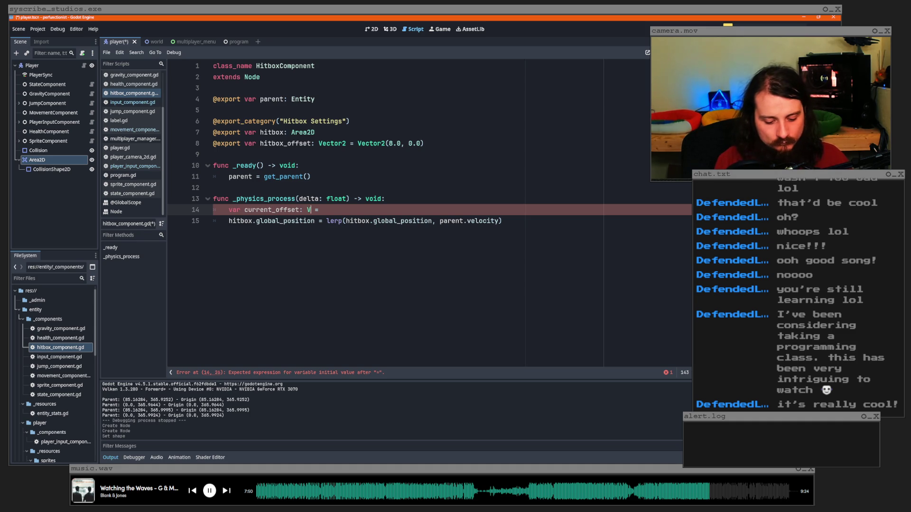
{"action": "type", "text": "r"}
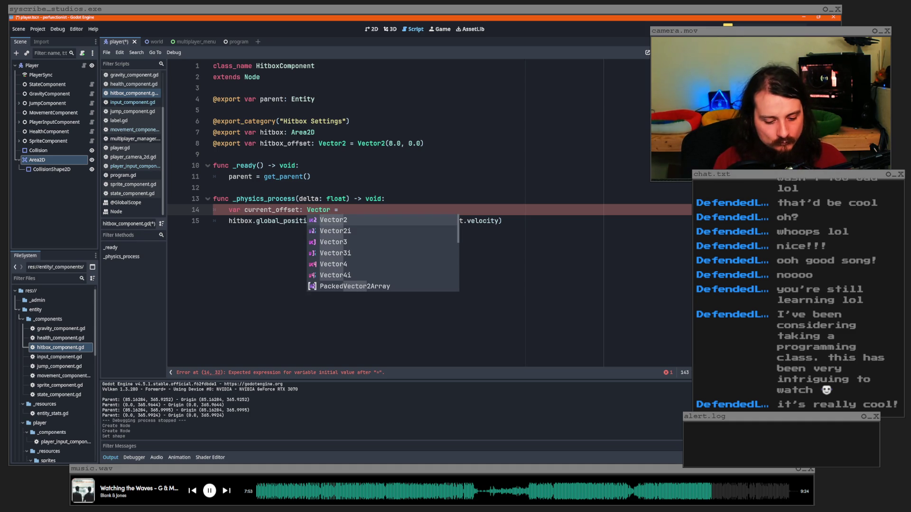
{"action": "key", "text": "Return"}
{"action": "key", "text": "End"}
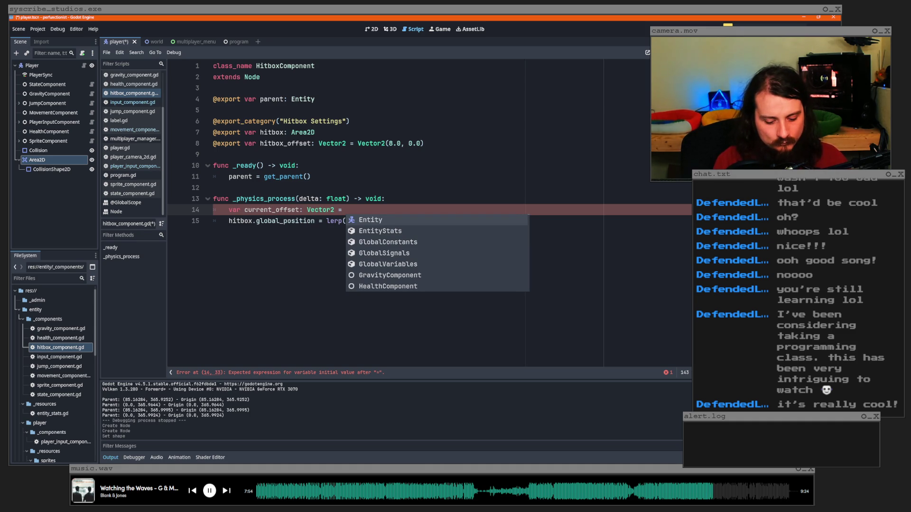
{"action": "type", "text": "Vector2.Z"}
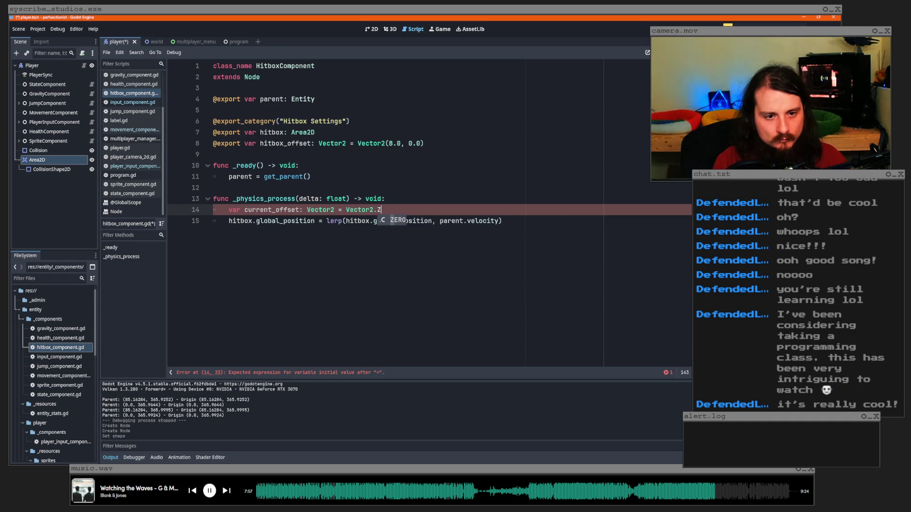
{"action": "key", "text": "Return"}
On the next line, begin current_offset.x = remap(current_offset.x, ...).
{"action": "key", "text": "Return"}
{"action": "type", "text": "cu"}
{"action": "key", "text": "Return"}
{"action": "type", "text": ".x ="}
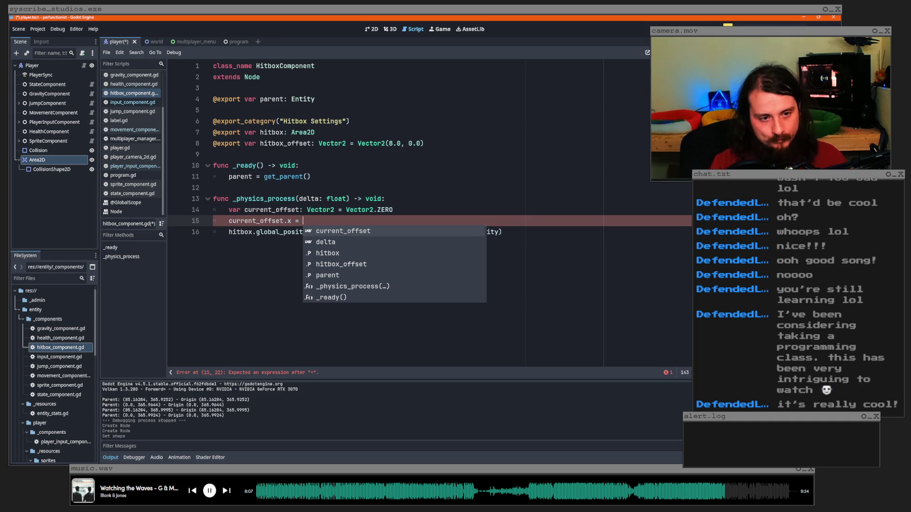
{"action": "type", "text": "remap"}
{"action": "key", "text": "Return"}
{"action": "type", "text": "cur"}
{"action": "key", "text": "Return"}
{"action": "type", "text": ".x,"}
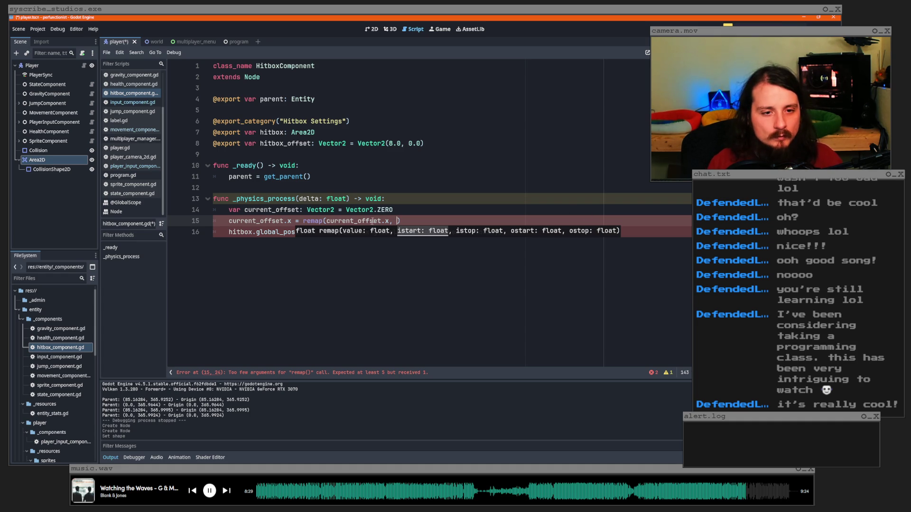
{"action": "left_click_drag", "start_coordinate": [401, 221], "coordinate": [302, 221]}
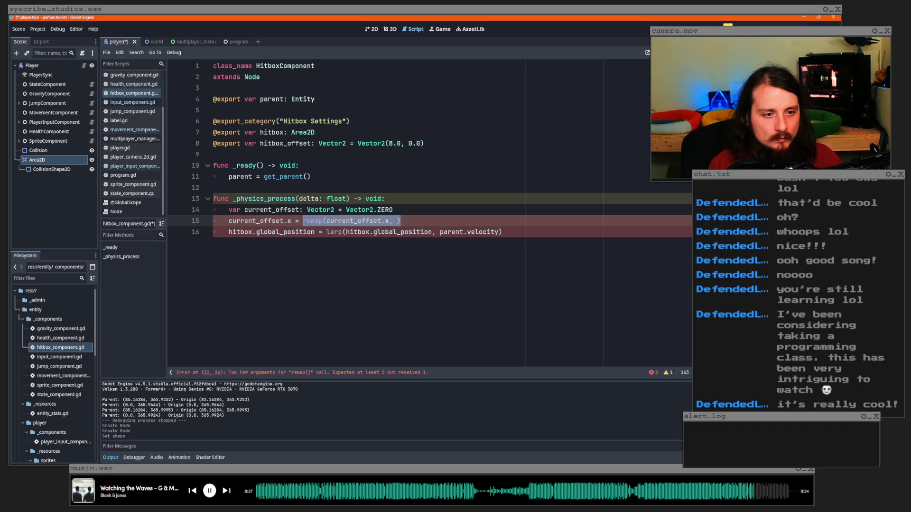
Replace the remap call with hitbox_offset.x.
{"action": "mouse_move", "coordinate": [303, 221]}
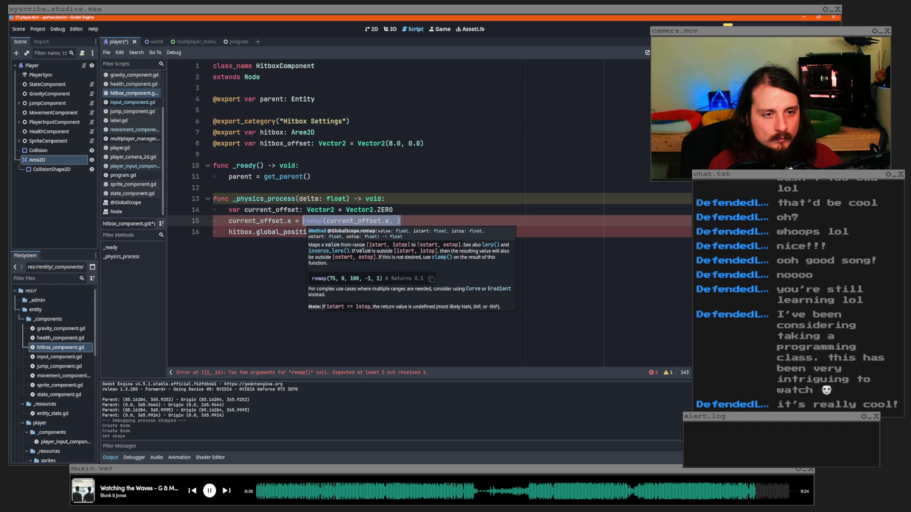
{"action": "type", "text": "hit"}
{"action": "key", "text": "Return"}
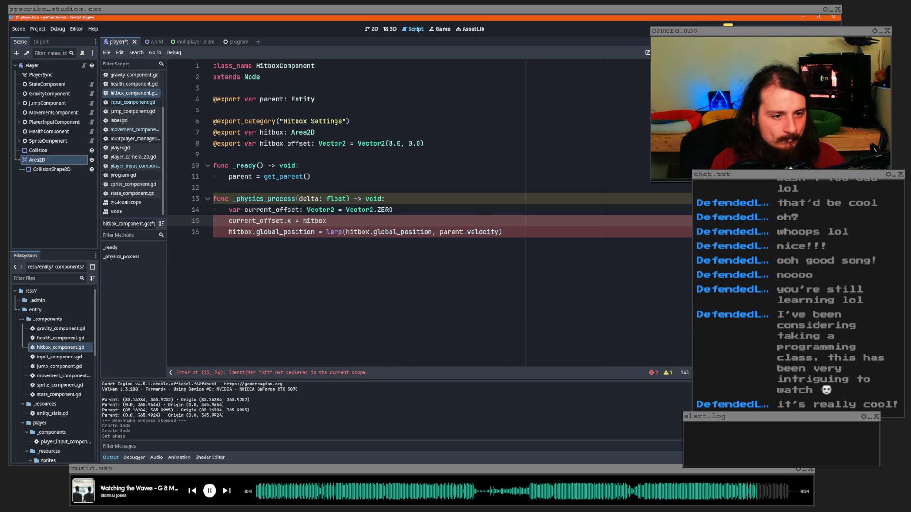
{"action": "type", "text": "_"}
{"action": "key", "text": "Return"}
{"action": "type", "text": ".x"}
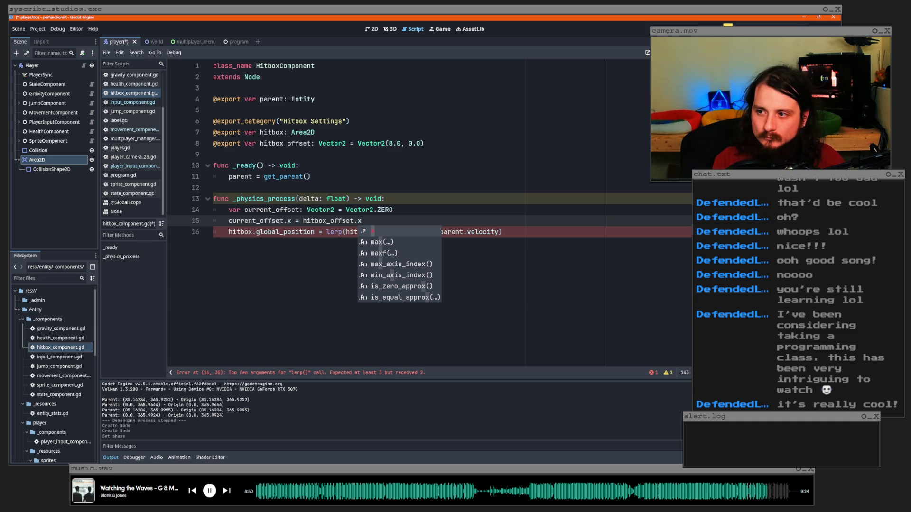
Append the condition if parent.velocity.x > 0 to line 15.
{"action": "type", "text": "if par"}
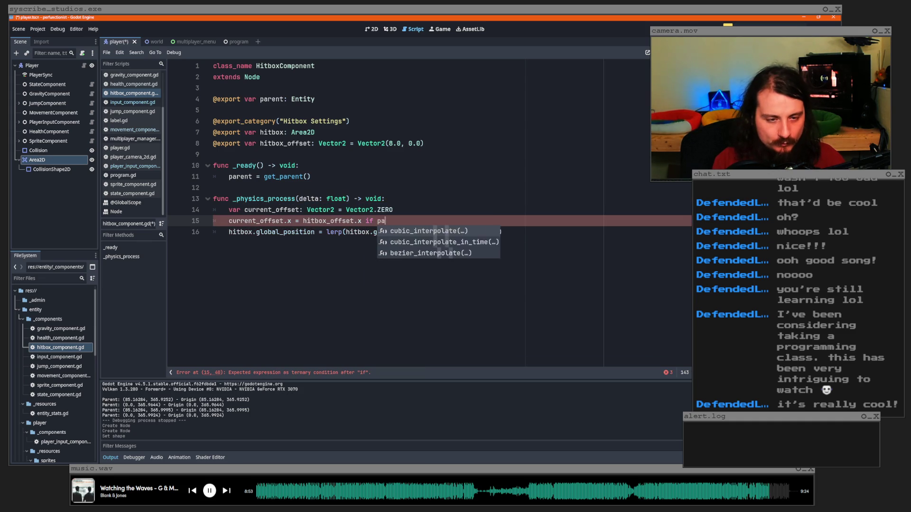
{"action": "key", "text": "Return"}
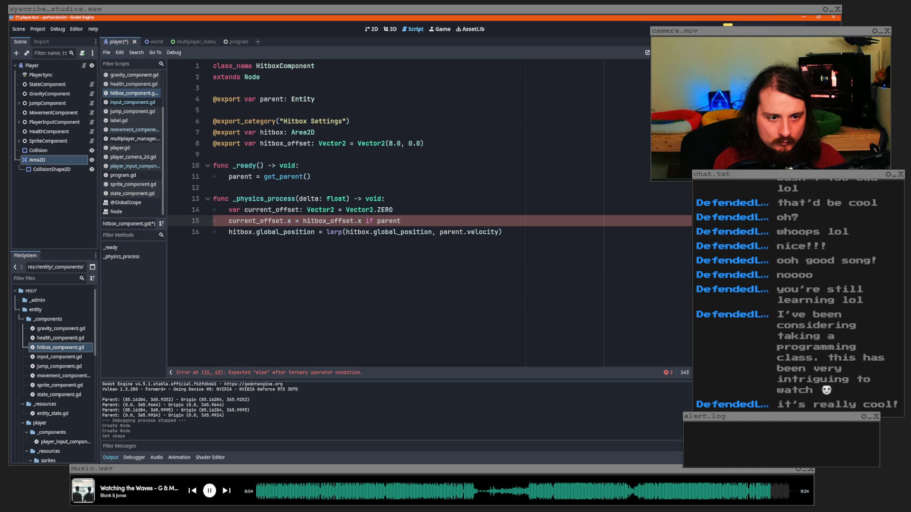
{"action": "key", "text": "BackSpace"}
{"action": "key", "text": "BackSpace"}
{"action": "key", "text": "BackSpace"}
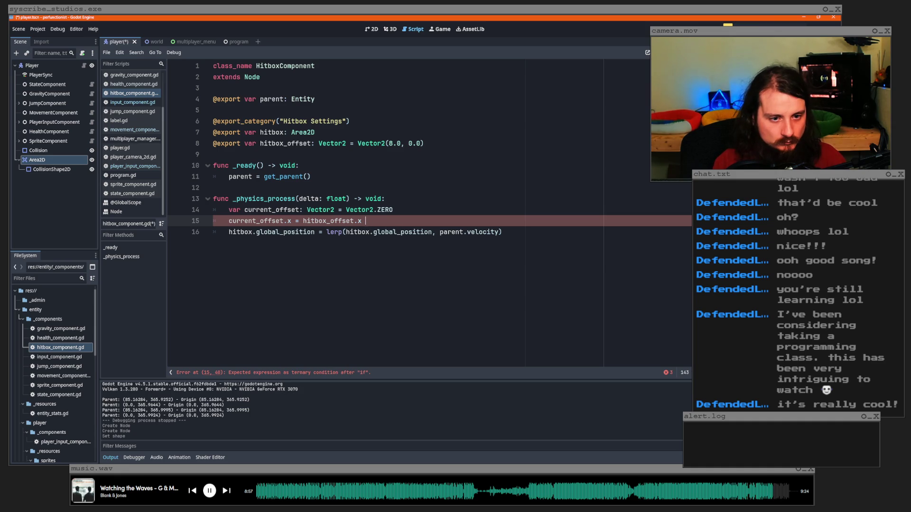
{"action": "type", "text": "if par"}
{"action": "key", "text": "Return"}
{"action": "type", "text": ".vel"}
{"action": "key", "text": "Return"}
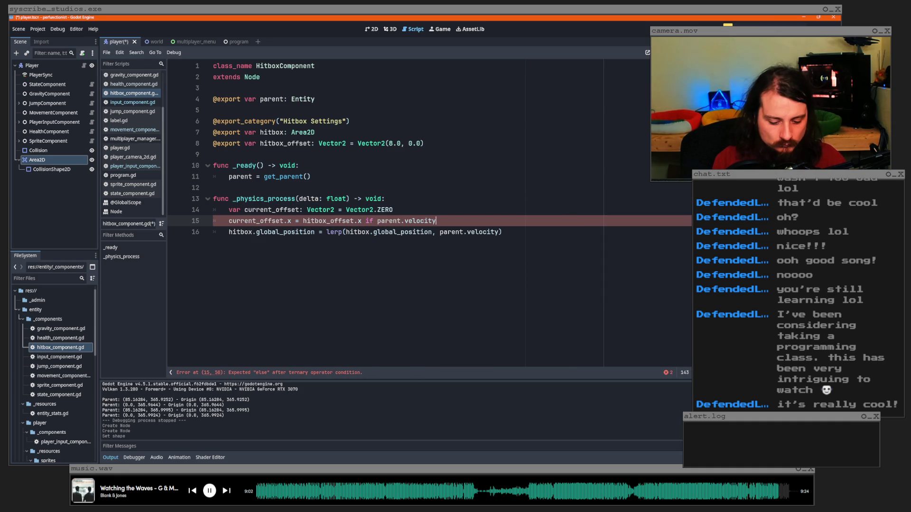
{"action": "type", "text": "> 0"}
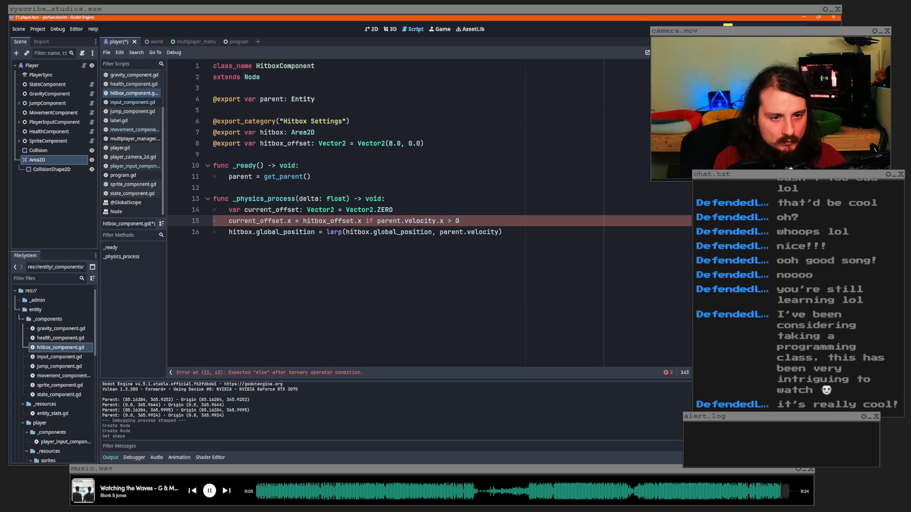
{"action": "type", "text": " else"}
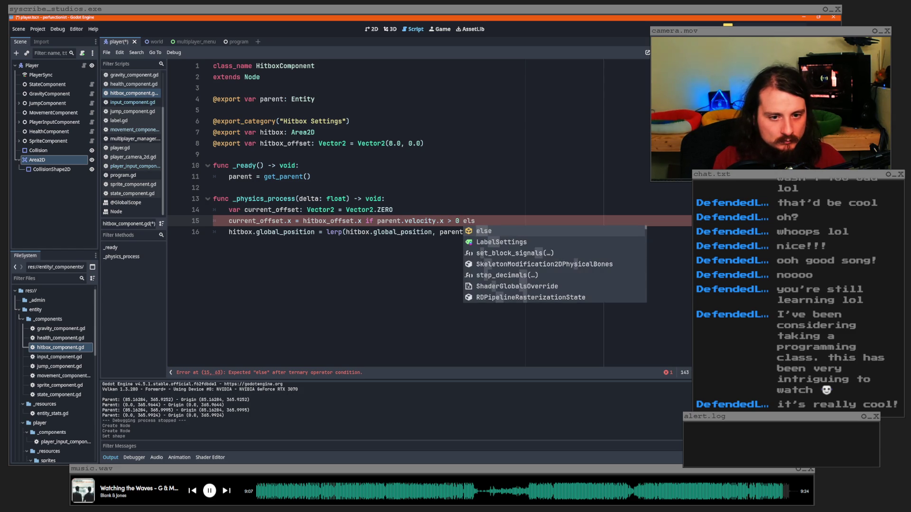
{"action": "key", "text": "BackSpace"}
{"action": "key", "text": "BackSpace"}
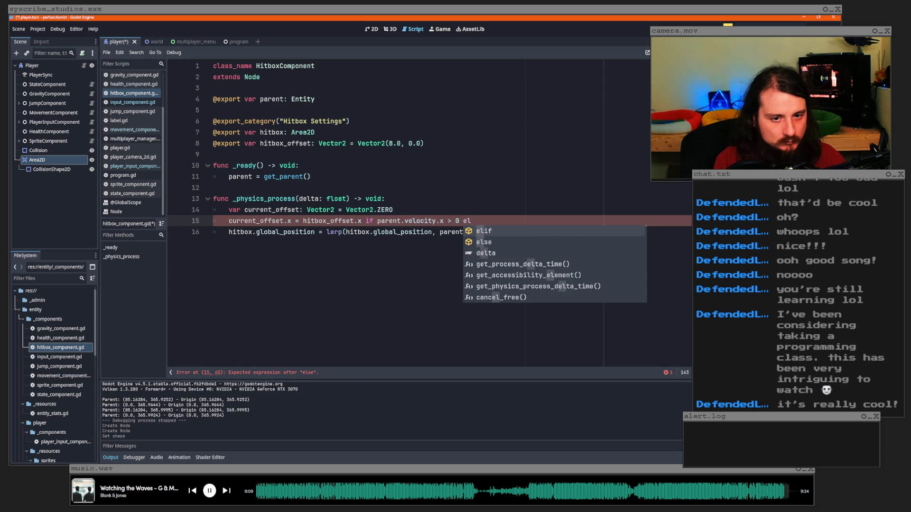
{"action": "type", "text": "if"}
{"action": "key", "text": "BackSpace"}
{"action": "key", "text": "BackSpace"}
{"action": "key", "text": "BackSpace"}
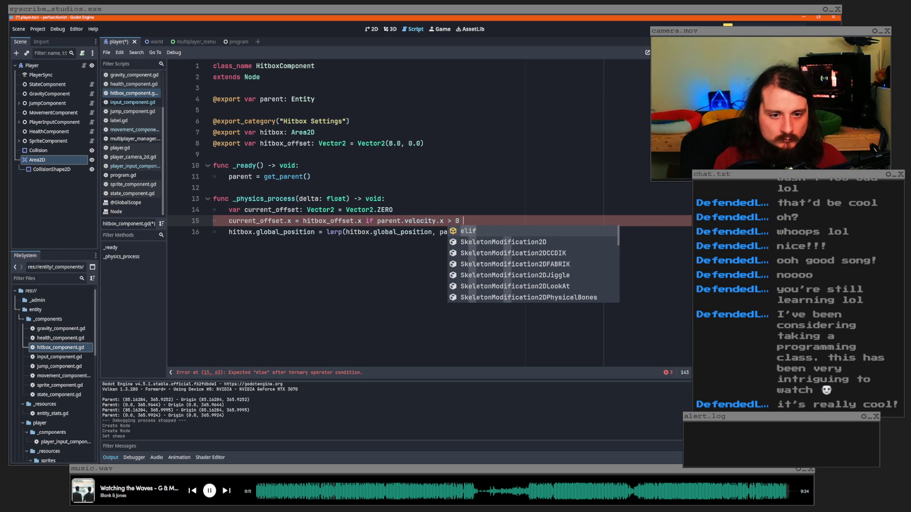
{"action": "left_click_drag", "start_coordinate": [370, 221], "coordinate": [259, 221]}
Rewrite line 15 as if parent.velocity.x > 0: current_offset.x = hitbox_offset.x.
{"action": "left_click", "coordinate": [369, 221]}
{"action": "left_click_drag", "start_coordinate": [365, 221], "coordinate": [229, 221]}
{"action": "key", "text": "ctrl+x"}
{"action": "key", "text": "End"}
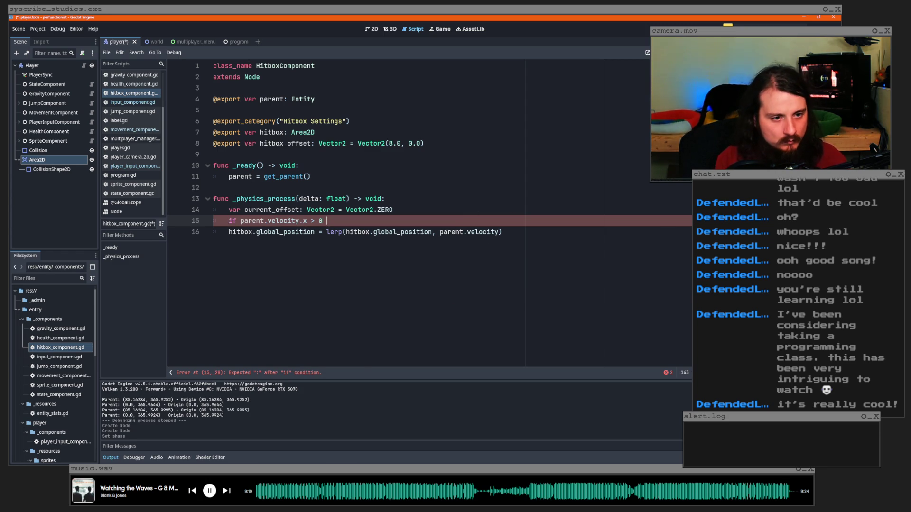
{"action": "type", "text": ":"}
{"action": "key", "text": "ctrl+v"}
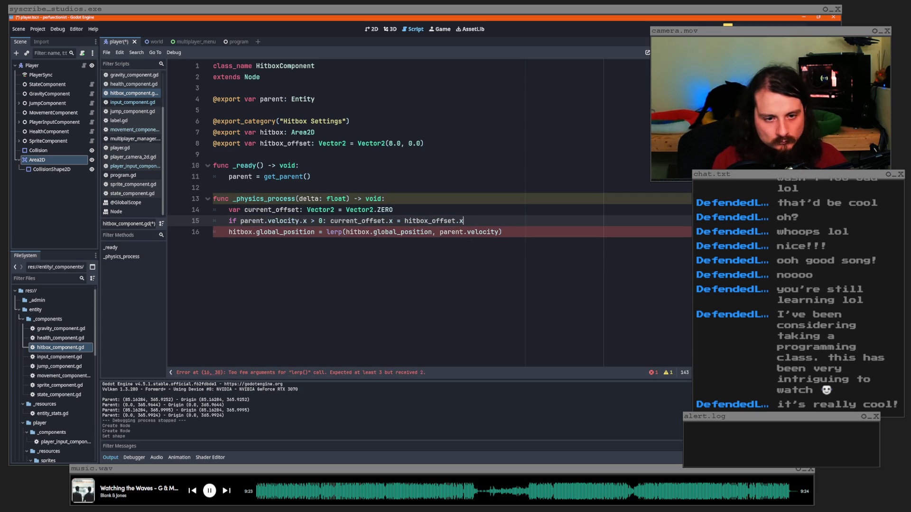
{"action": "key", "text": "Return"}
Add elif parent.velocity.x < 0: current_offset.x = -hitbox_offset.x below it.
{"action": "type", "text": "elif parent."}
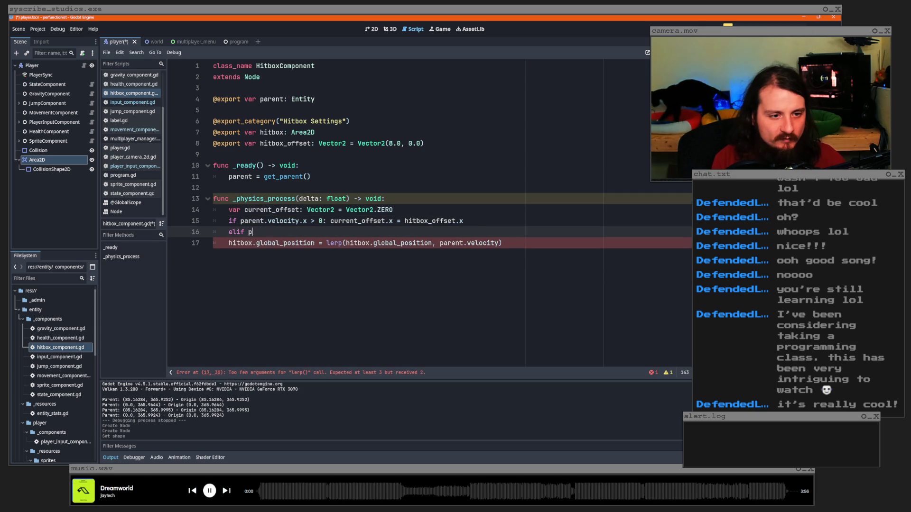
{"action": "type", "text": "velocity."}
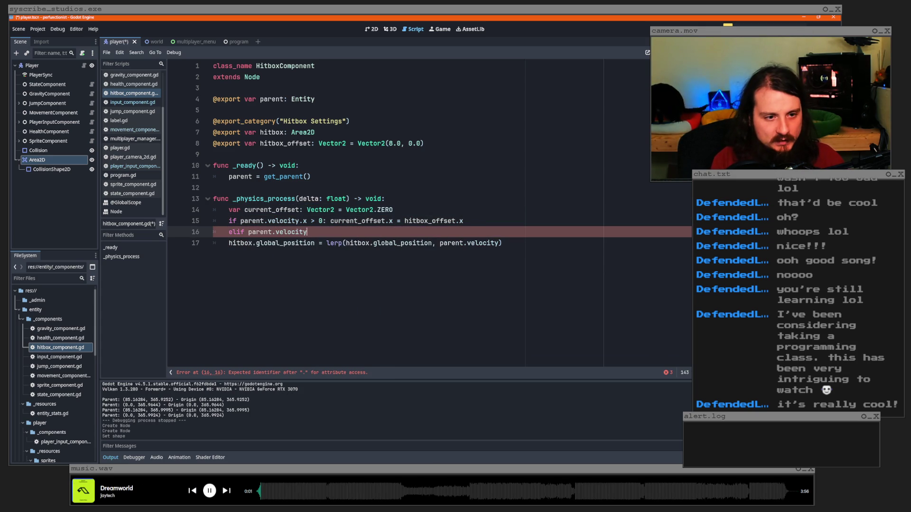
{"action": "type", "text": "x < 0"}
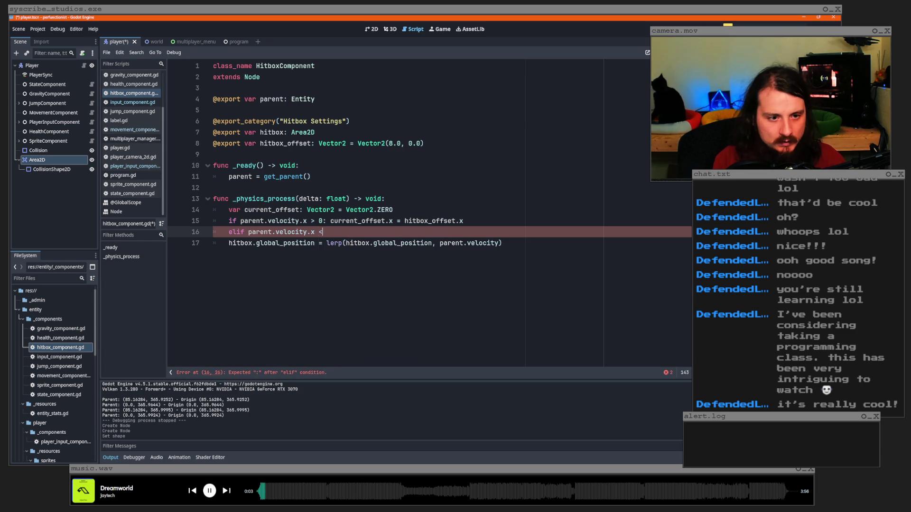
{"action": "type", "text": ": cu"}
{"action": "key", "text": "Return"}
{"action": "type", "text": ".x = "}
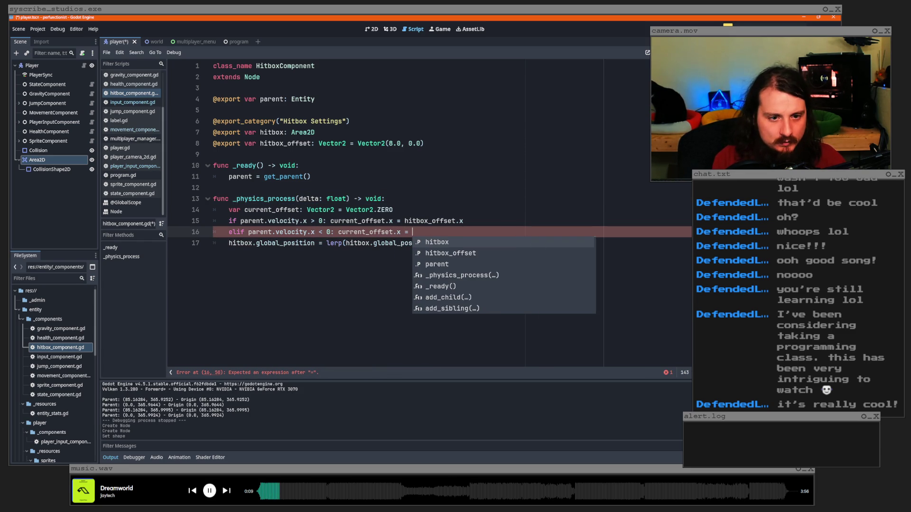
{"action": "type", "text": "hi"}
{"action": "key", "text": "Down"}
{"action": "key", "text": "Return"}
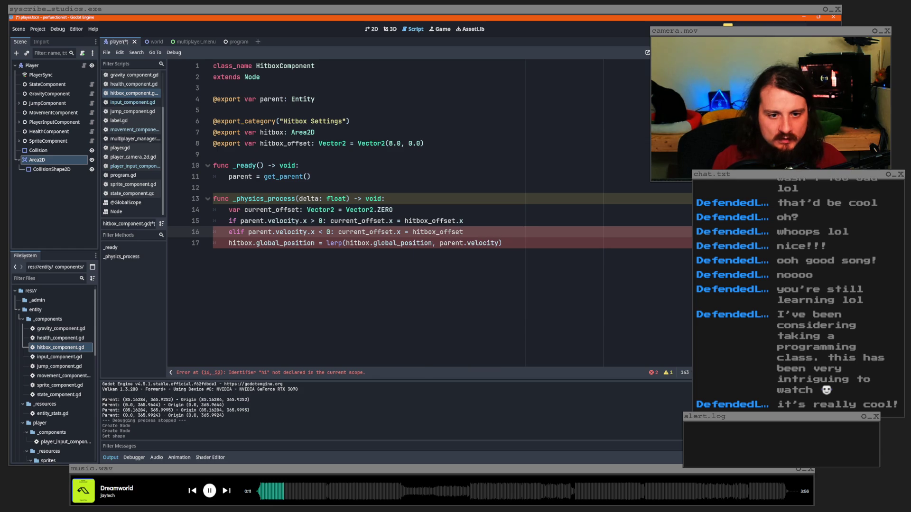
{"action": "type", "text": ".x"}
{"action": "left_click", "coordinate": [412, 231]}
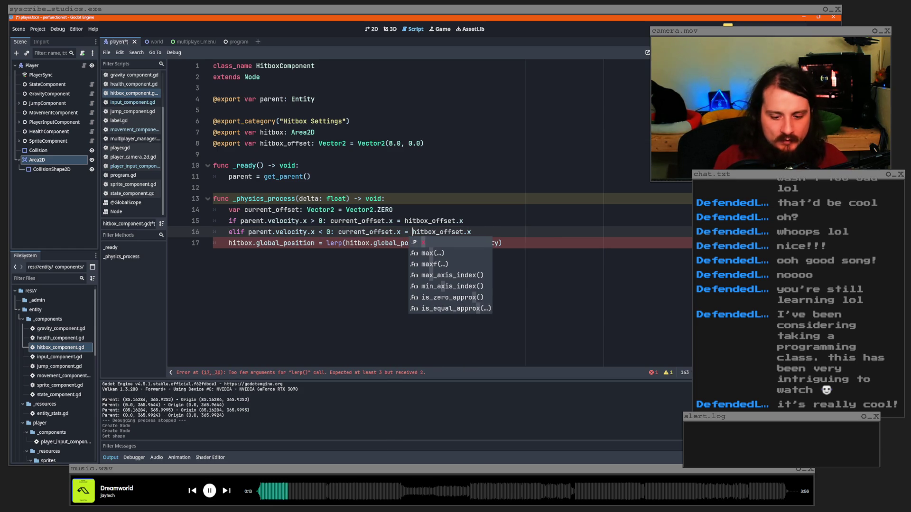
{"action": "type", "text": "-"}
{"action": "left_click", "coordinate": [502, 243]}
{"action": "left_click", "coordinate": [475, 232]}
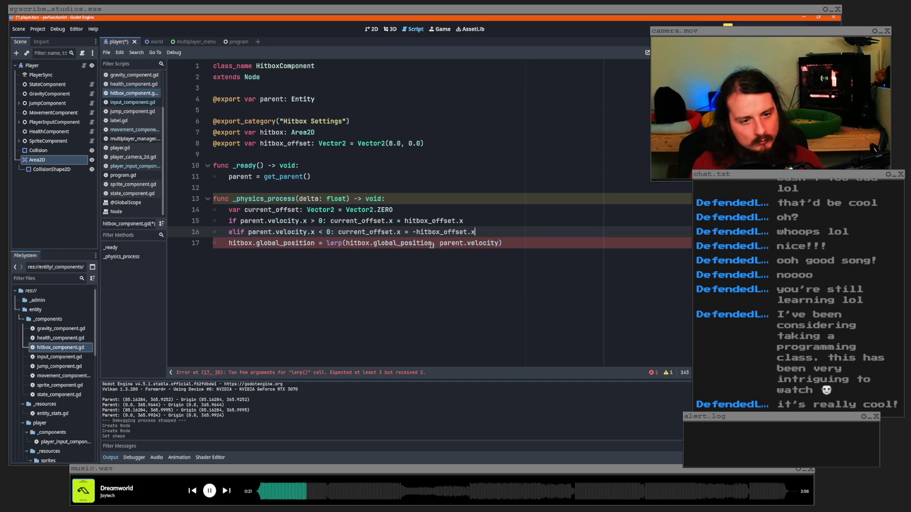
{"action": "left_click_drag", "start_coordinate": [498, 243], "coordinate": [440, 243]}
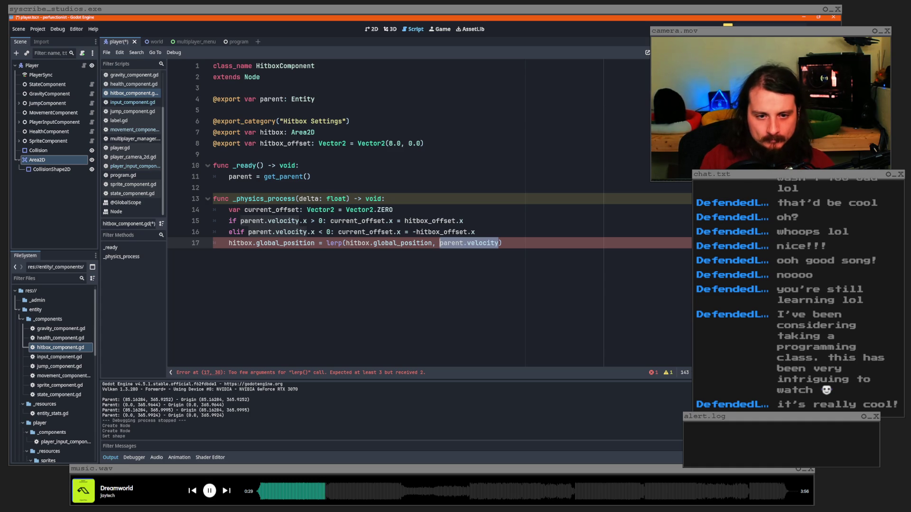
Change the lerp target to parent.global_position + current_offset with weight delta * weight.
{"action": "key", "text": "Right"}
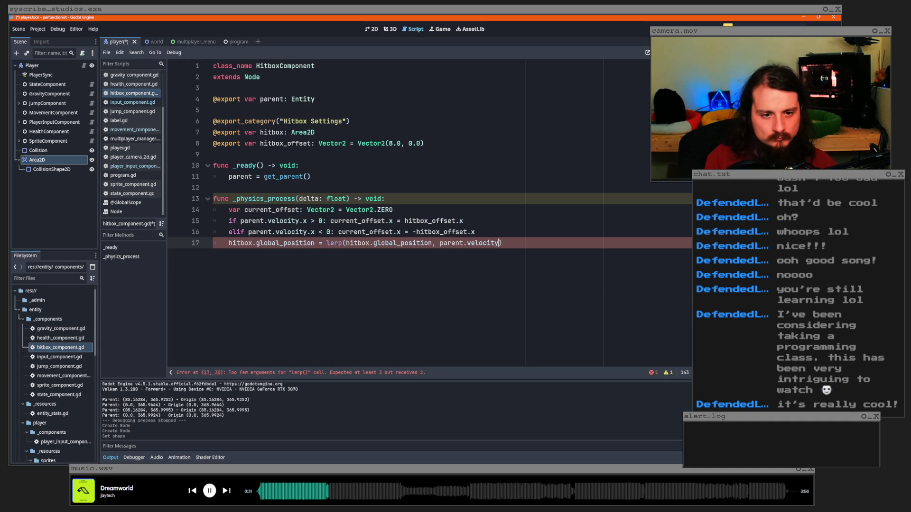
{"action": "key", "text": "ctrl+BackSpace"}
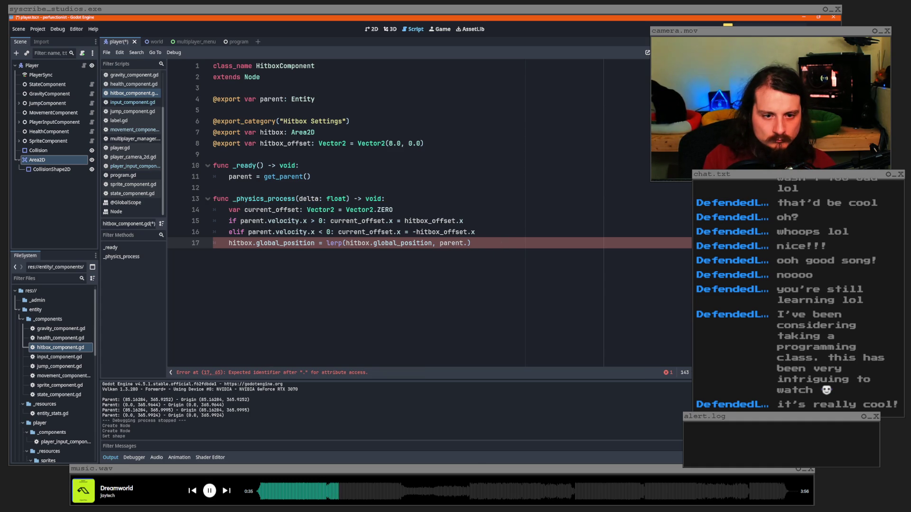
{"action": "type", "text": "glob"}
{"action": "key", "text": "Return"}
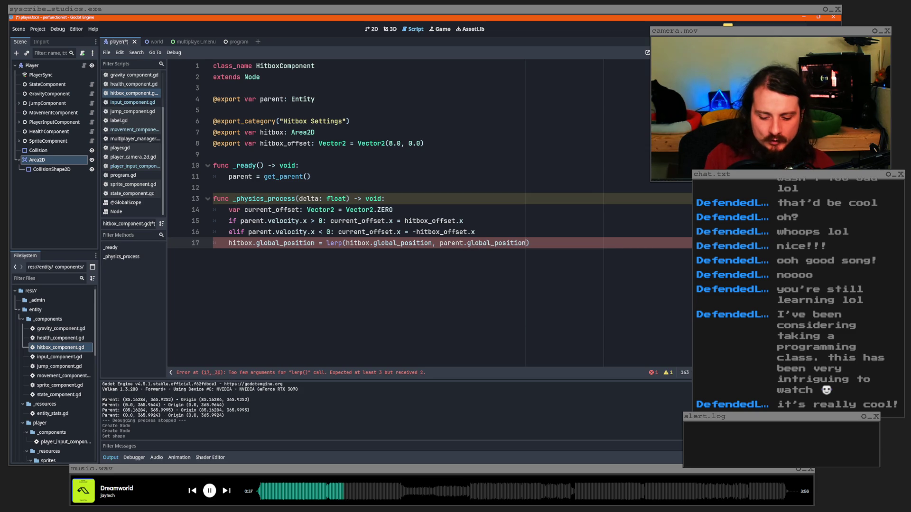
{"action": "type", "text": "+ cu"}
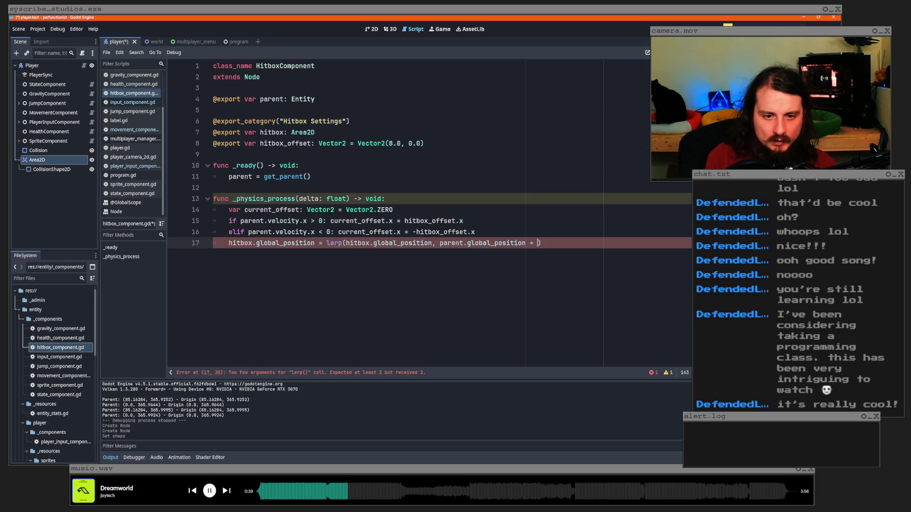
{"action": "key", "text": "Return"}
{"action": "type", "text": ", delta * "}
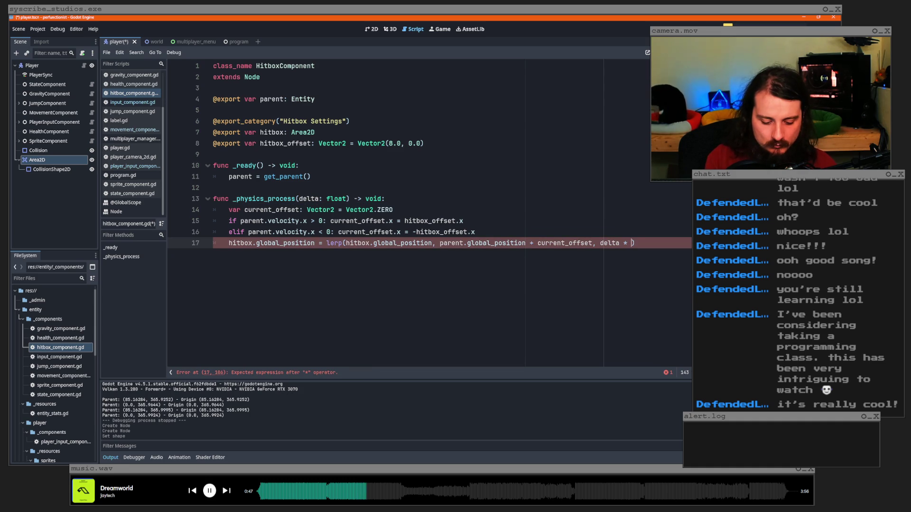
{"action": "type", "text": "weight"}
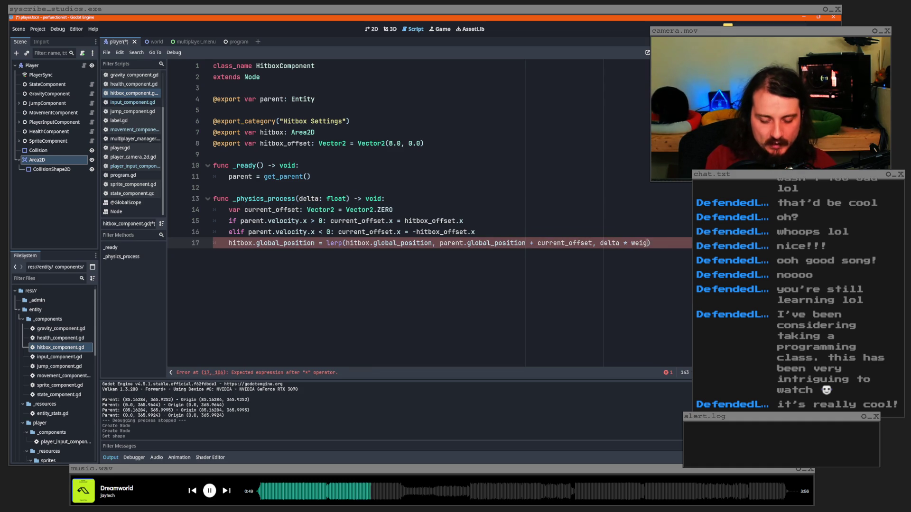
Export movement_weight: float = 8.0 and use it as the lerp weight.
{"action": "left_click", "coordinate": [424, 143]}
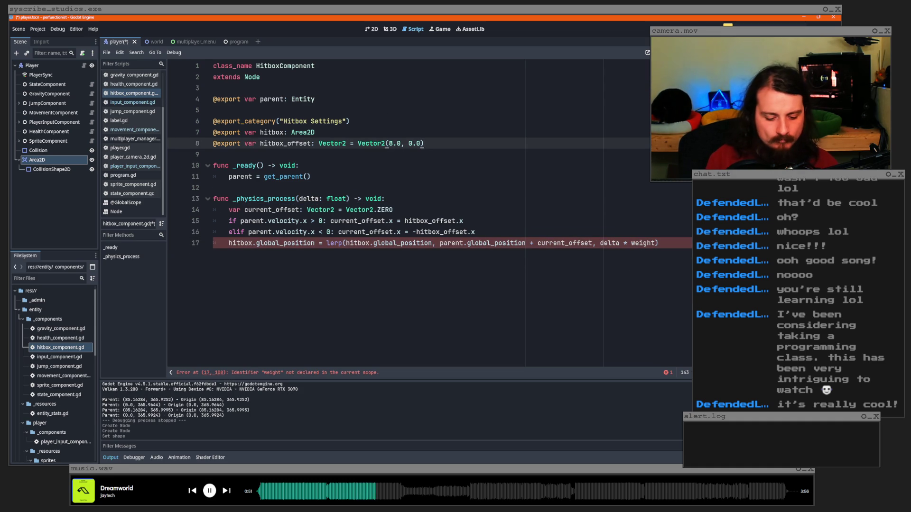
{"action": "key", "text": "Return"}
{"action": "type", "text": "@export var mo"}
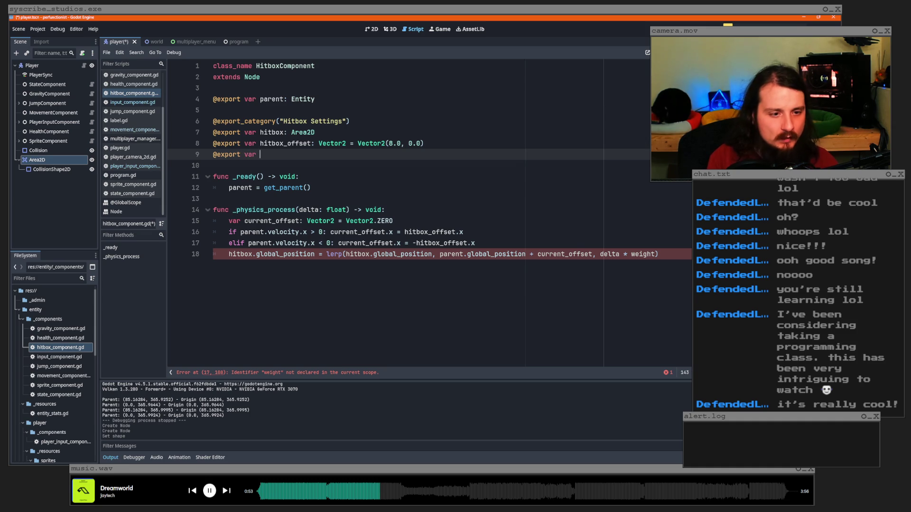
{"action": "type", "text": "vement_weight"}
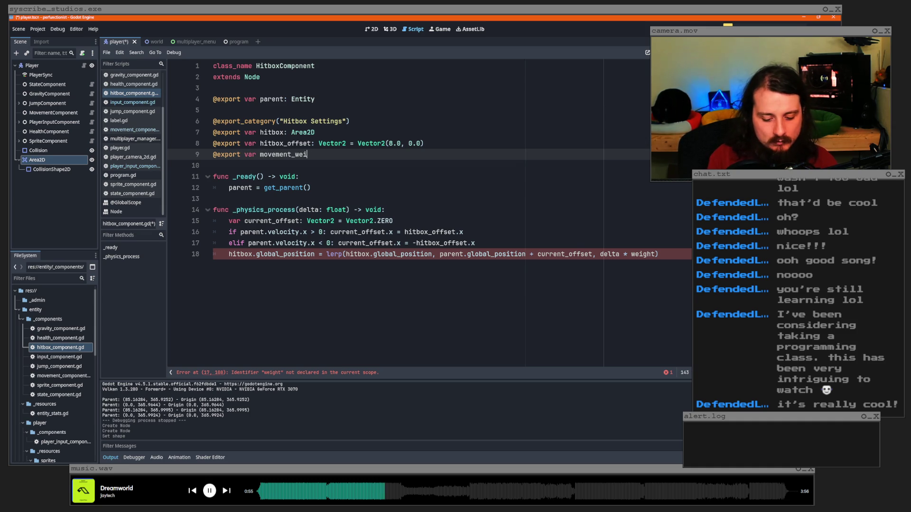
{"action": "type", "text": ": float = "}
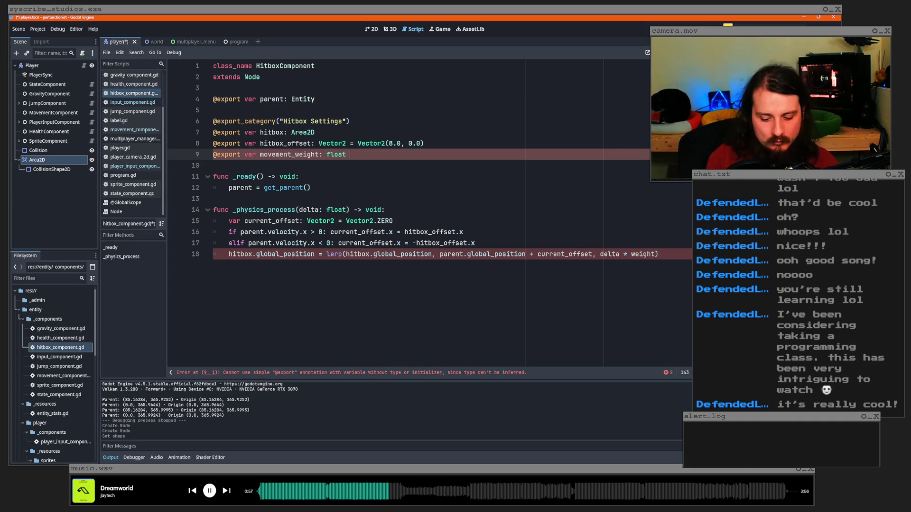
{"action": "type", "text": "8"}
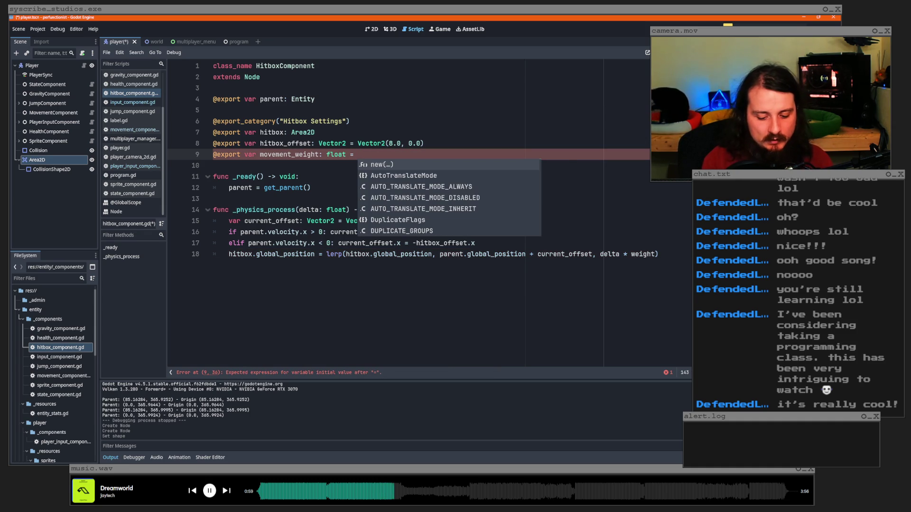
{"action": "key", "text": "Escape"}
{"action": "type", "text": ".0"}
{"action": "left_click", "coordinate": [630, 254]}
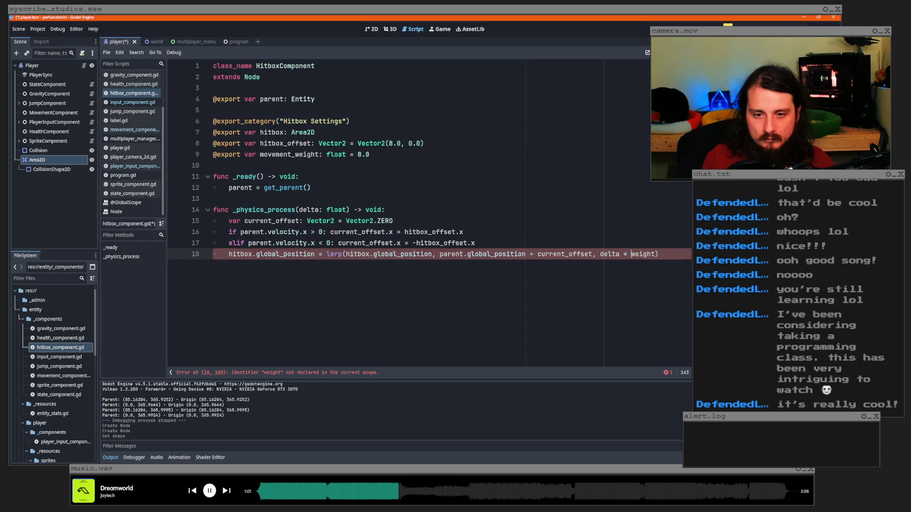
{"action": "type", "text": "move"}
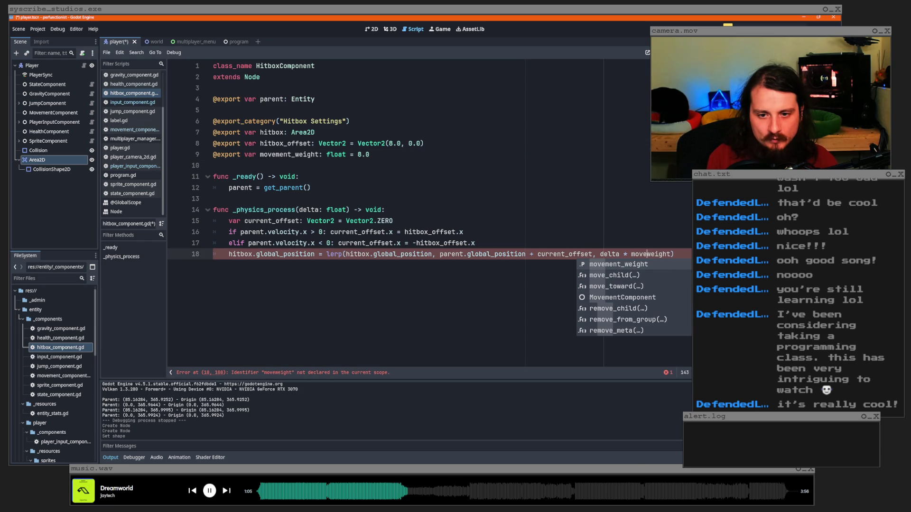
{"action": "type", "text": "ment_"}
{"action": "left_click", "coordinate": [393, 221]}
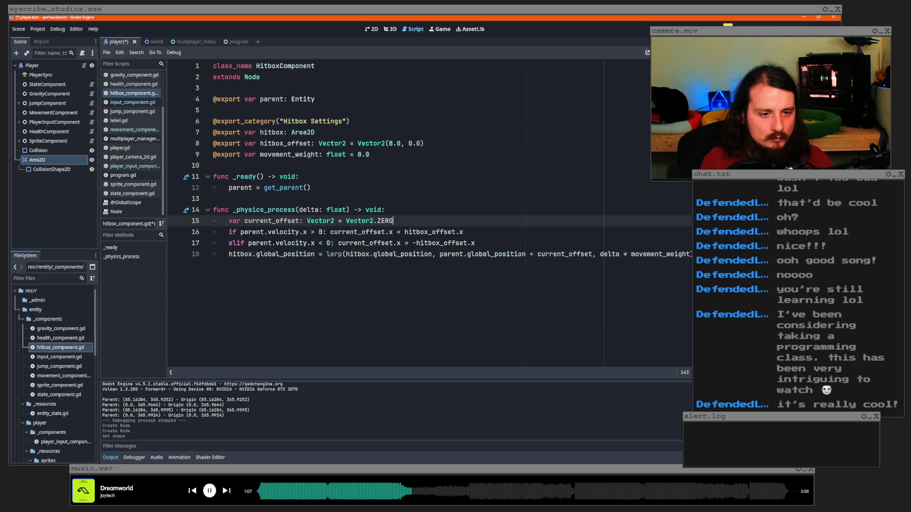
Save the script and begin an 'if parent.velocity.y' condition after the elif branch.
{"action": "key", "text": "ctrl+s"}
{"action": "left_click", "coordinate": [531, 245]}
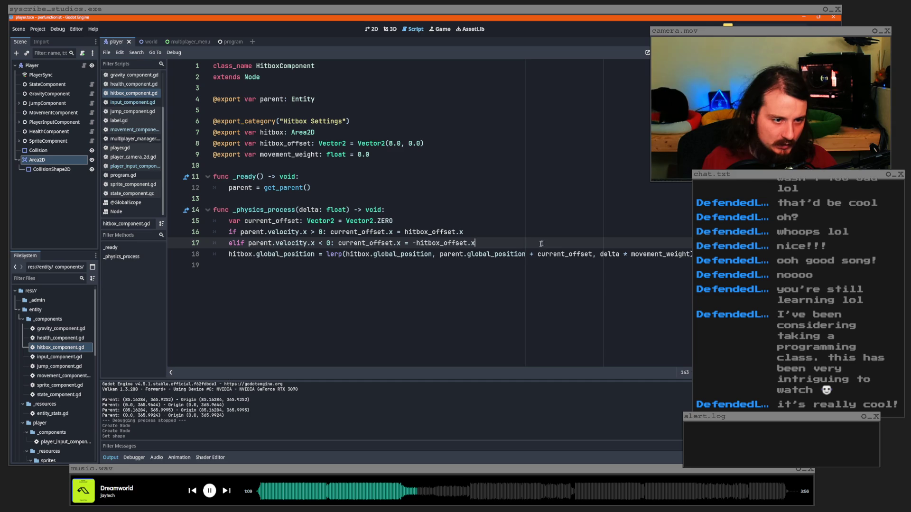
{"action": "key", "text": "Return"}
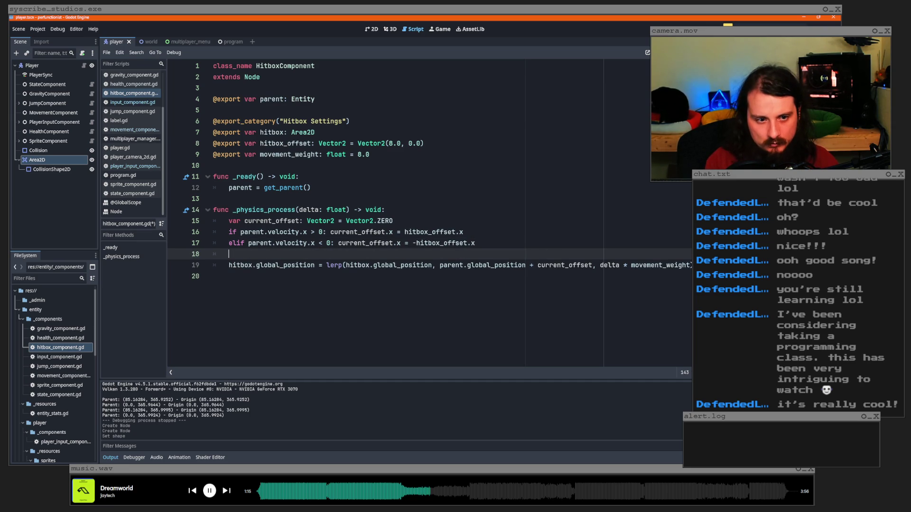
{"action": "type", "text": "if parent."}
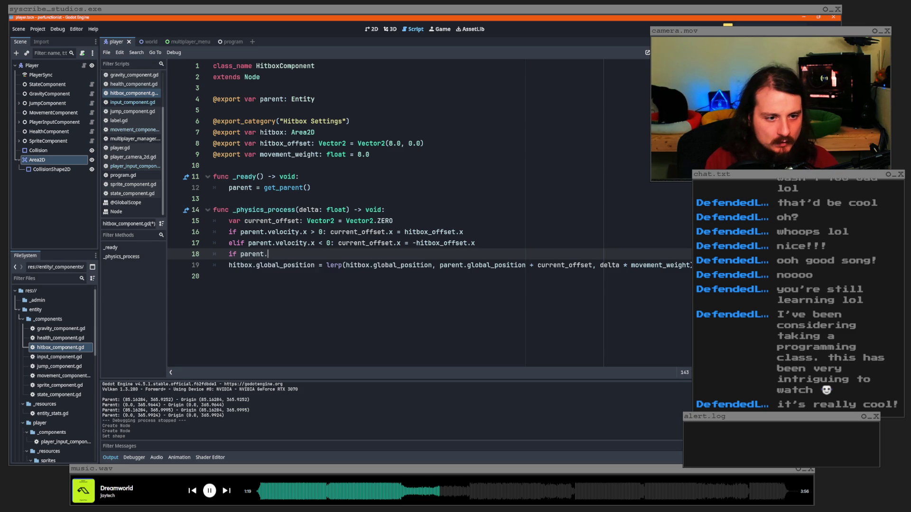
{"action": "type", "text": "vel"}
{"action": "key", "text": "Return"}
{"action": "type", "text": ".y"}
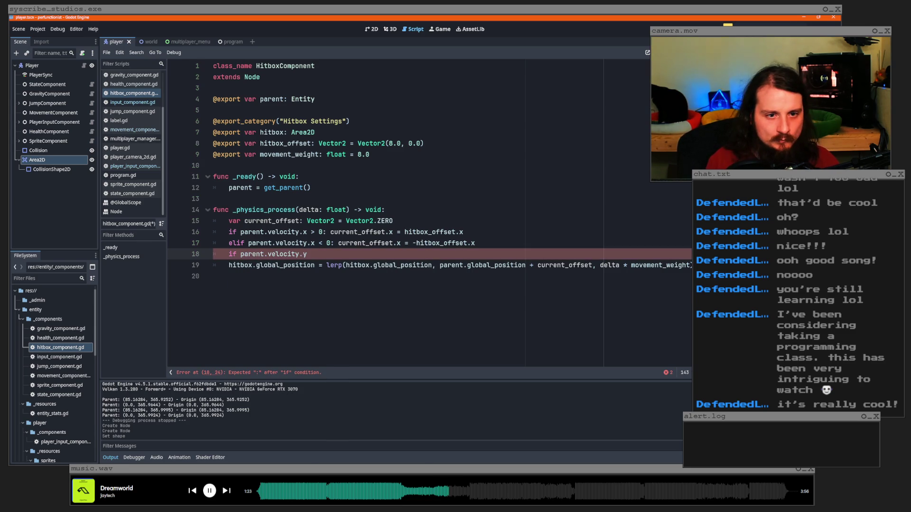
Change hitbox_offset's default y value to 3.0, giving Vector2(8.0, 3.0).
{"action": "left_click", "coordinate": [411, 143]}
{"action": "key", "text": "BackSpace"}
{"action": "type", "text": "3"}
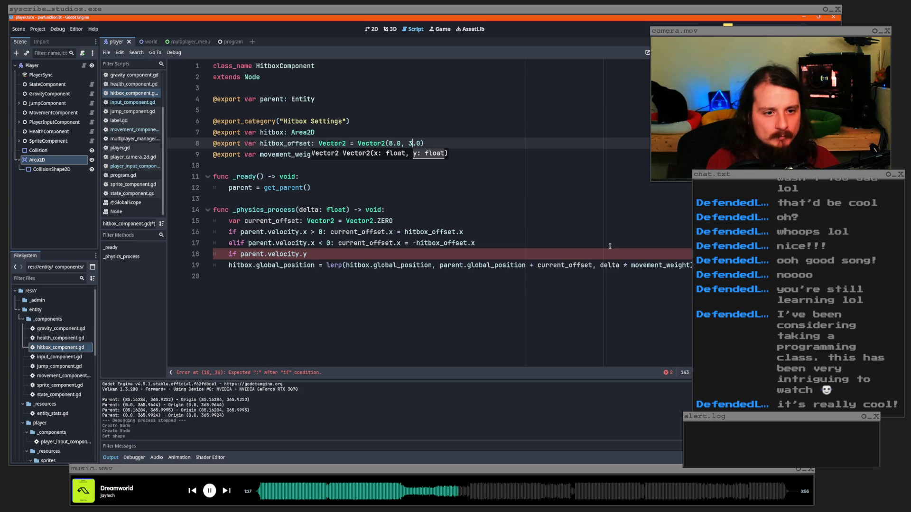
Finish the line as 'if parent.velocity.y > 0: current_offset.y = hitbox_offset.y'.
{"action": "left_click", "coordinate": [611, 254]}
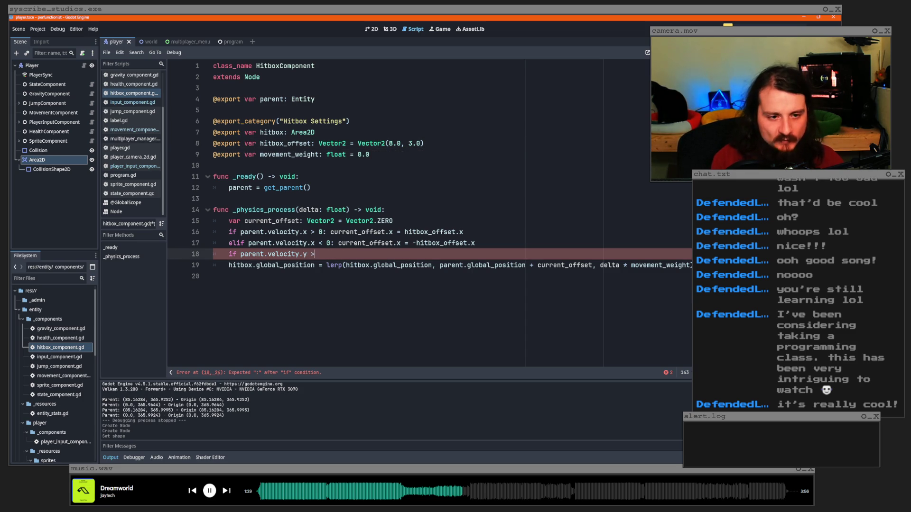
{"action": "type", "text": "0: cu"}
{"action": "key", "text": "Return"}
{"action": "type", "text": ".y = hi"}
{"action": "key", "text": "Return"}
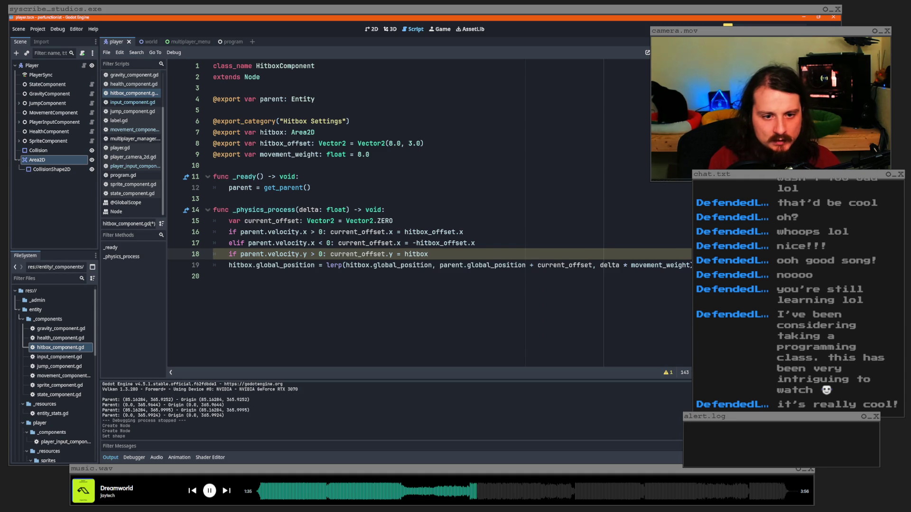
{"action": "type", "text": "of"}
{"action": "key", "text": "Return"}
{"action": "type", "text": ".y"}
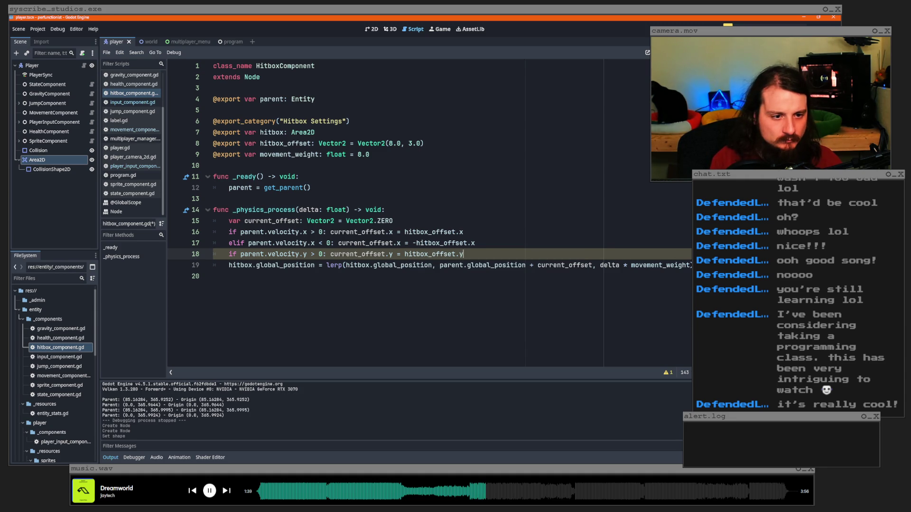
{"action": "key", "text": "Return"}
{"action": "type", "text": "elif"}
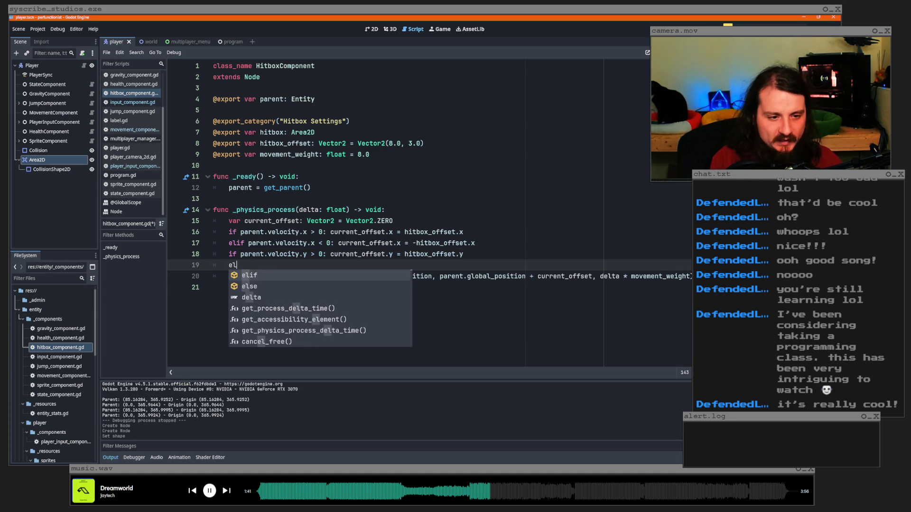
{"action": "type", "text": " pa"}
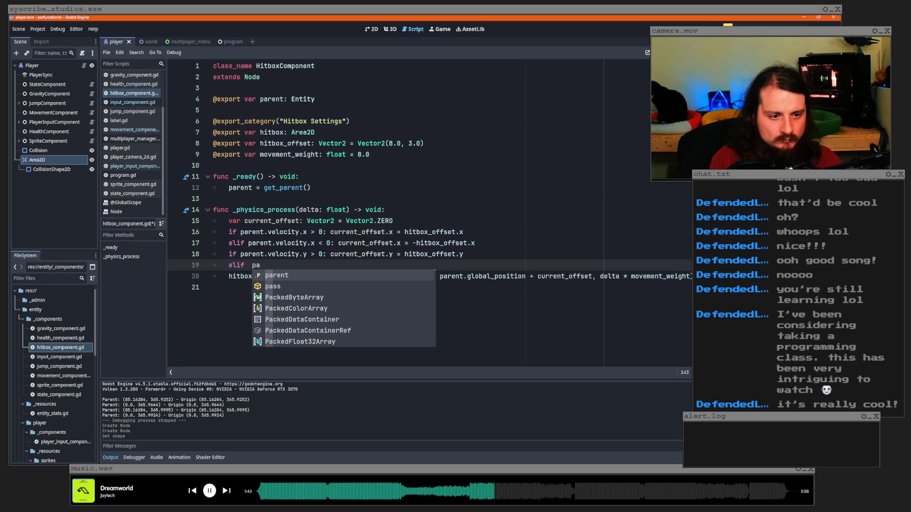
Write 'elif parent.velocity.y < 0: current_offset.y = -hitbox_offset.y'.
{"action": "key", "text": "BackSpace"}
{"action": "key", "text": "BackSpace"}
{"action": "key", "text": "BackSpace"}
{"action": "type", "text": "s"}
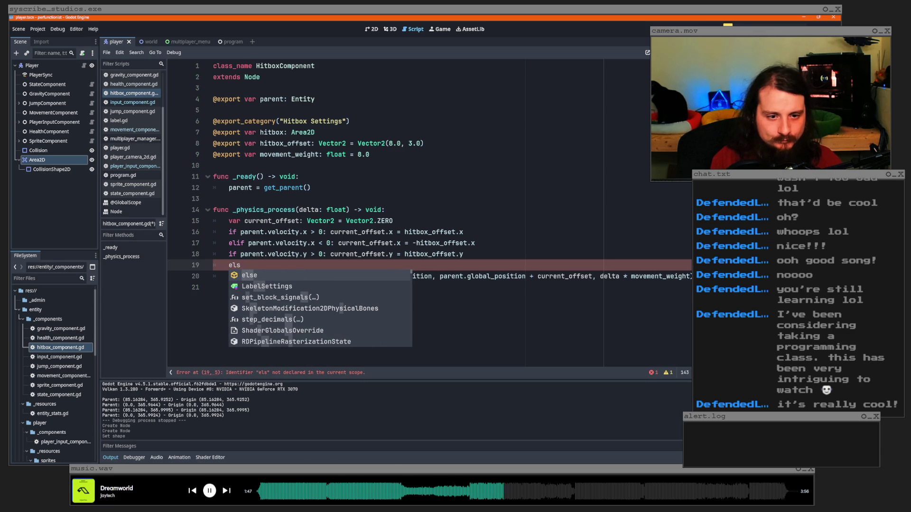
{"action": "key", "text": "BackSpace"}
{"action": "key", "text": "BackSpace"}
{"action": "type", "text": "lif parent.ve."}
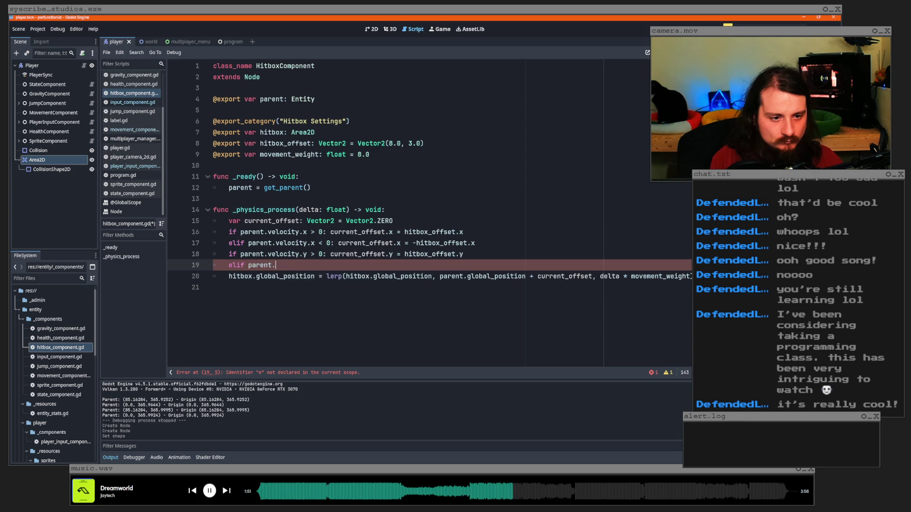
{"action": "key", "text": "BackSpace"}
{"action": "key", "text": "Return"}
{"action": "type", "text": ".y"}
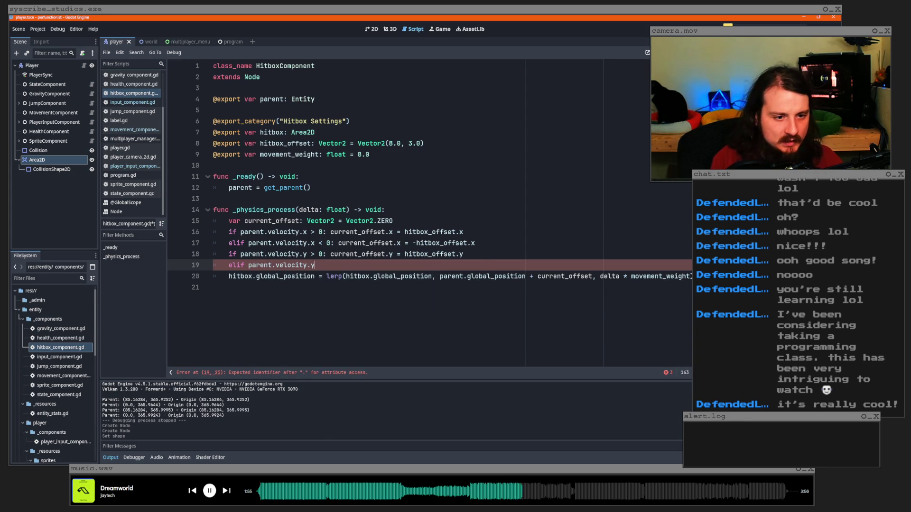
{"action": "type", "text": "0"}
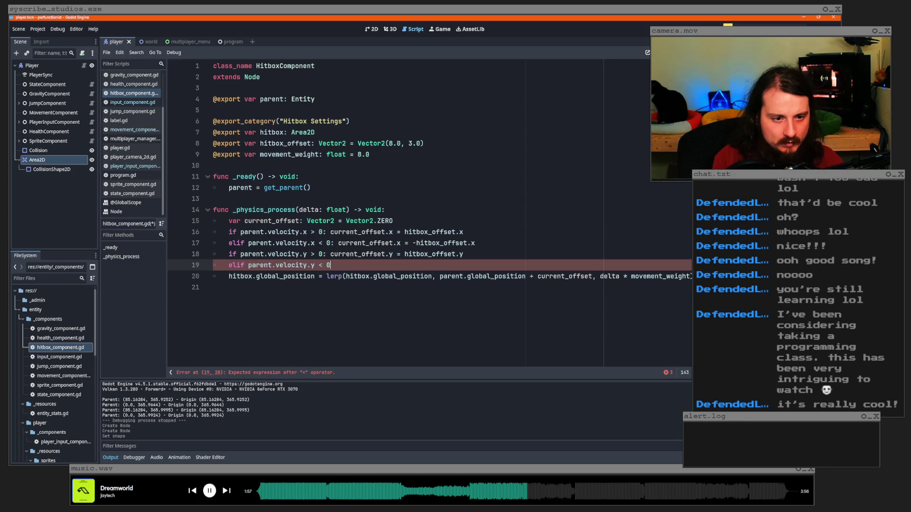
{"action": "type", "text": "cu"}
{"action": "key", "text": "Return"}
{"action": "type", "text": ".t"}
{"action": "key", "text": "BackSpace"}
{"action": "type", "text": "y = "}
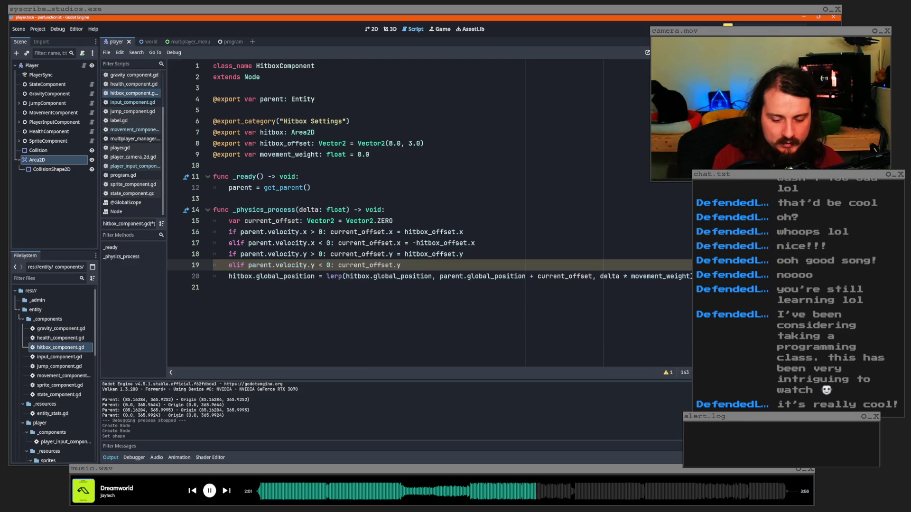
{"action": "type", "text": "hitbox_o"}
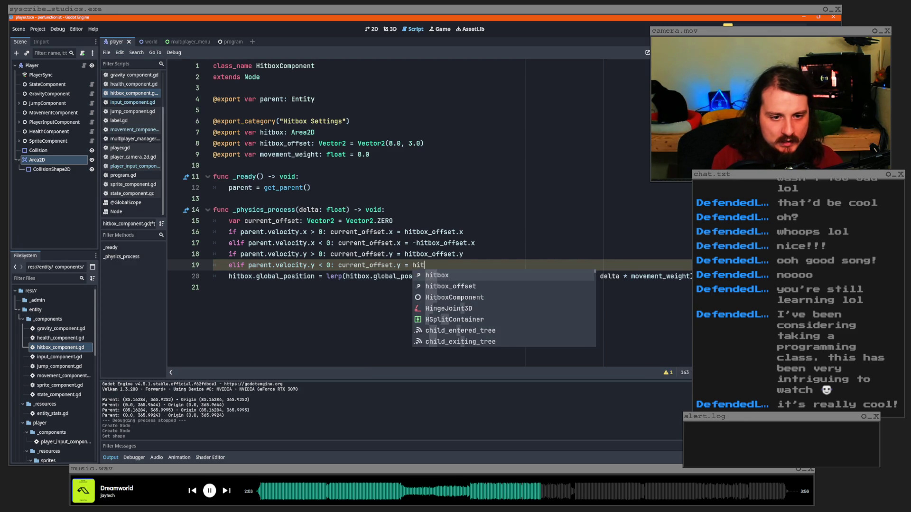
{"action": "type", "text": "f"}
{"action": "key", "text": "Return"}
{"action": "type", "text": ".y"}
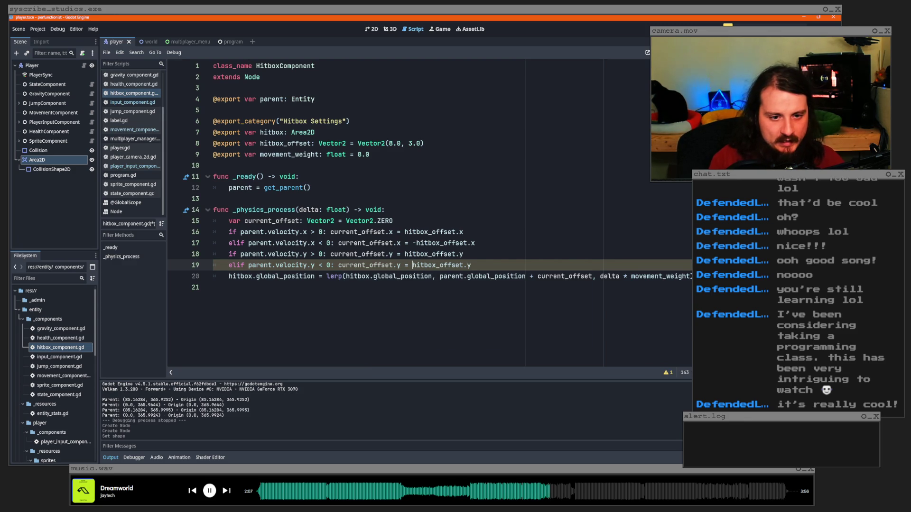
{"action": "left_click", "coordinate": [413, 265]}
{"action": "type", "text": "-"}
Add an else branch setting hitbox_offset.y = 0.0.
{"action": "key", "text": "Return"}
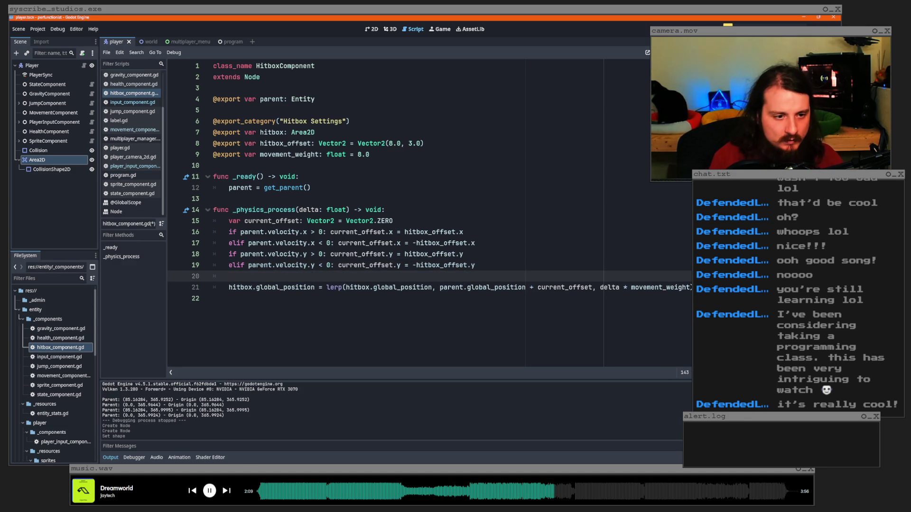
{"action": "type", "text": "lse: h"}
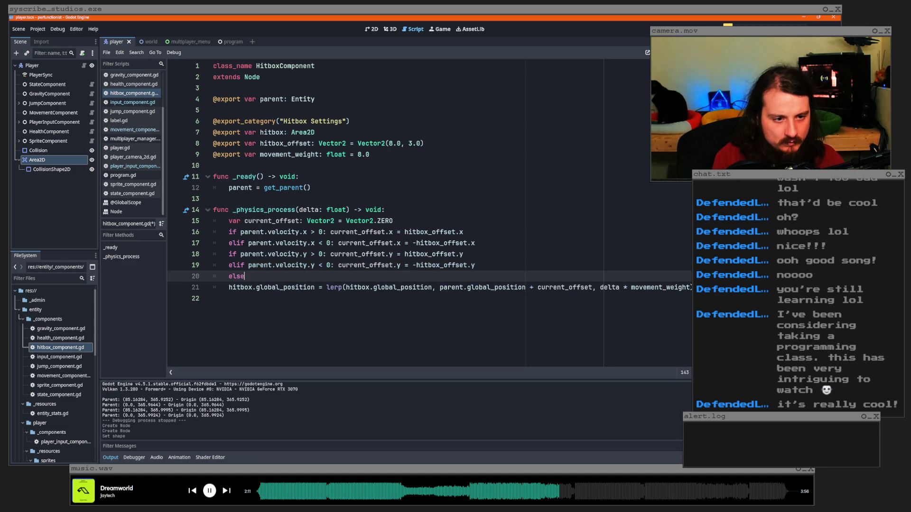
{"action": "type", "text": "i"}
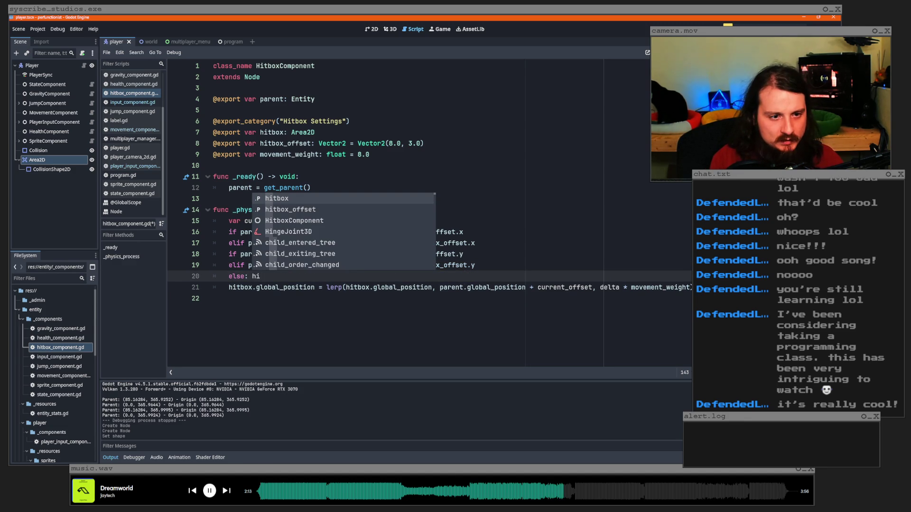
{"action": "key", "text": "Down"}
{"action": "key", "text": "Return"}
{"action": "type", "text": ".y = "}
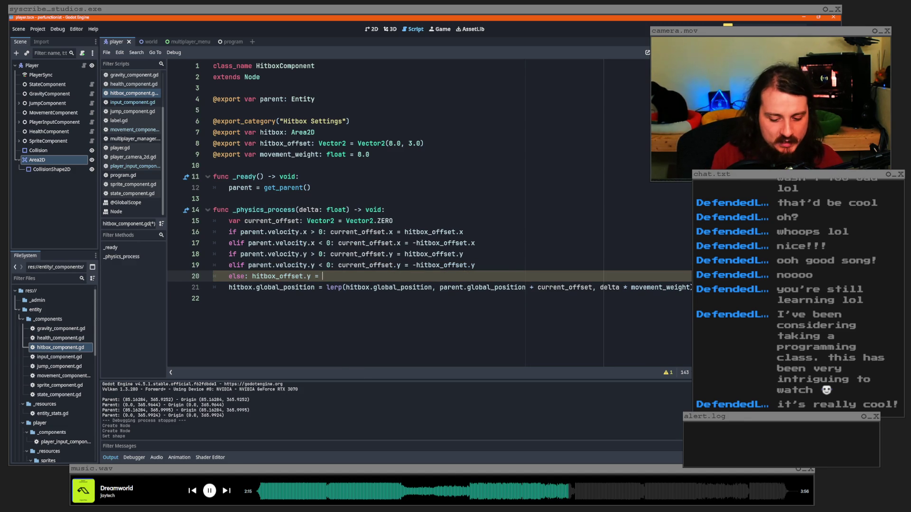
{"action": "type", "text": "0"}
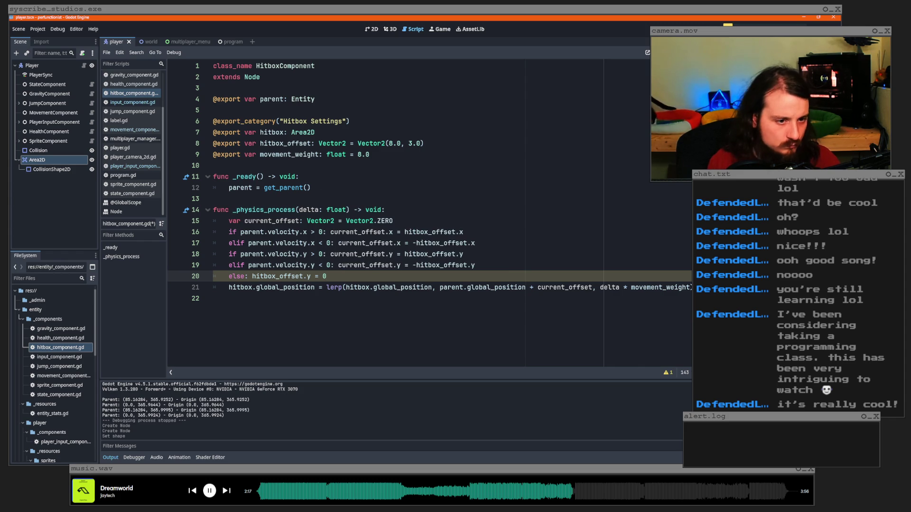
{"action": "type", "text": ".0"}
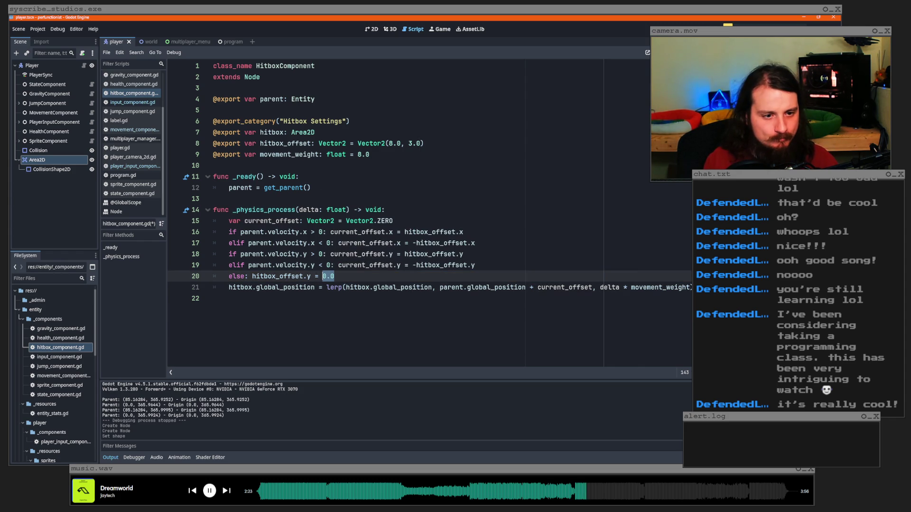
Change each velocity comparison from 0 to 0.0.
{"action": "key", "text": "Up"}
{"action": "key", "text": "Left"}
{"action": "key", "text": "Left"}
{"action": "type", "text": "0."}
{"action": "key", "text": "Up"}
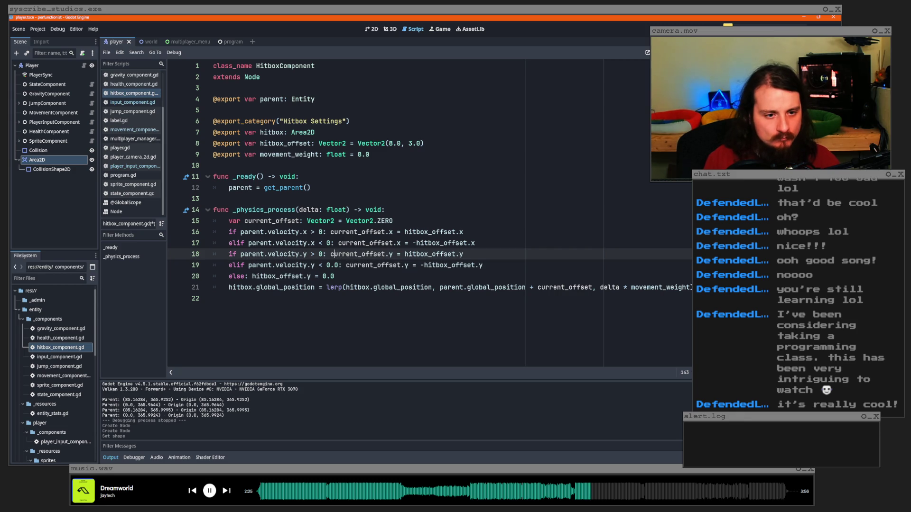
{"action": "type", "text": ".0"}
{"action": "key", "text": "Up"}
{"action": "type", "text": ".0"}
{"action": "key", "text": "Up"}
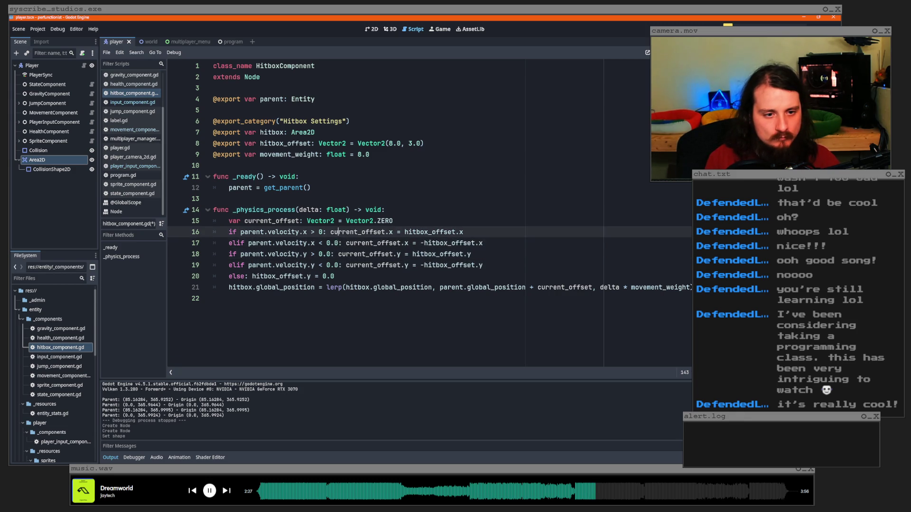
{"action": "key", "text": "Left"}
{"action": "type", "text": ".0"}
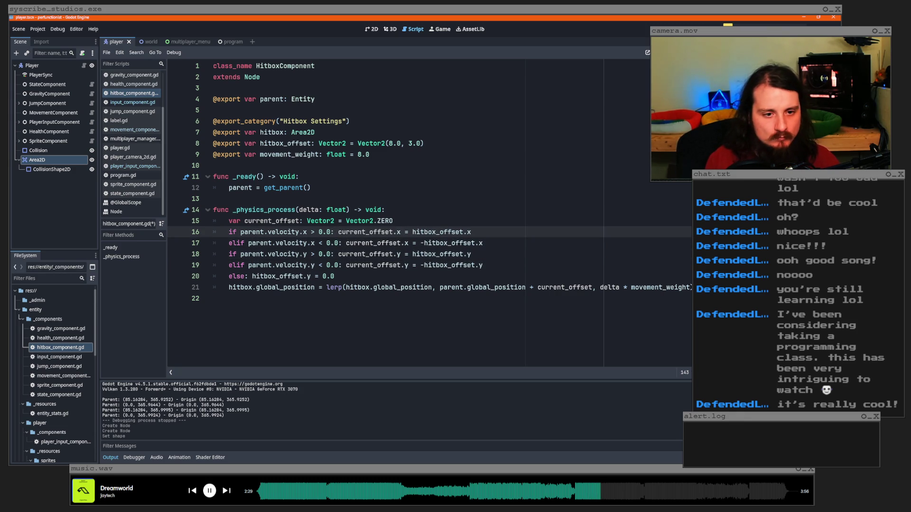
Save, insert a blank line above the hitbox.global_position lerp line, and save again.
{"action": "left_click", "coordinate": [484, 254]}
{"action": "left_click", "coordinate": [484, 143]}
{"action": "left_click", "coordinate": [484, 121]}
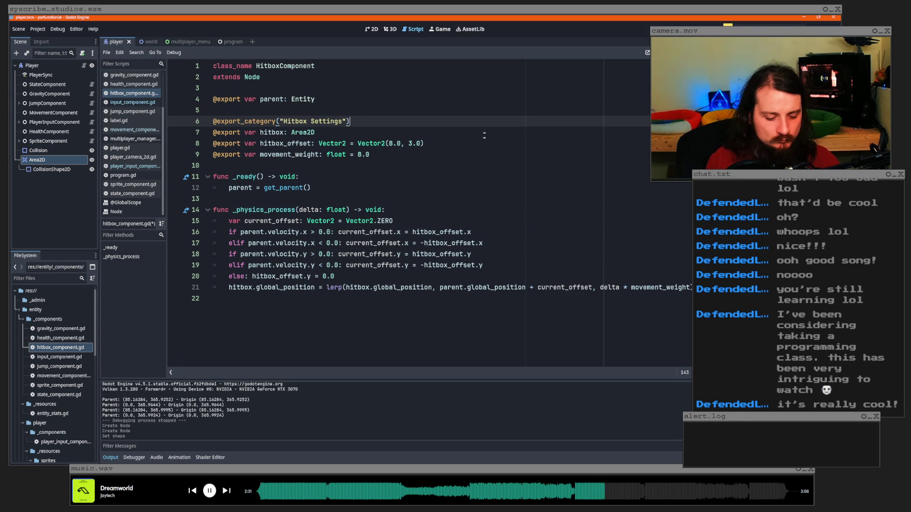
{"action": "left_click", "coordinate": [484, 176]}
{"action": "key", "text": "ctrl+s"}
{"action": "left_click", "coordinate": [670, 287]}
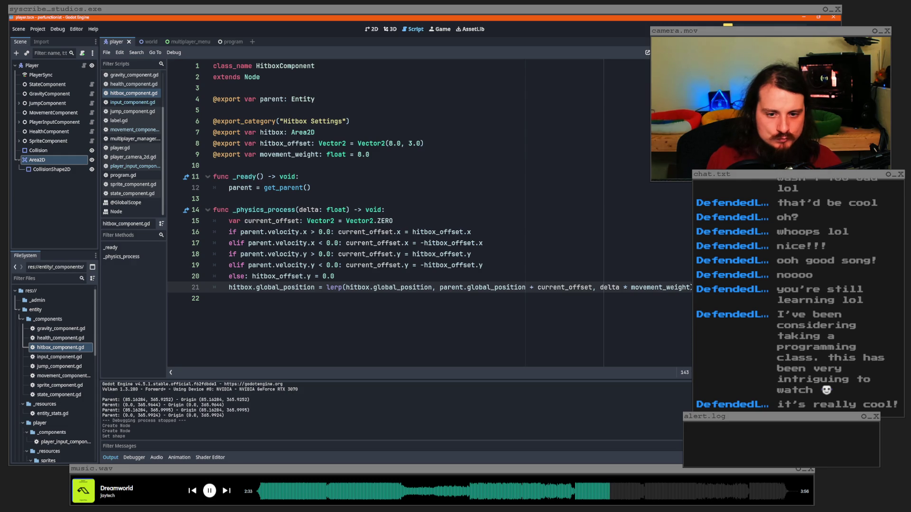
{"action": "key", "text": "Home"}
{"action": "key", "text": "Return"}
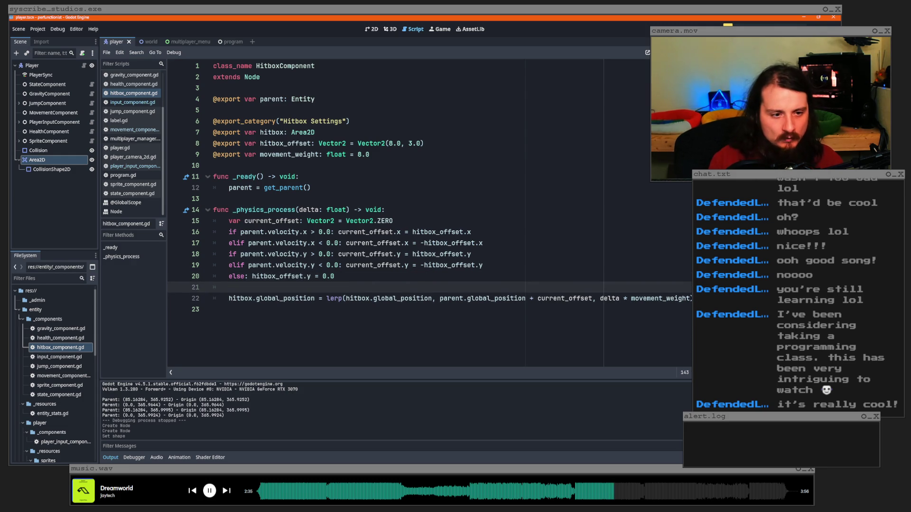
{"action": "left_click", "coordinate": [472, 253]}
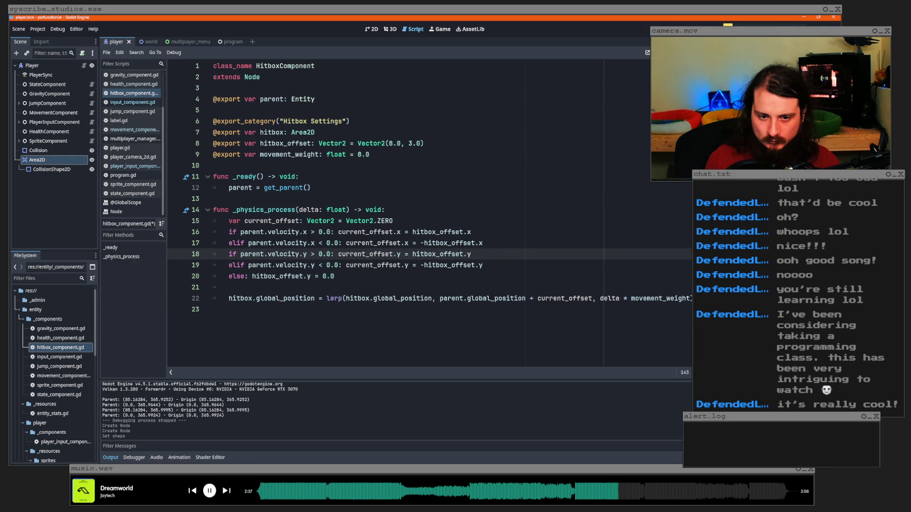
{"action": "key", "text": "ctrl+s"}
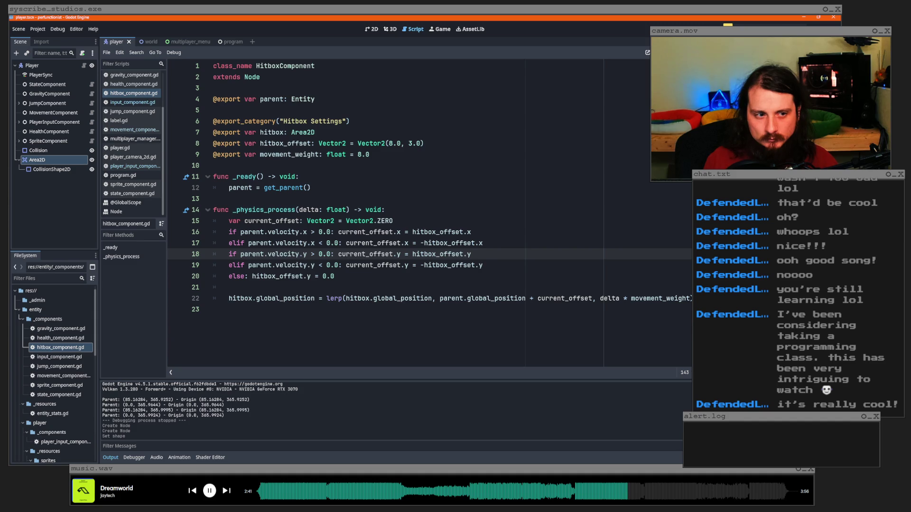
Discard a trial line in _ready and cut the current_offset declaration from _physics_process.
{"action": "left_click", "coordinate": [442, 204]}
{"action": "key", "text": "Up"}
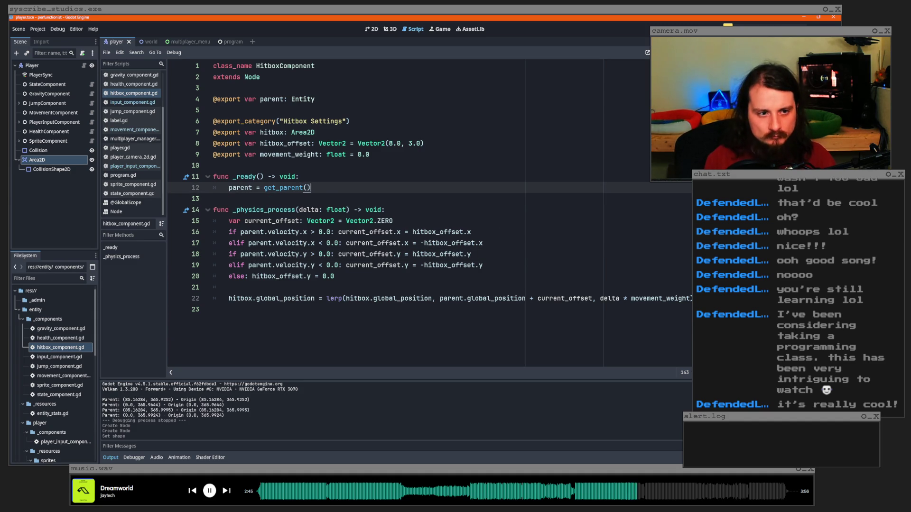
{"action": "key", "text": "Return"}
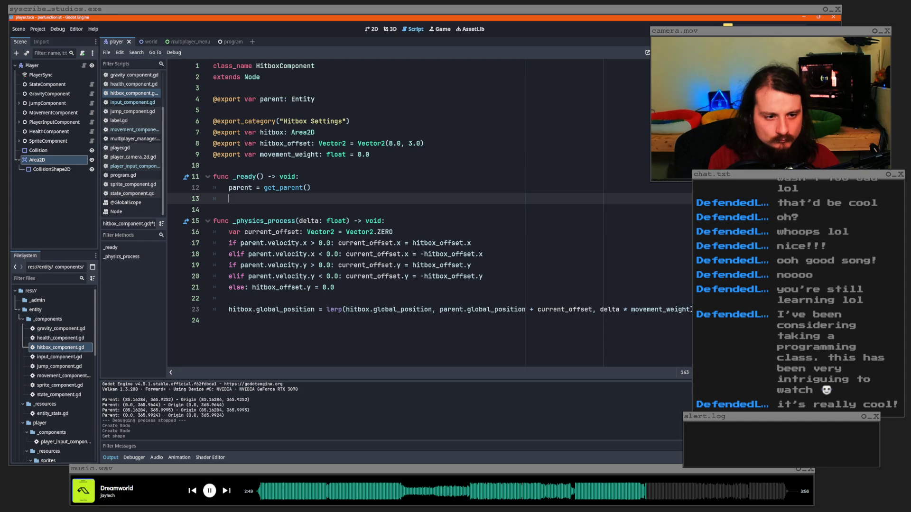
{"action": "type", "text": "hi"}
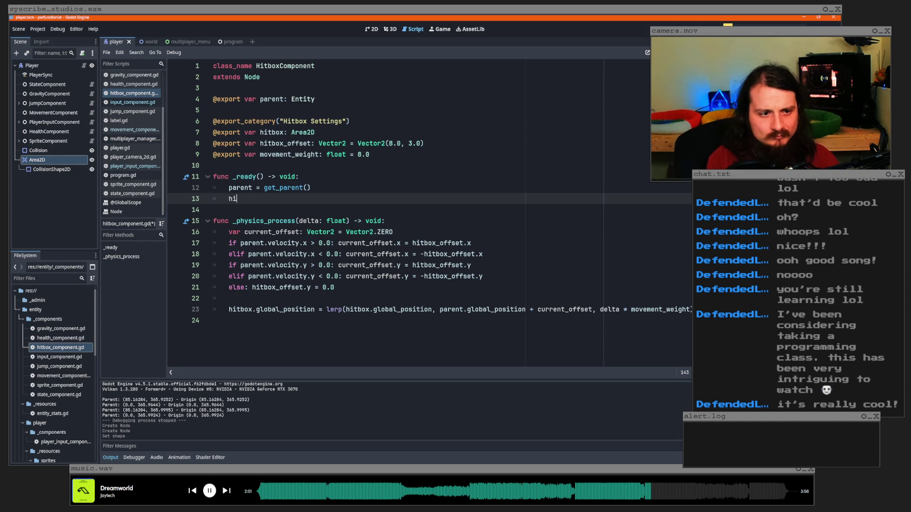
{"action": "key", "text": "Return"}
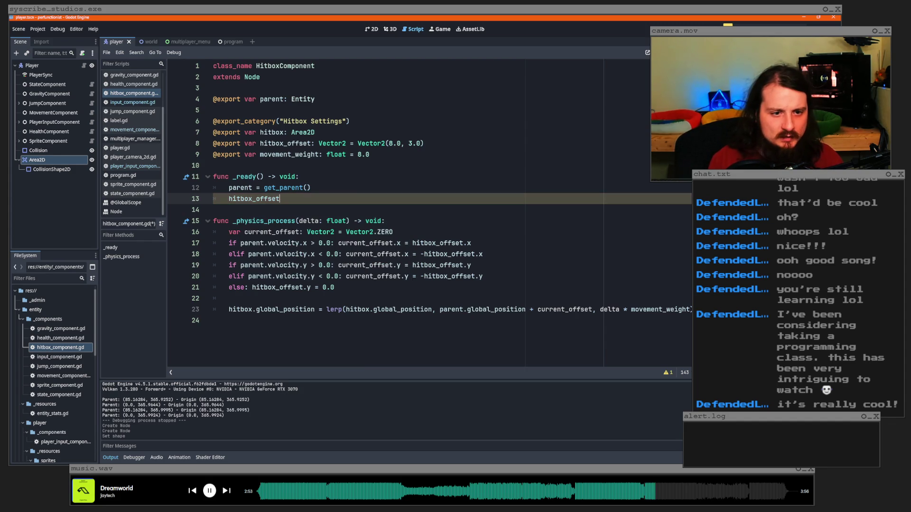
{"action": "key", "text": "ctrl+BackSpace"}
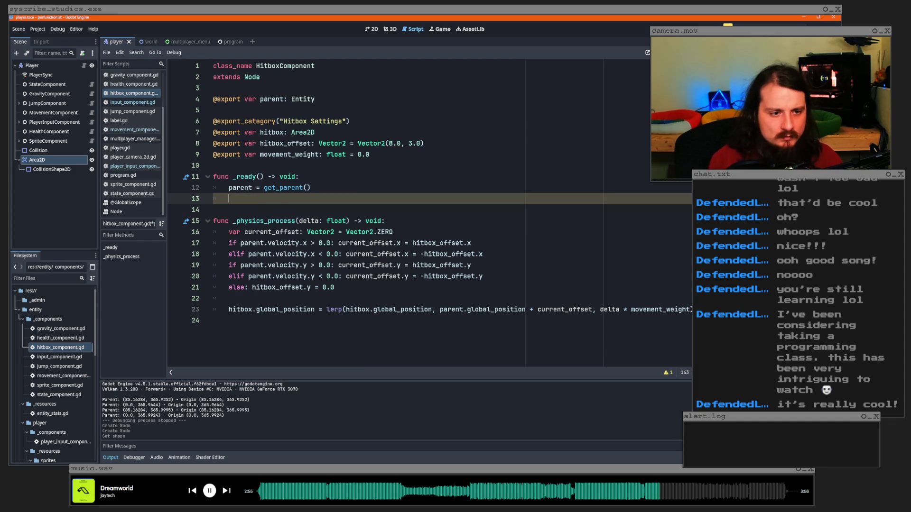
{"action": "type", "text": "cu"}
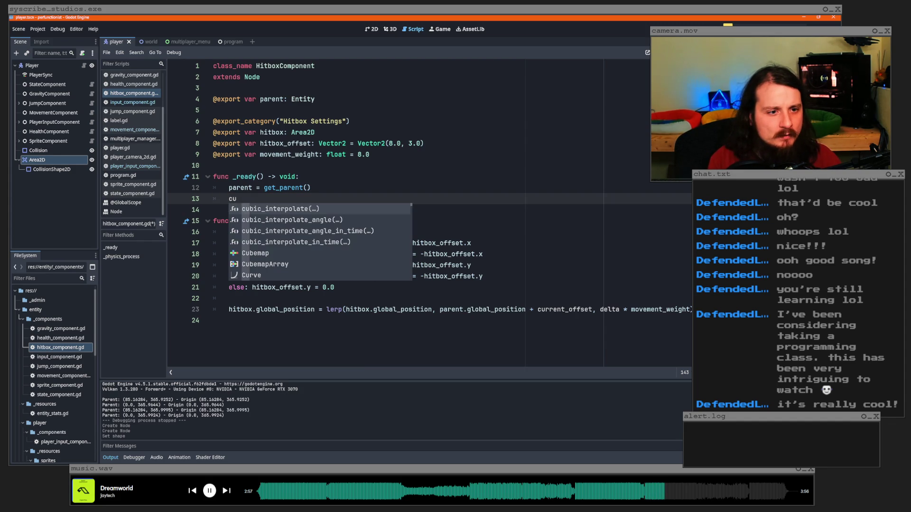
{"action": "key", "text": "ctrl+BackSpace"}
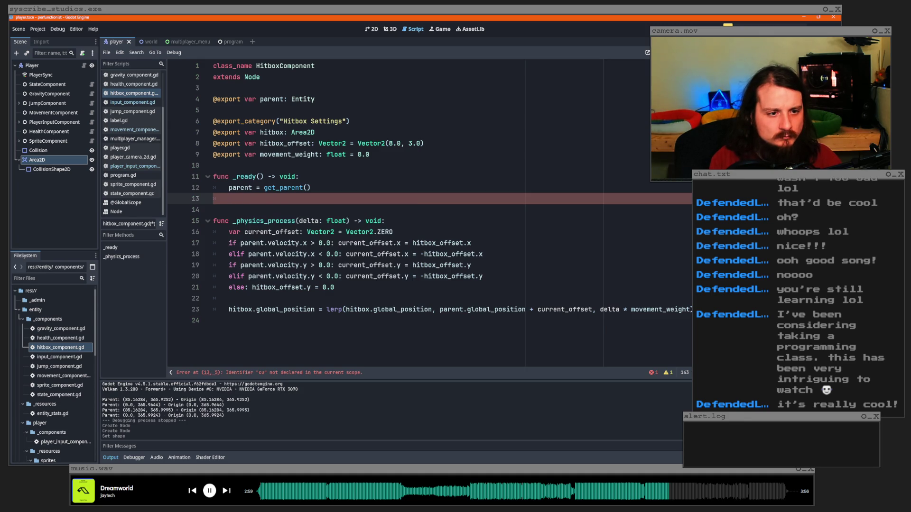
{"action": "key", "text": "BackSpace"}
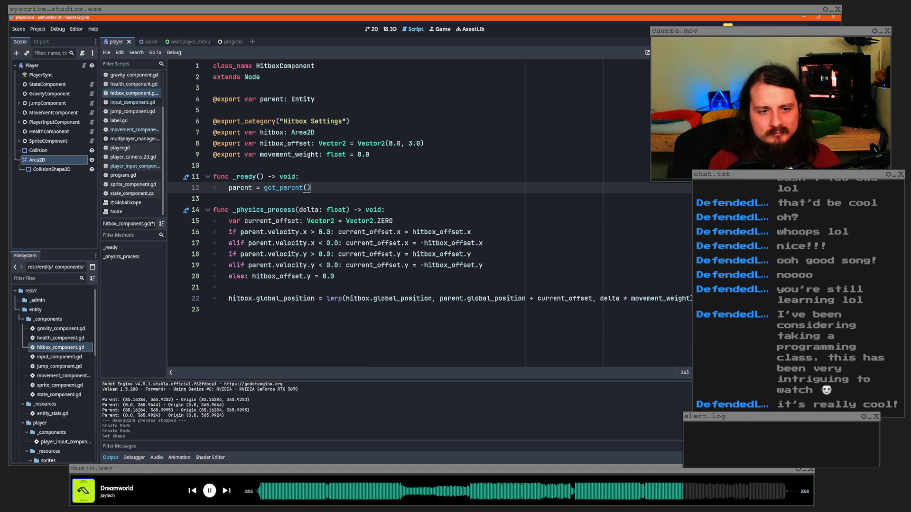
{"action": "left_click_drag", "start_coordinate": [409, 221], "coordinate": [387, 210]}
{"action": "key", "text": "ctrl+c"}
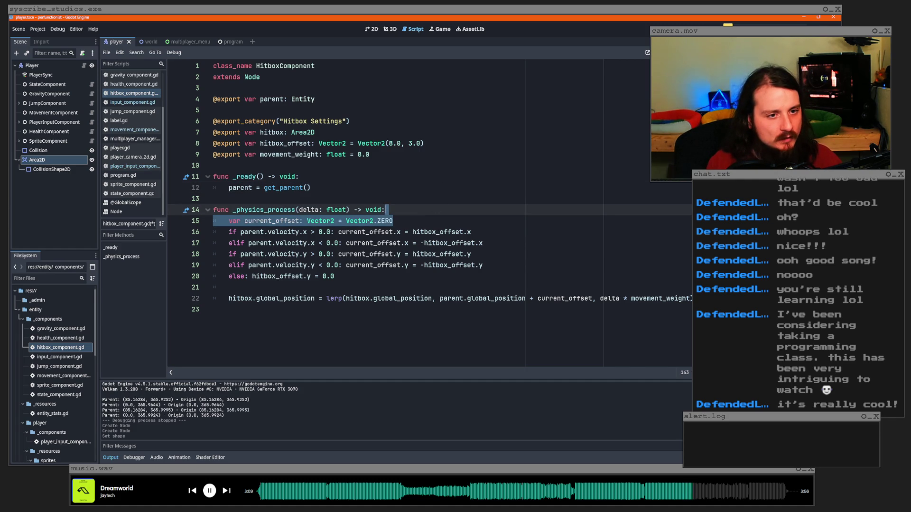
{"action": "key", "text": "Left"}
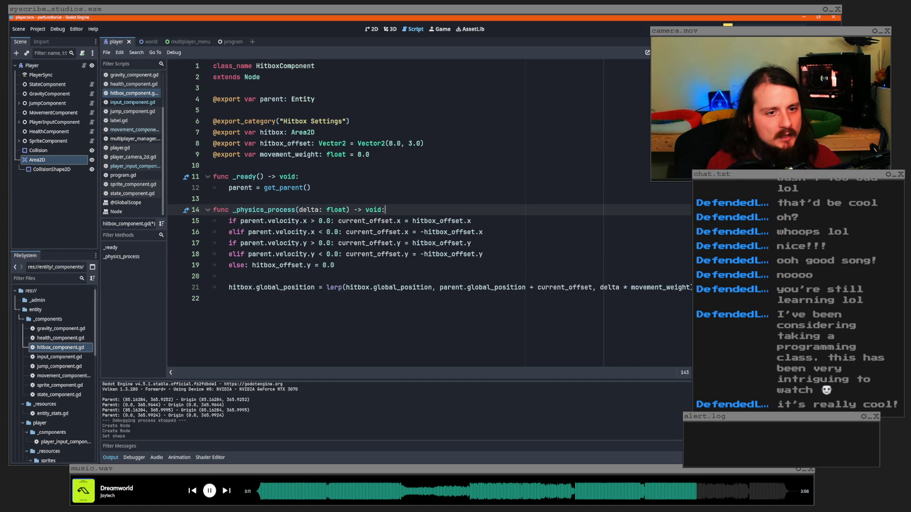
{"action": "key", "text": "Up"}
{"action": "key", "text": "Up"}
{"action": "key", "text": "Up"}
{"action": "key", "text": "Return"}
{"action": "type", "text": "@ecpor"}
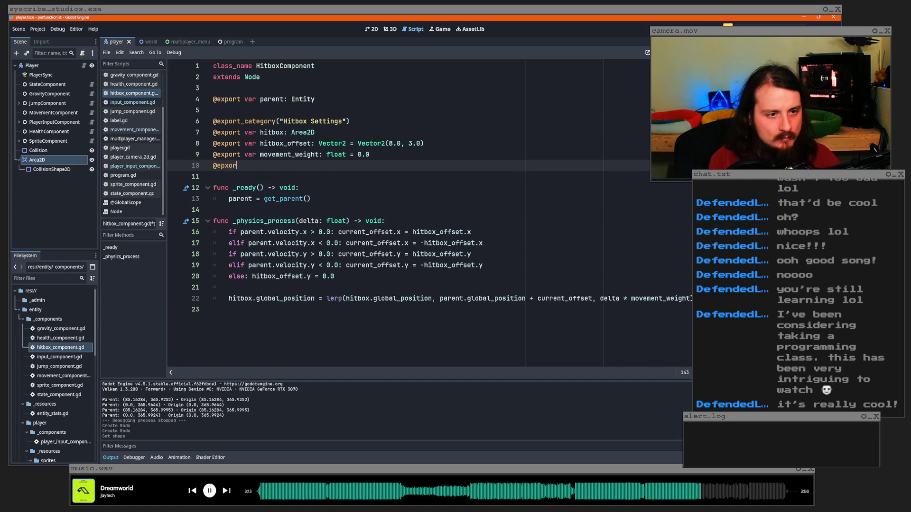
{"action": "key", "text": "BackSpace"}
{"action": "key", "text": "BackSpace"}
{"action": "key", "text": "BackSpace"}
{"action": "type", "text": "xport"}
{"action": "key", "text": "Escape"}
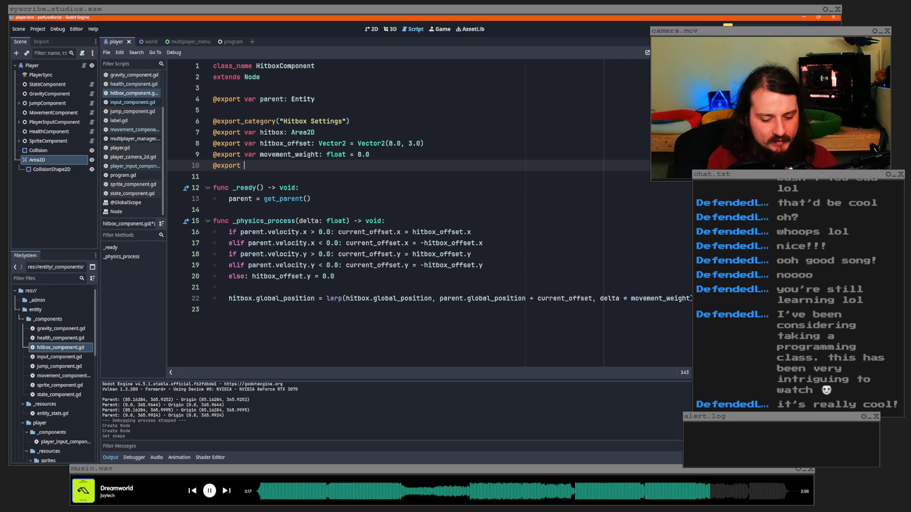
{"action": "key", "text": "Return"}
{"action": "key", "text": "ctrl+v"}
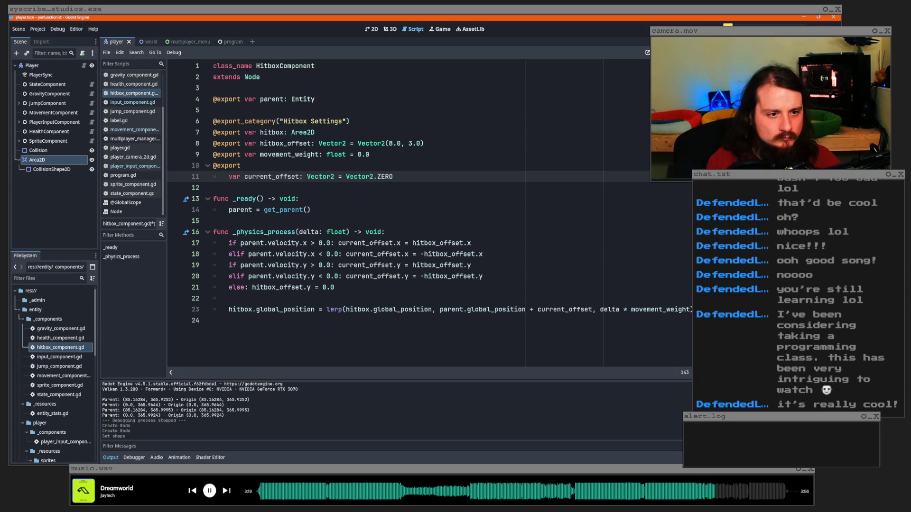
{"action": "left_click", "coordinate": [407, 165]}
{"action": "key", "text": "Delete"}
{"action": "key", "text": "Delete"}
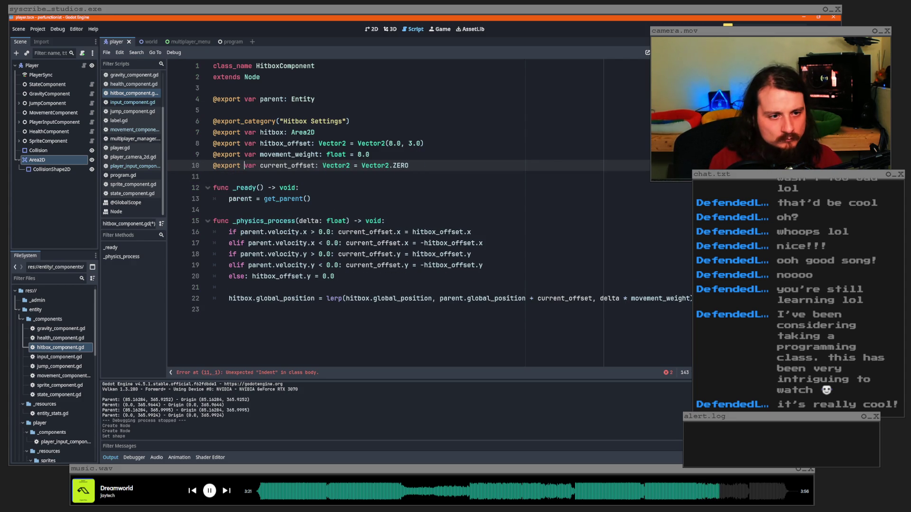
Add 'current_offset.x = hitbox_offset.x' to _ready after the get_parent line.
{"action": "left_click", "coordinate": [311, 198]}
{"action": "key", "text": "Return"}
{"action": "type", "text": "cu"}
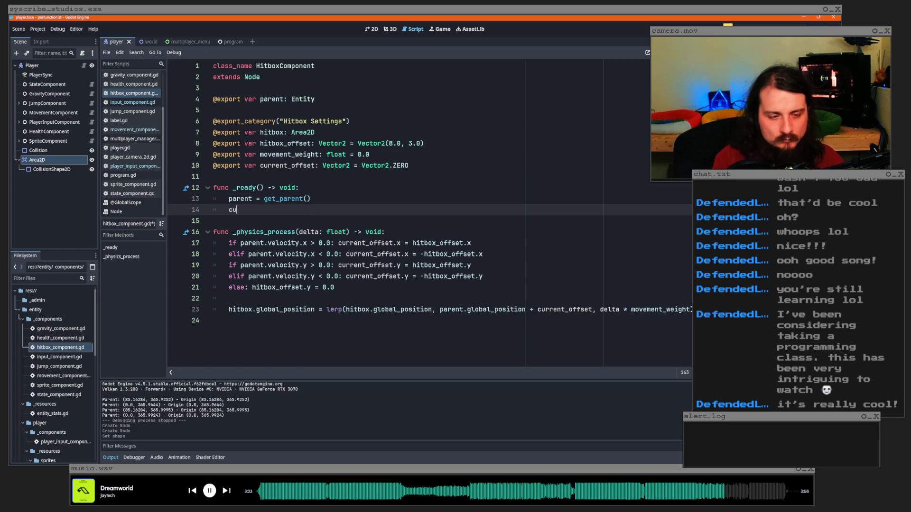
{"action": "key", "text": "Return"}
{"action": "type", "text": ".x ="}
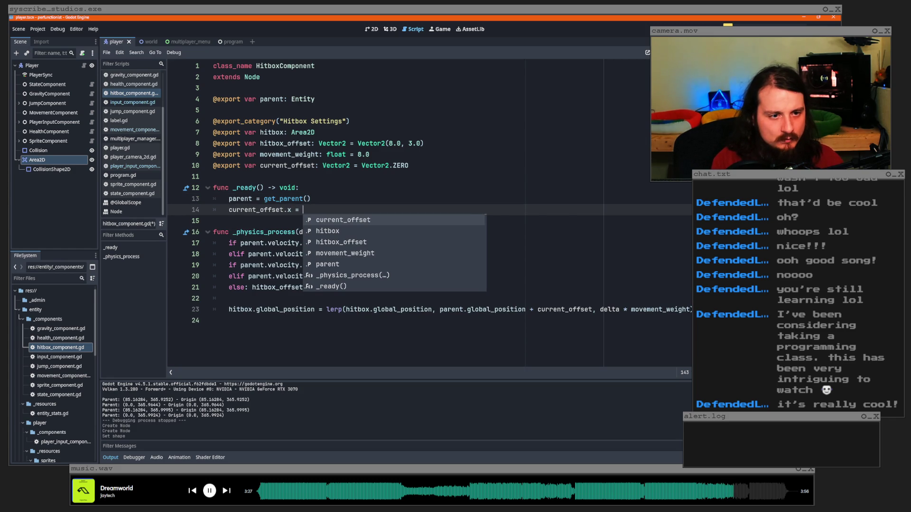
{"action": "type", "text": " hi"}
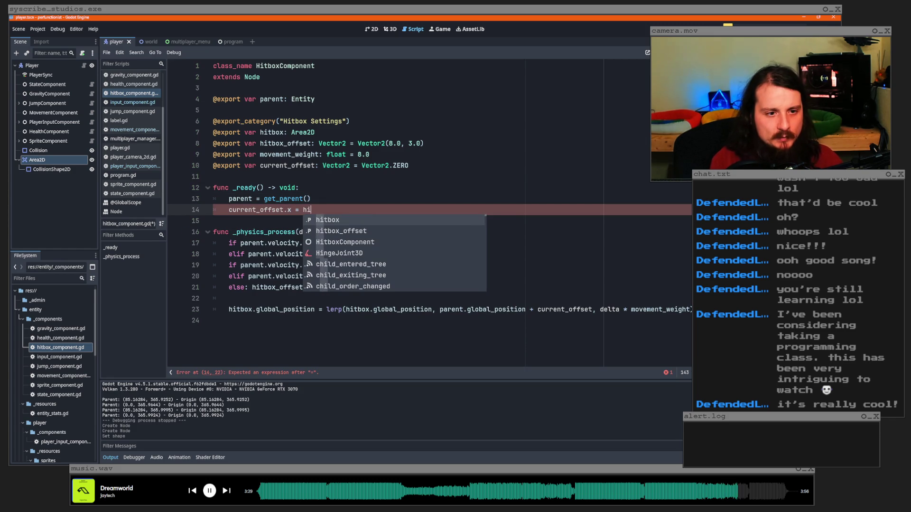
{"action": "key", "text": "Down"}
{"action": "key", "text": "Return"}
{"action": "type", "text": ".x"}
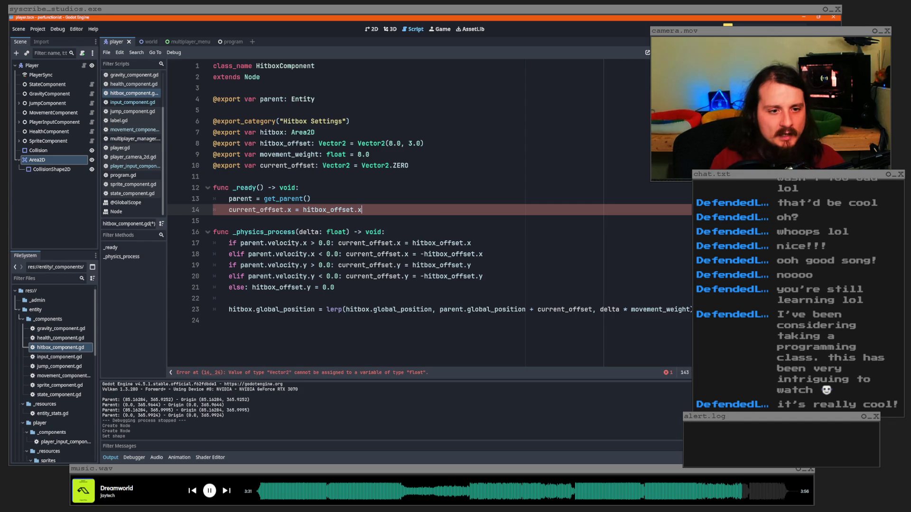
{"action": "left_click", "coordinate": [604, 254]}
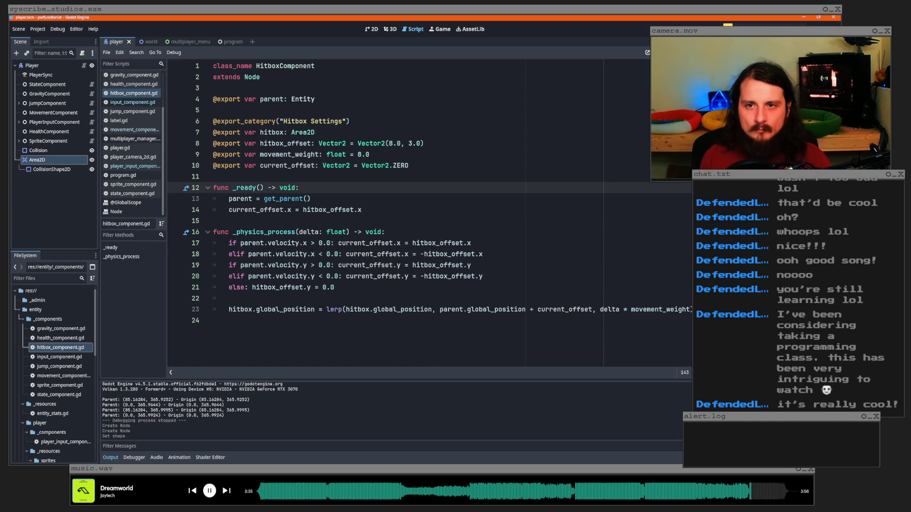
Switch to the 2D view, run the game, host a session, then close the game windows.
{"action": "left_click", "coordinate": [377, 28]}
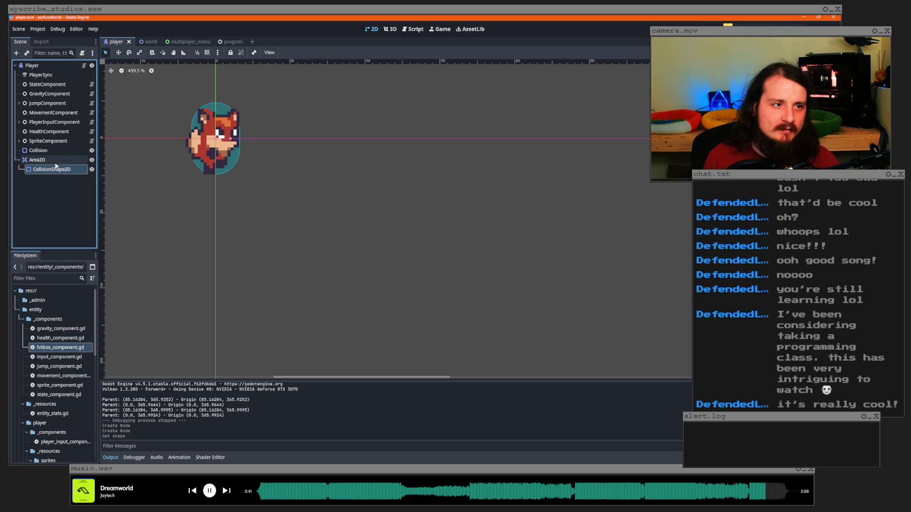
{"action": "key", "text": "F5"}
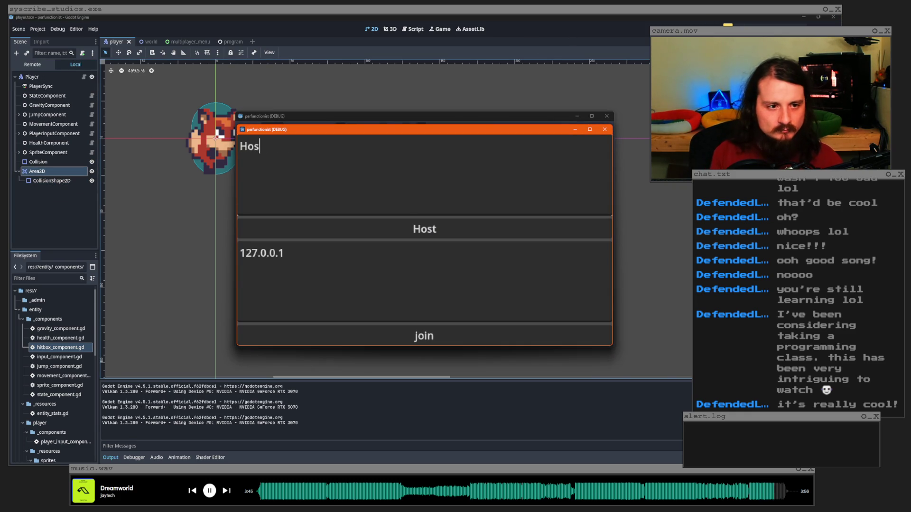
{"action": "left_click", "coordinate": [412, 224]}
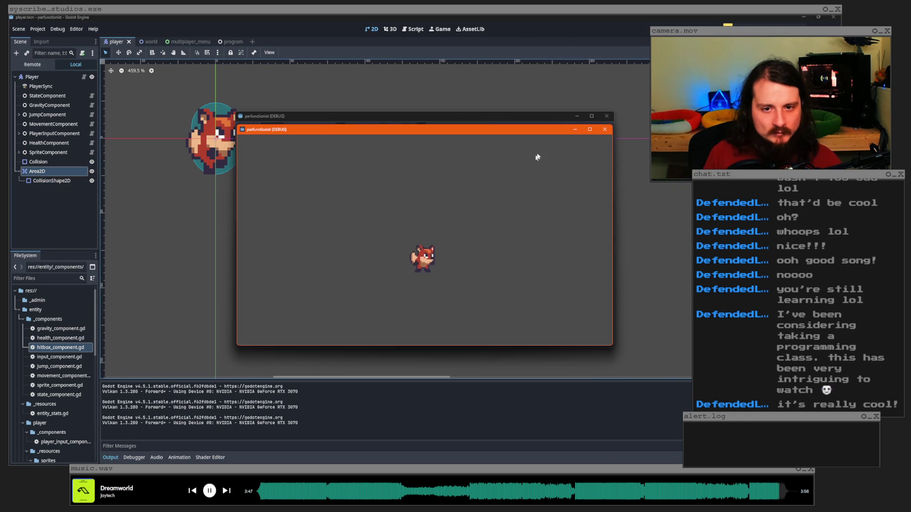
{"action": "left_click", "coordinate": [604, 129]}
{"action": "left_click", "coordinate": [606, 129]}
{"action": "left_click", "coordinate": [607, 116]}
Enable Debug > Visible Collision Shapes, then run the game again and close it.
{"action": "left_click", "coordinate": [57, 30]}
{"action": "left_click", "coordinate": [80, 61]}
{"action": "left_click", "coordinate": [538, 129]}
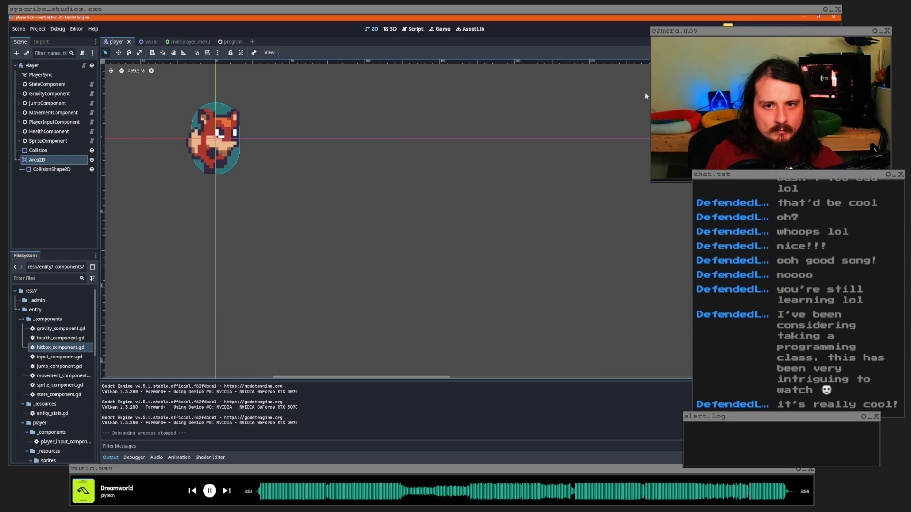
{"action": "left_click", "coordinate": [745, 25]}
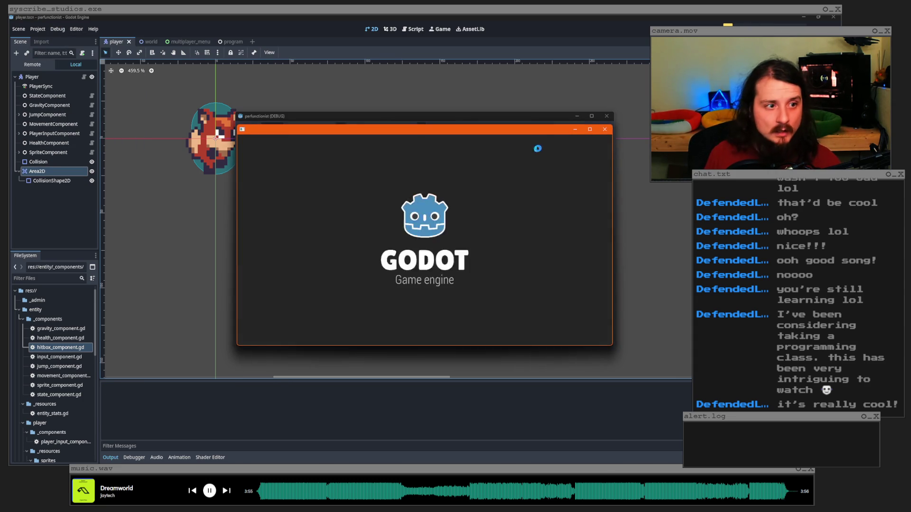
{"action": "left_click", "coordinate": [607, 115]}
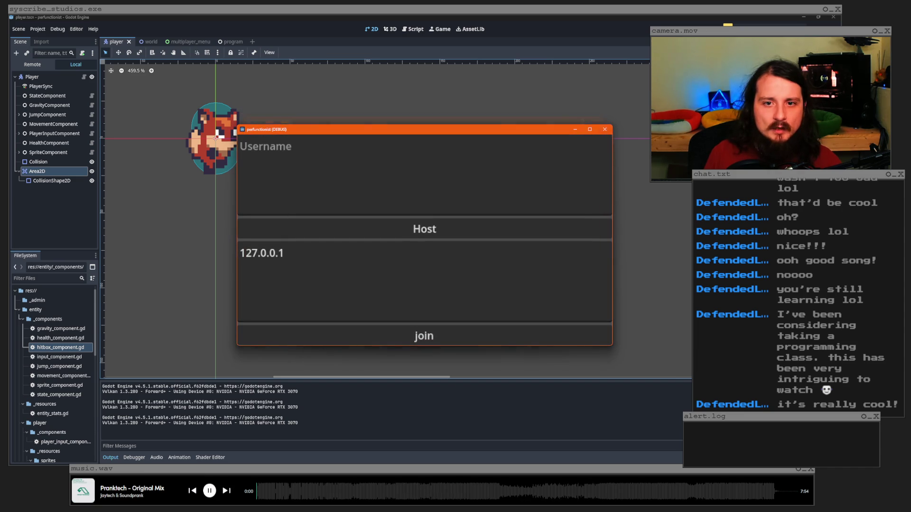
{"action": "left_click", "coordinate": [604, 129]}
{"action": "right_click", "coordinate": [59, 67]}
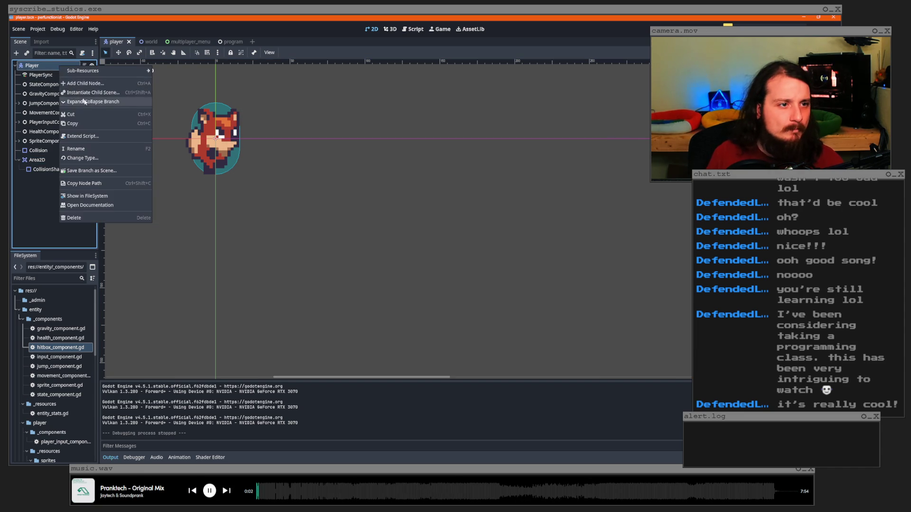
Add a HitboxComponent child to Player above SpriteComponent and save the scene.
{"action": "left_click", "coordinate": [97, 88]}
{"action": "type", "text": "hit"}
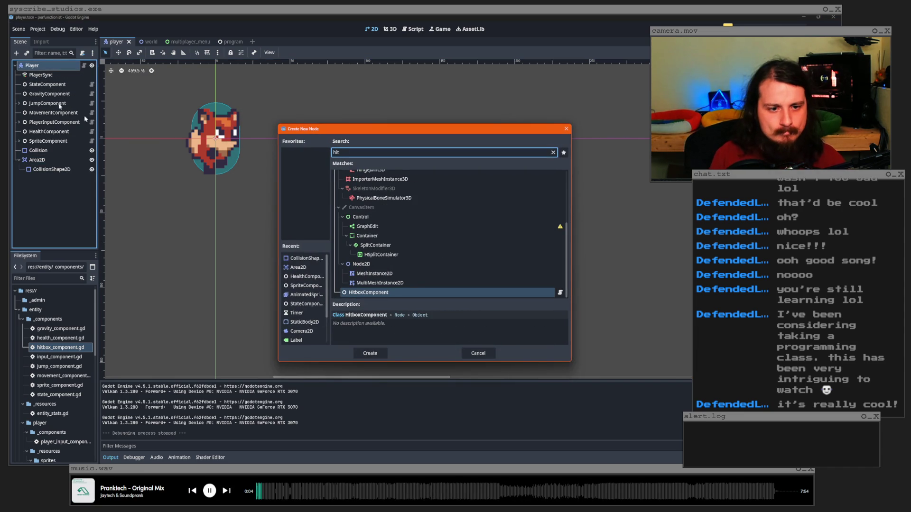
{"action": "double_click", "coordinate": [371, 292]}
{"action": "left_click_drag", "start_coordinate": [39, 180], "coordinate": [48, 140]}
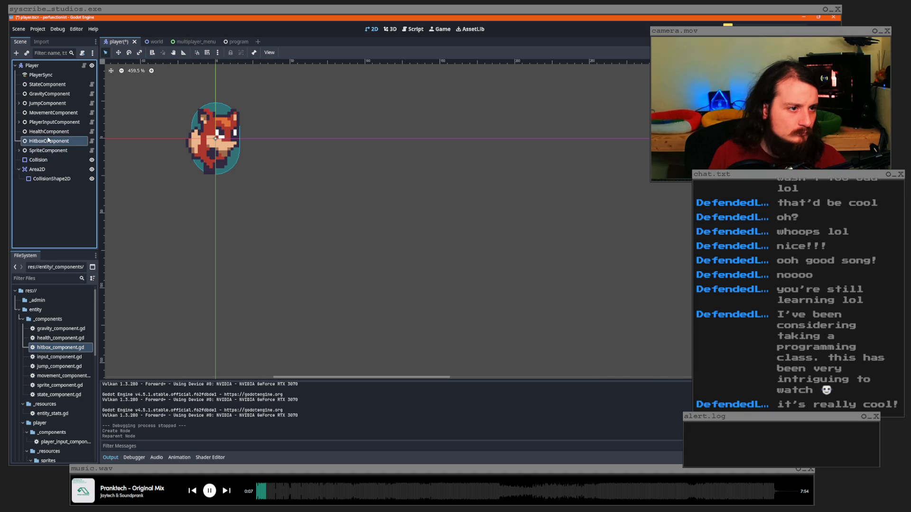
{"action": "key", "text": "ctrl+s"}
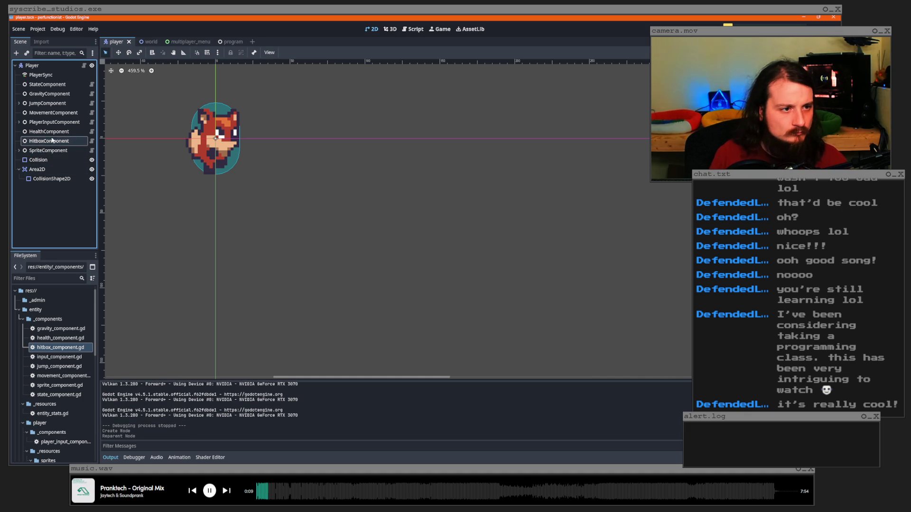
Set the HitboxComponent's Hitbox to Area2D, save the scene, and run the game.
{"action": "left_click_drag", "start_coordinate": [122, 145], "coordinate": [362, 105]}
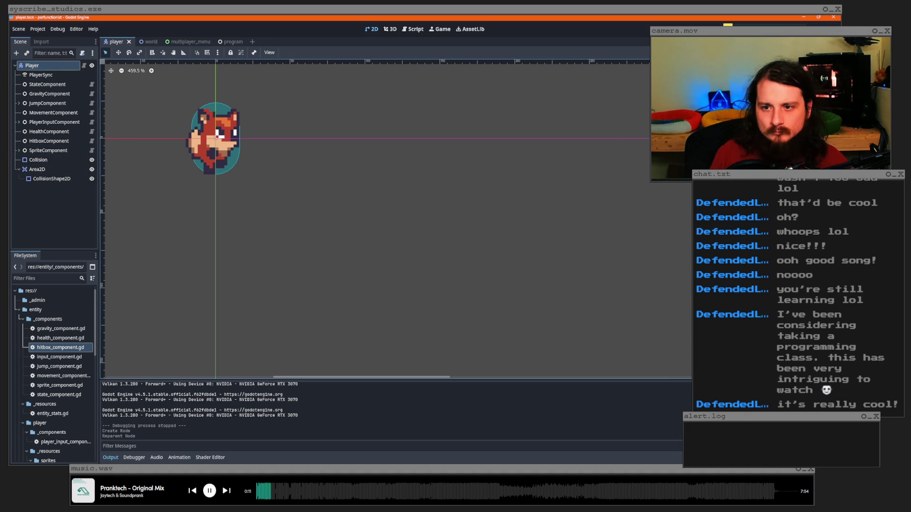
{"action": "left_click", "coordinate": [84, 65]}
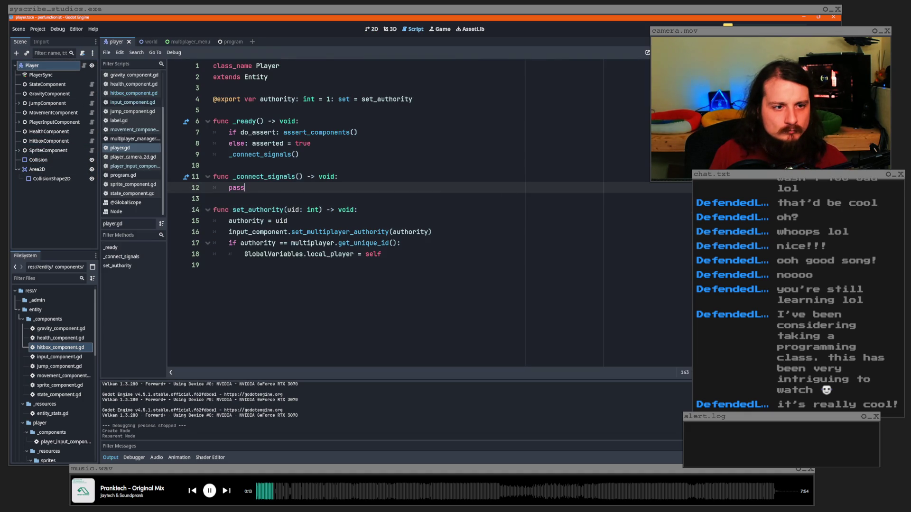
{"action": "left_click", "coordinate": [254, 78], "text": "ctrl"}
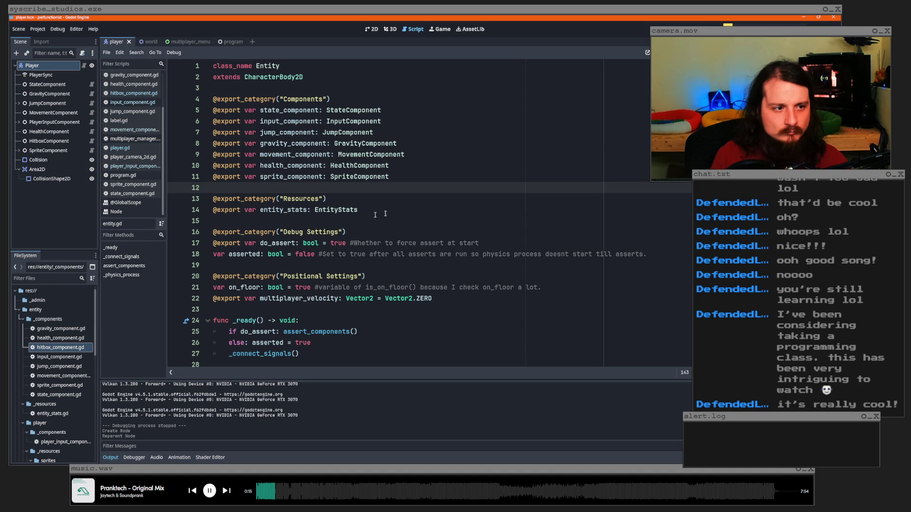
{"action": "left_click", "coordinate": [49, 140]}
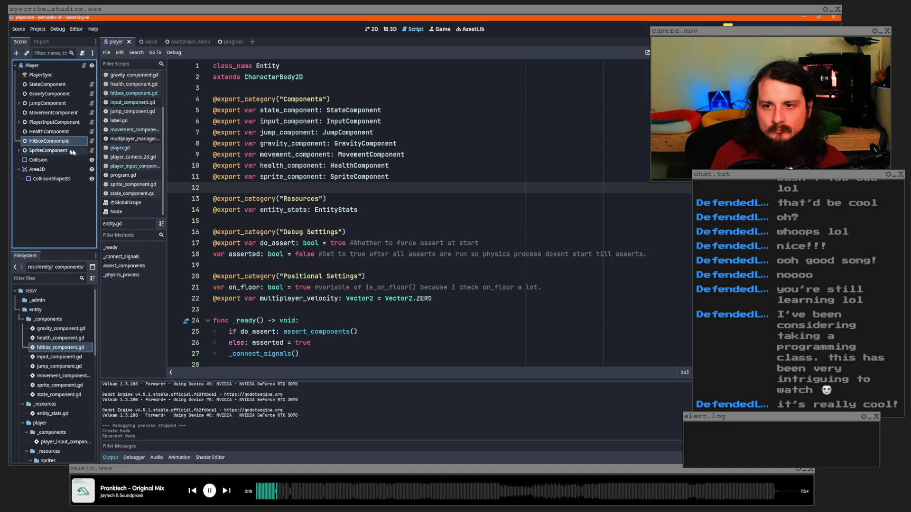
{"action": "key", "text": "Down"}
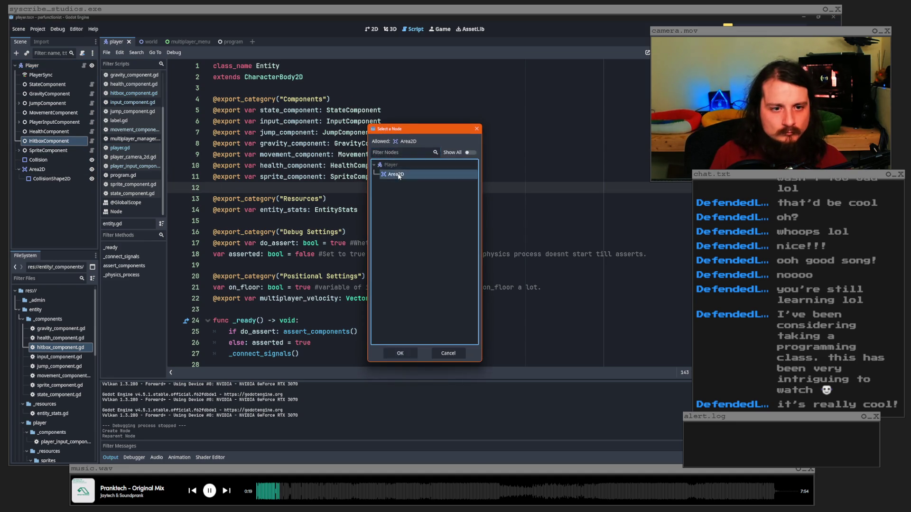
{"action": "key", "text": "Return"}
{"action": "key", "text": "Down"}
{"action": "key", "text": "ctrl+s"}
{"action": "key", "text": "Down"}
{"action": "key", "text": "Down"}
{"action": "key", "text": "Down"}
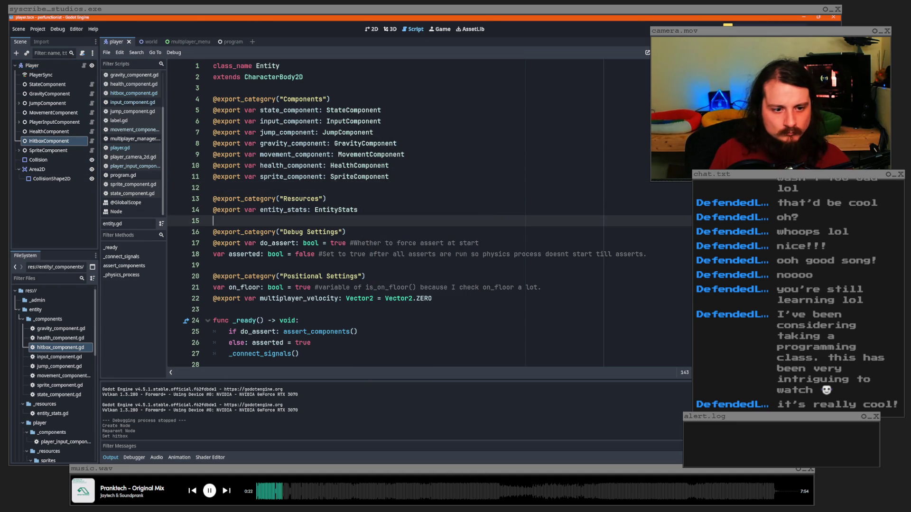
{"action": "key", "text": "F5"}
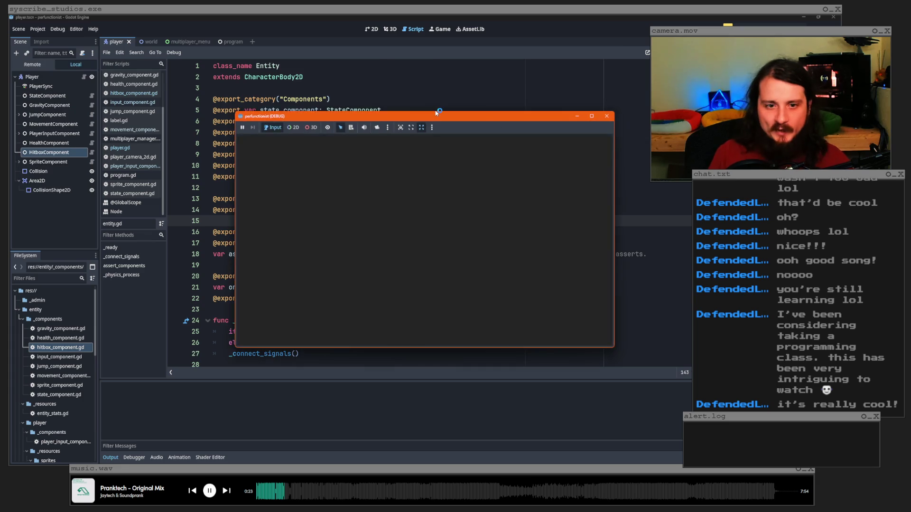
Host a game and walk and jump the fox to check the hitbox follows.
{"action": "mouse_move", "coordinate": [355, 142]}
{"action": "left_mouse_down"}
{"action": "mouse_move", "coordinate": [190, 225]}
{"action": "mouse_move", "coordinate": [160, 231]}
{"action": "mouse_move", "coordinate": [468, 166]}
{"action": "mouse_move", "coordinate": [550, 216]}
{"action": "left_mouse_up"}
{"action": "left_click", "coordinate": [190, 222]}
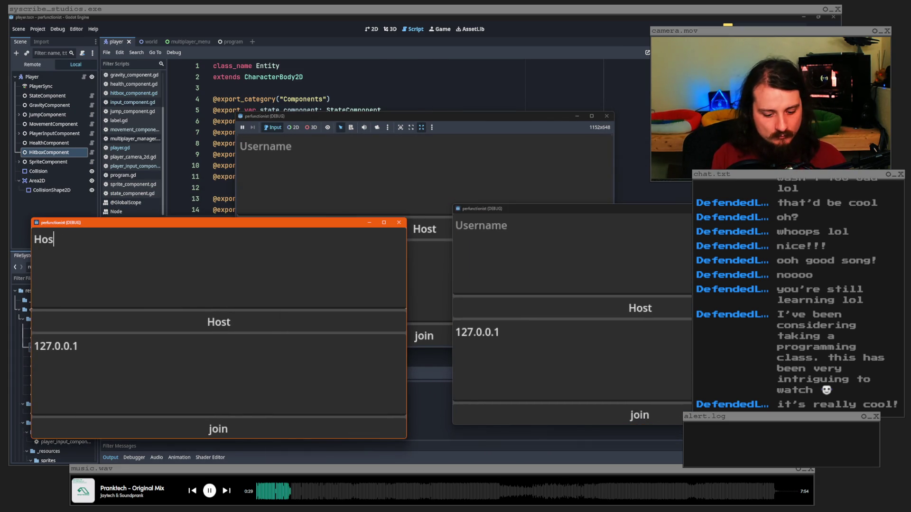
{"action": "left_click", "coordinate": [218, 322]}
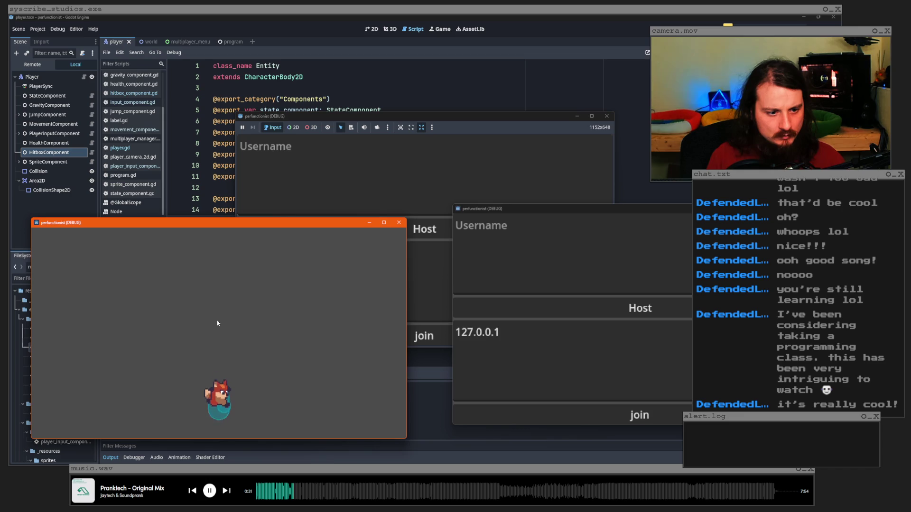
{"action": "key", "text": "Left"}
{"action": "key", "text": "Right"}
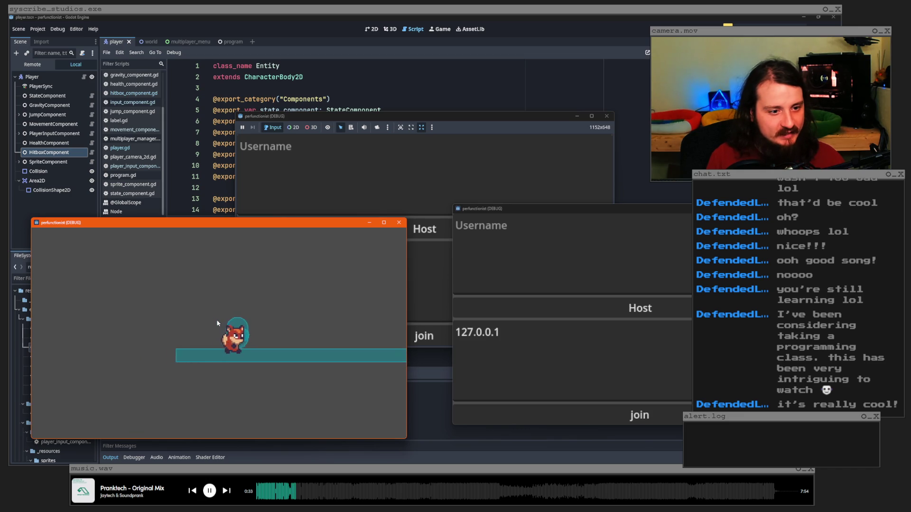
{"action": "key", "text": "Left"}
{"action": "key", "text": "Right"}
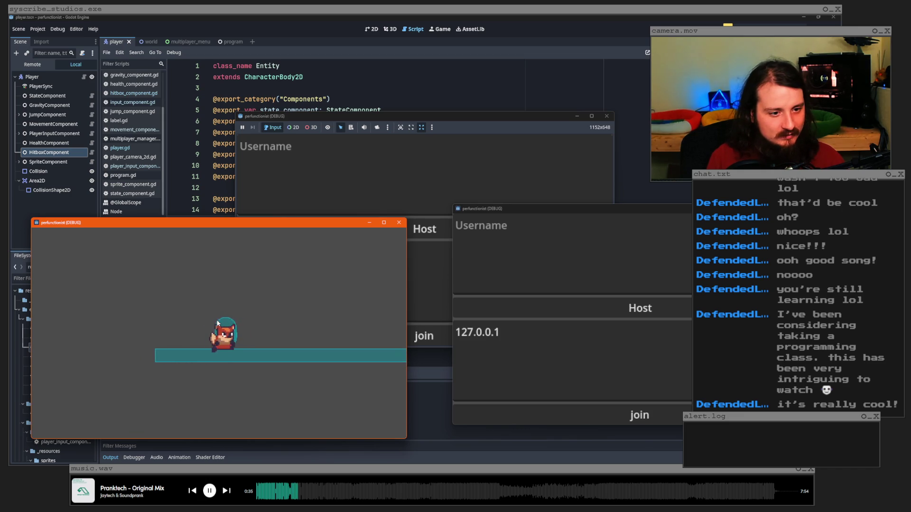
{"action": "key", "text": "space"}
{"action": "key", "text": "Right"}
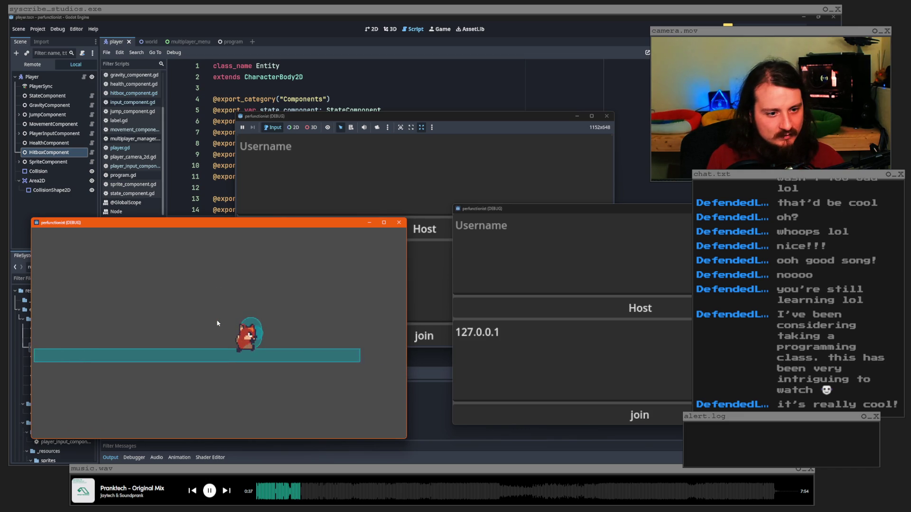
{"action": "key", "text": "Left"}
{"action": "key", "text": "space"}
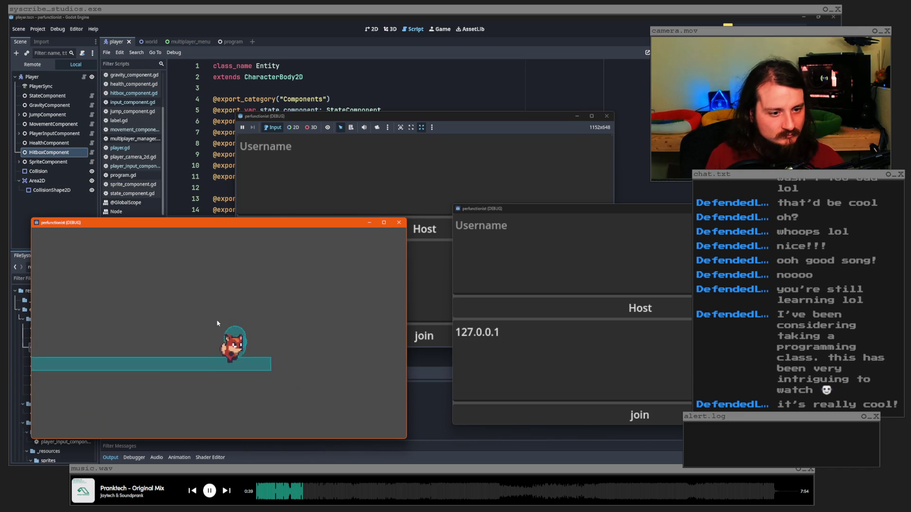
{"action": "key", "text": "Right"}
{"action": "key", "text": "Right"}
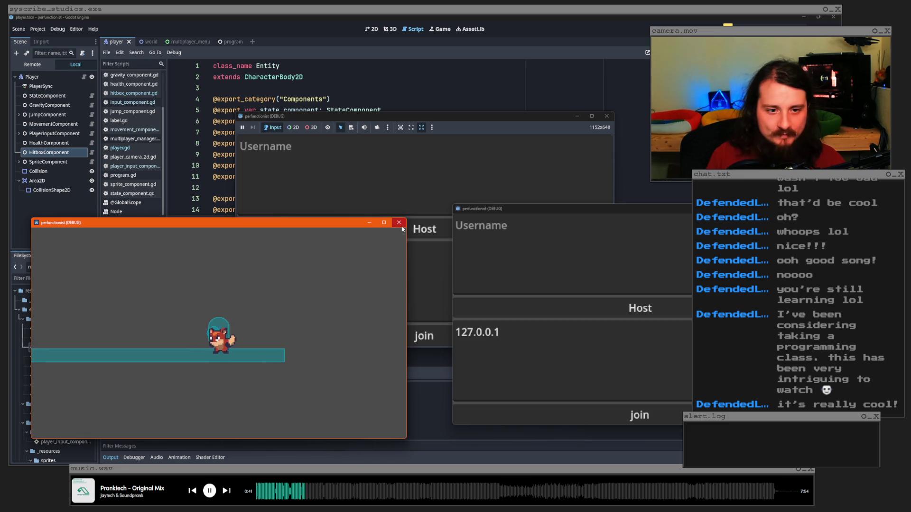
Close both game windows to stop the test run.
{"action": "left_click", "coordinate": [398, 222]}
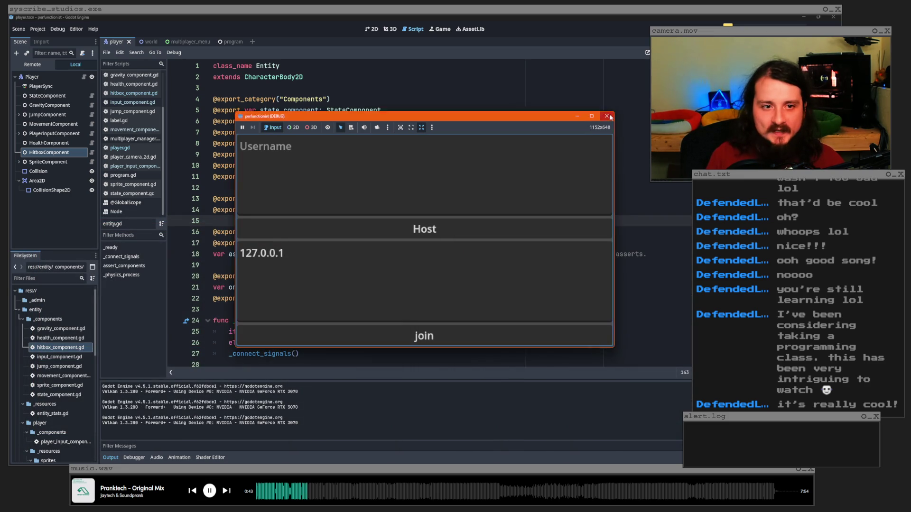
{"action": "left_click", "coordinate": [608, 116]}
{"action": "scroll", "coordinate": [427, 213], "scroll_direction": "down", "scroll_amount": 1}
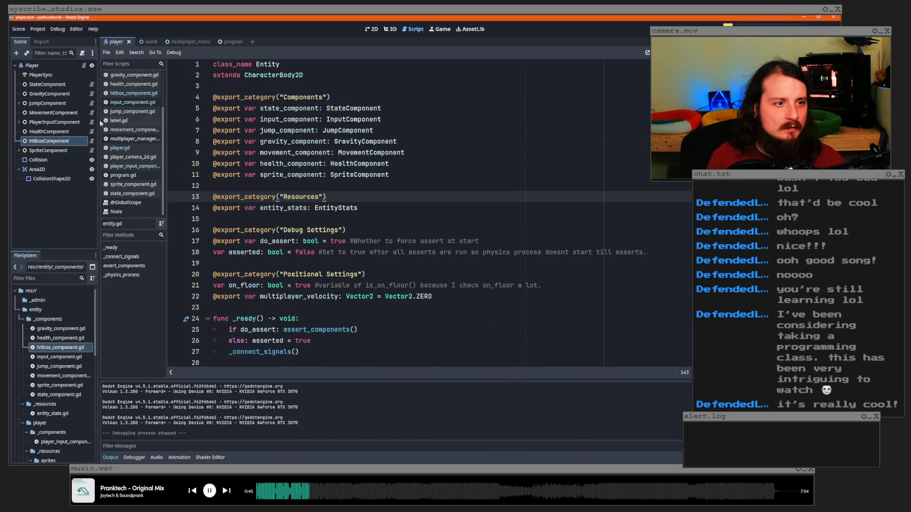
In hitbox_component.gd, set hitbox_offset to Vector2(20.0, 8.0) and movement_weight to 15.0, then save.
{"action": "scroll", "coordinate": [137, 149], "scroll_direction": "up", "scroll_amount": 3}
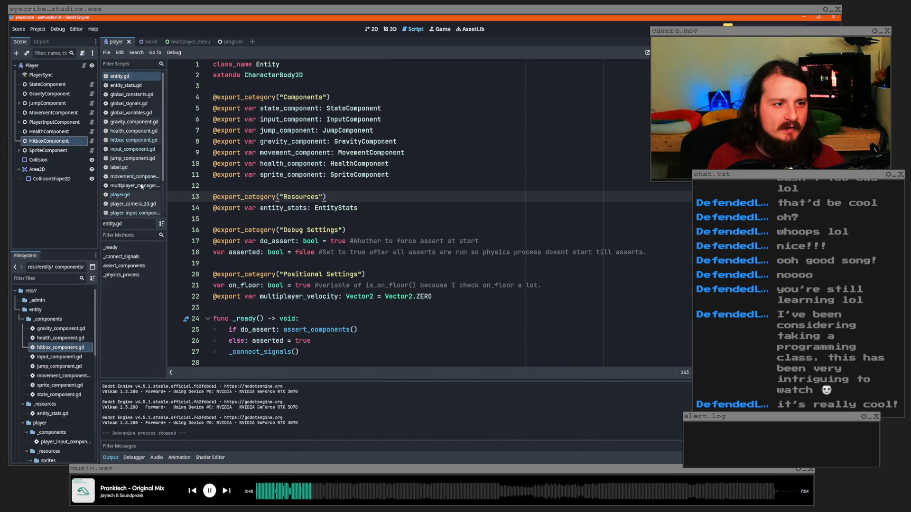
{"action": "left_click", "coordinate": [138, 142]}
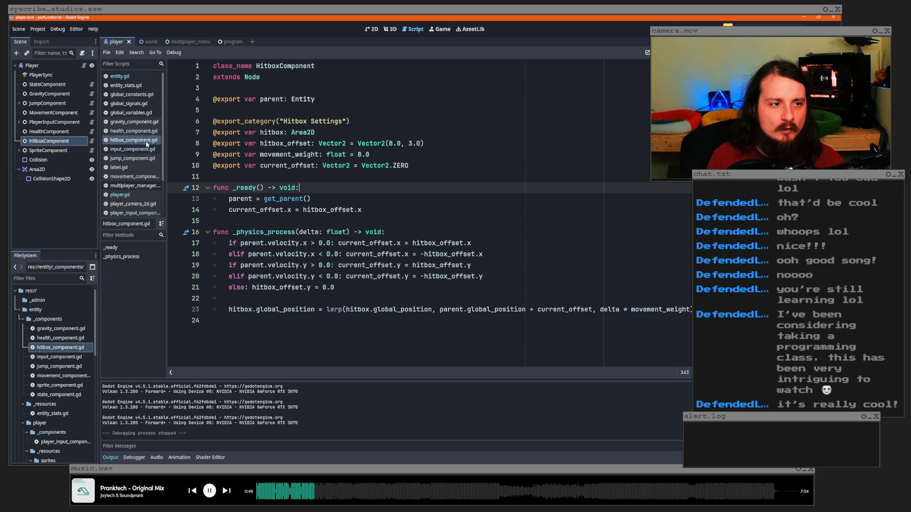
{"action": "left_click", "coordinate": [358, 154]}
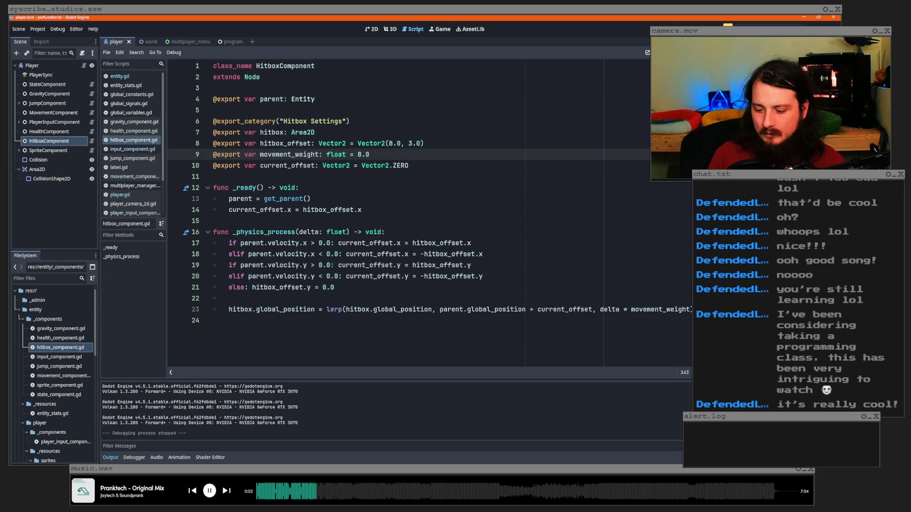
{"action": "left_click", "coordinate": [311, 199]}
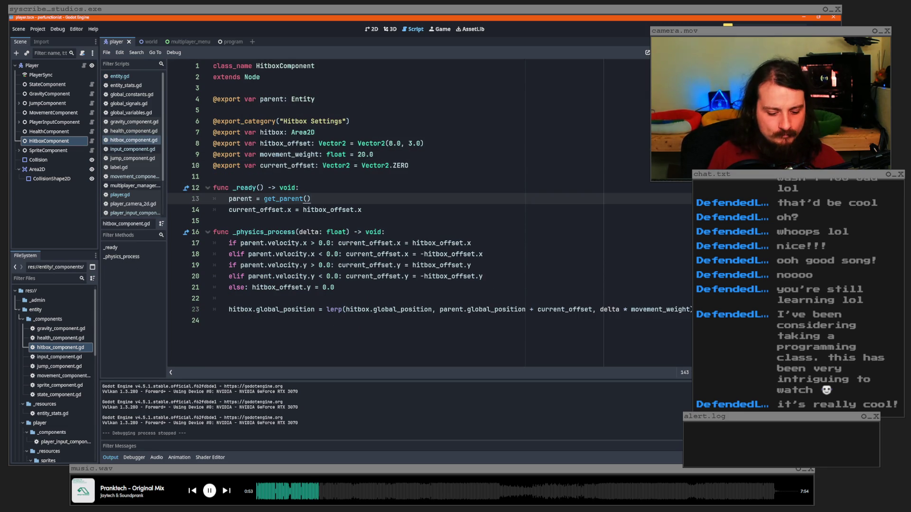
{"action": "double_click", "coordinate": [361, 154]}
{"action": "key", "text": "BackSpace"}
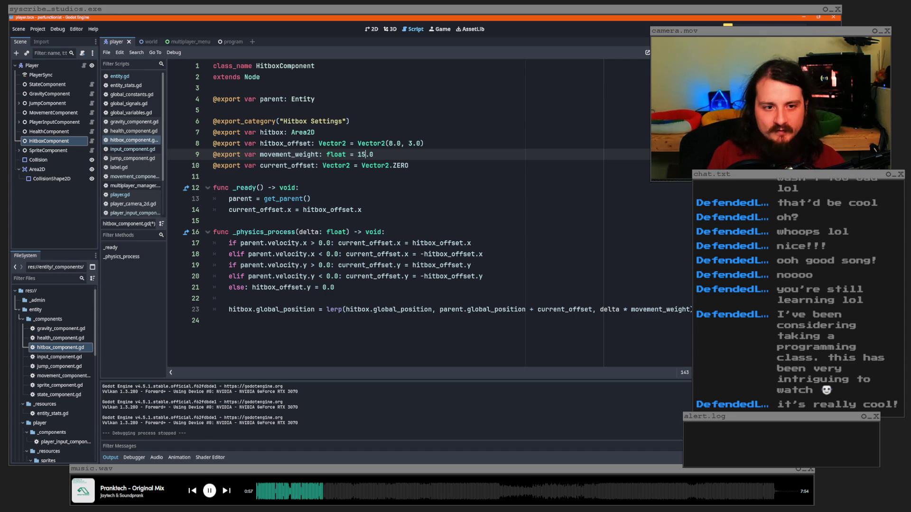
{"action": "left_click", "coordinate": [390, 143]}
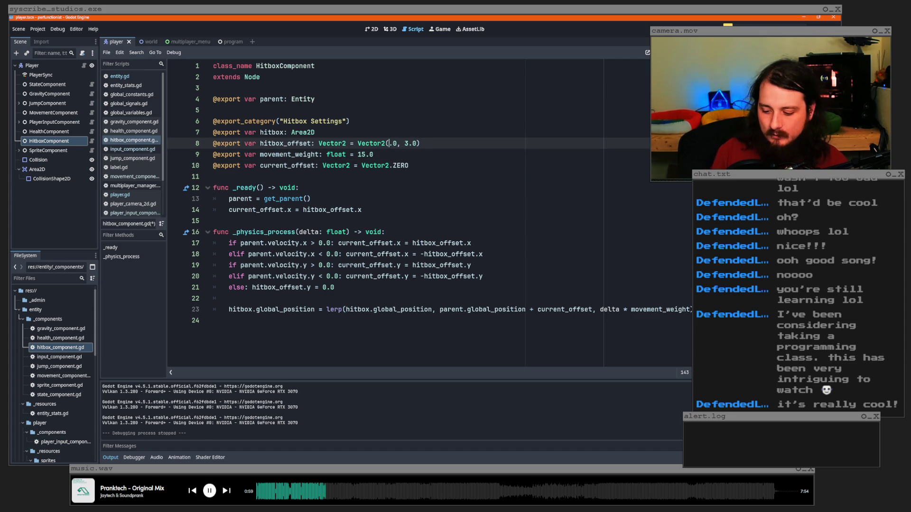
{"action": "left_click", "coordinate": [413, 144]}
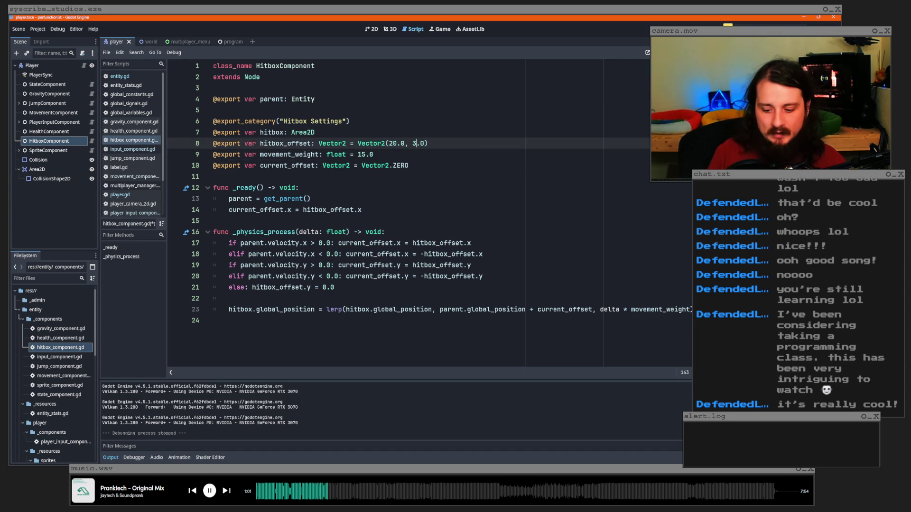
{"action": "type", "text": "8"}
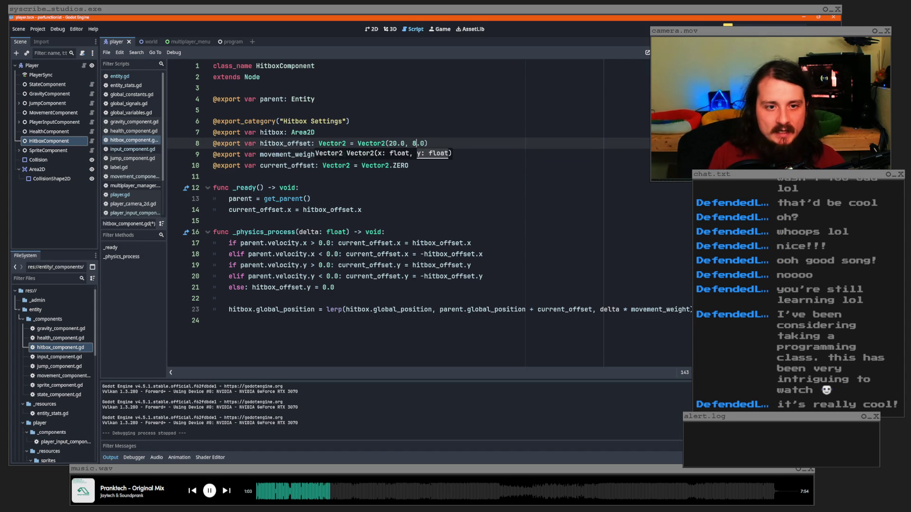
{"action": "key", "text": "ctrl+s"}
{"action": "left_click", "coordinate": [299, 187]}
Change the hitbox CollisionShape2D radius and launch the game with F5.
{"action": "left_click", "coordinate": [361, 209]}
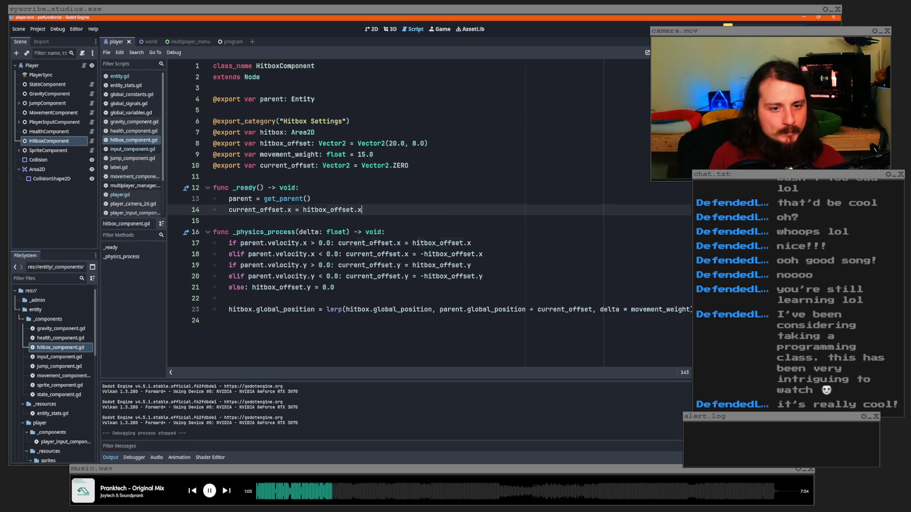
{"action": "left_click", "coordinate": [471, 243]}
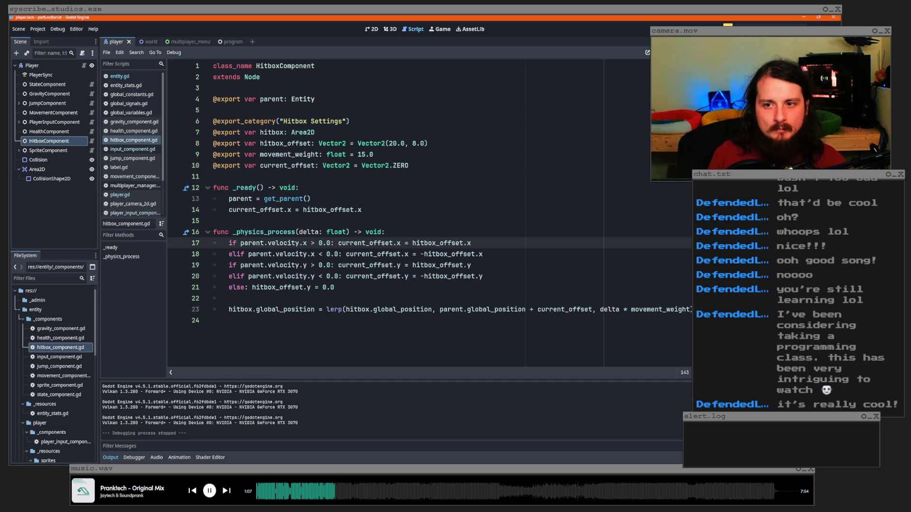
{"action": "left_click", "coordinate": [61, 176]}
{"action": "left_click", "coordinate": [60, 173]}
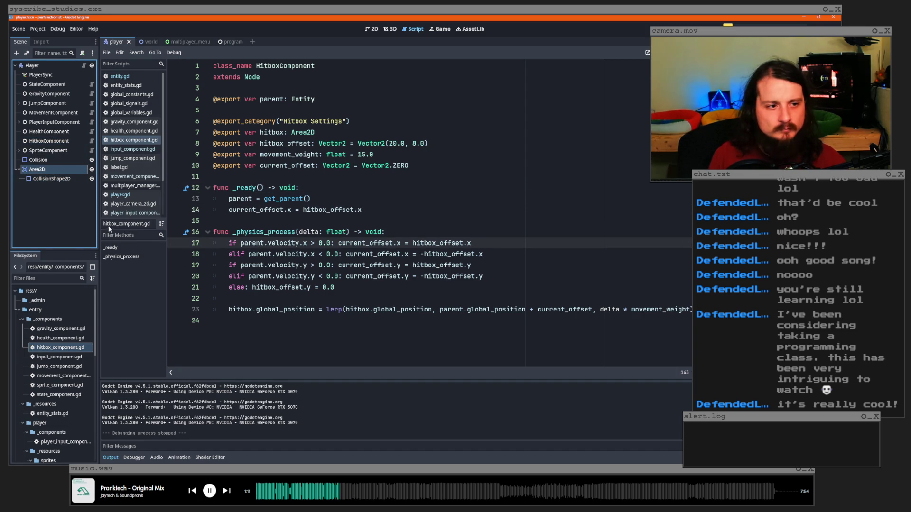
{"action": "left_click", "coordinate": [61, 179]}
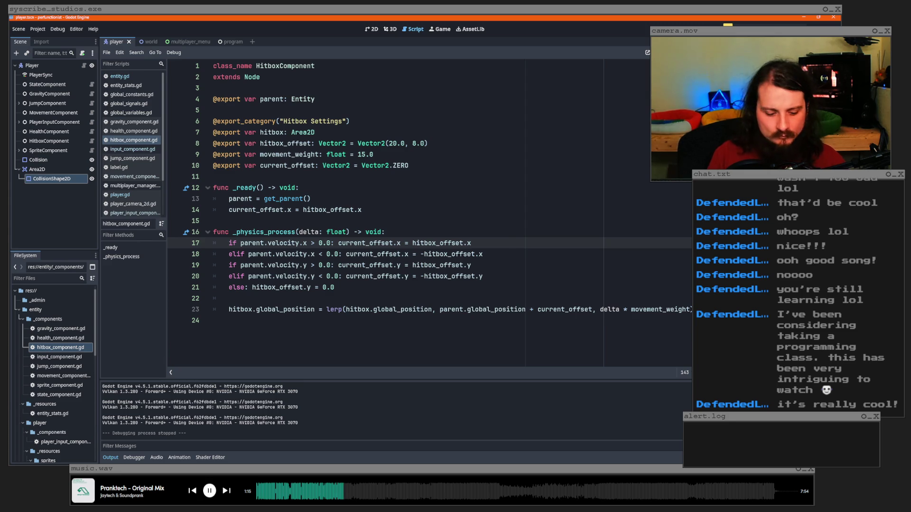
{"action": "left_click", "coordinate": [409, 166]}
{"action": "key", "text": "F5"}
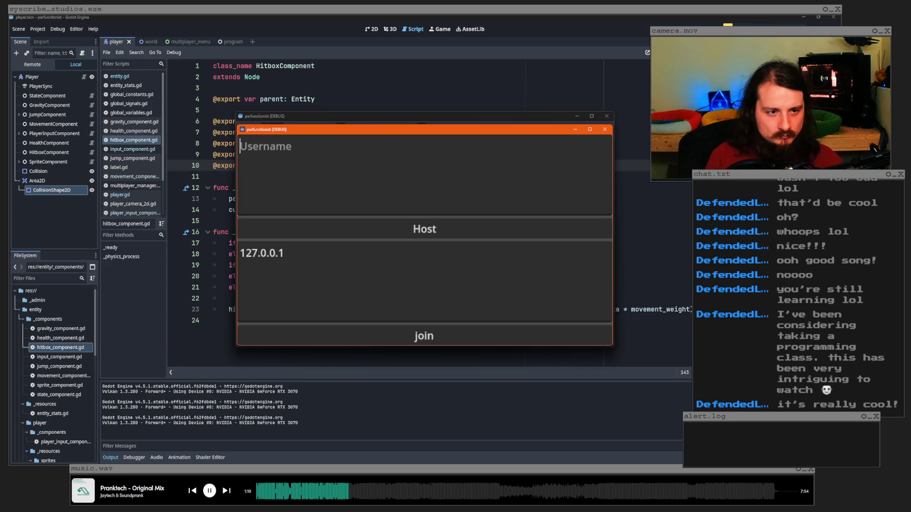
Host a session and walk the fox back and forth, watching the hitbox follow.
{"action": "left_click", "coordinate": [424, 231]}
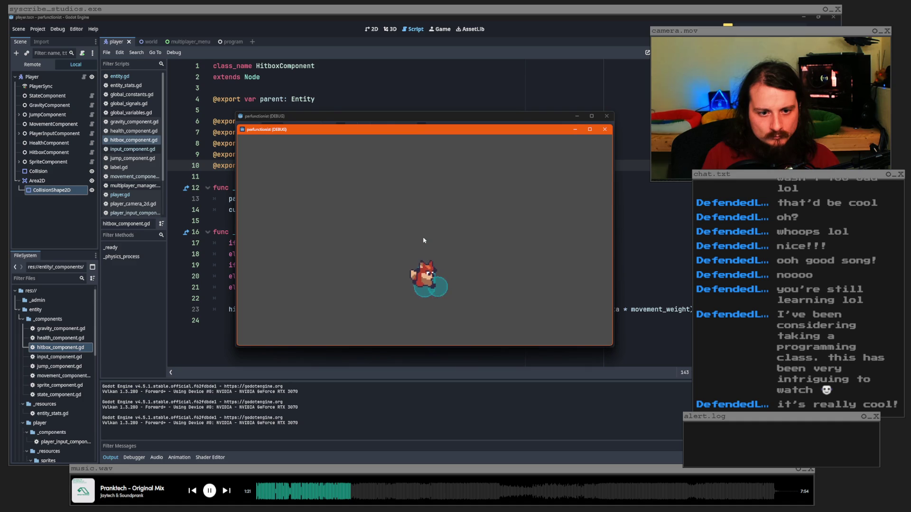
{"action": "key", "text": "d"}
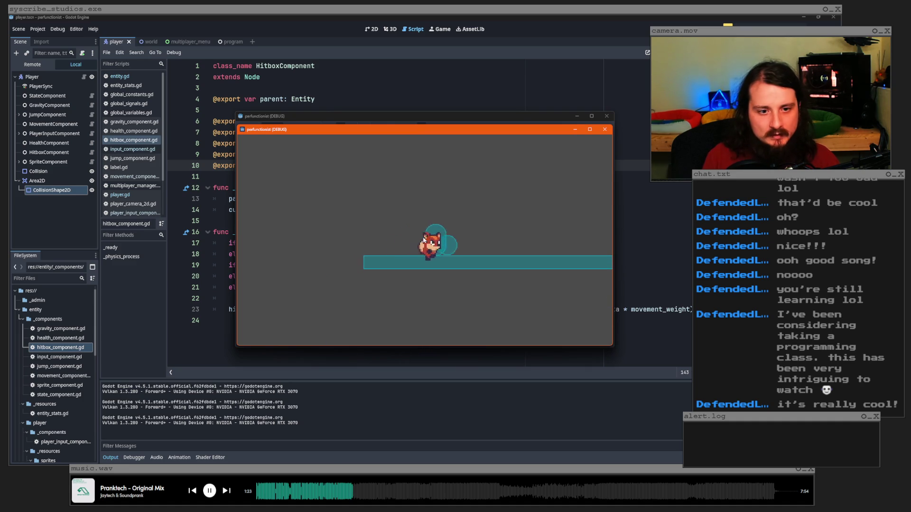
{"action": "key", "text": "a"}
{"action": "key", "text": "d"}
{"action": "key", "text": "a"}
{"action": "key", "text": "a"}
{"action": "key", "text": "d"}
Jump and turn the fox in both directions to watch the hitbox, then close the gameplay window.
{"action": "key", "text": "a"}
{"action": "key", "text": "space"}
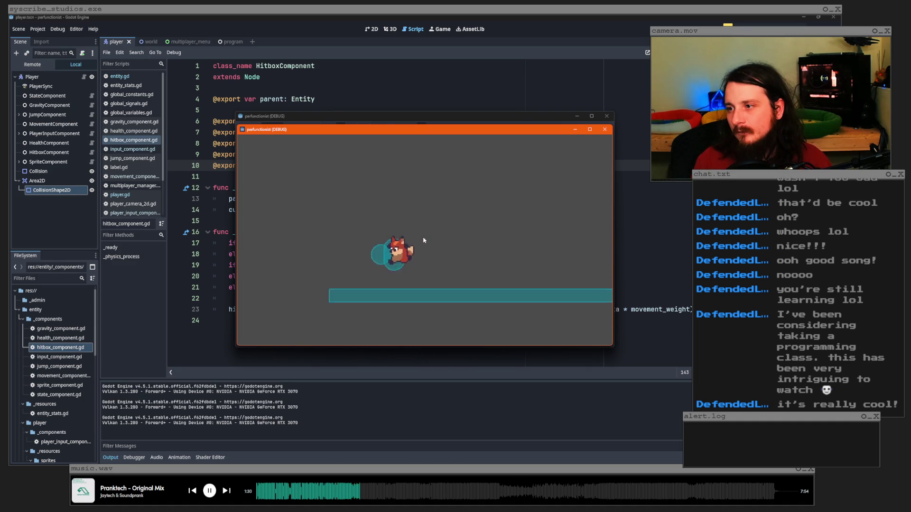
{"action": "key", "text": "a"}
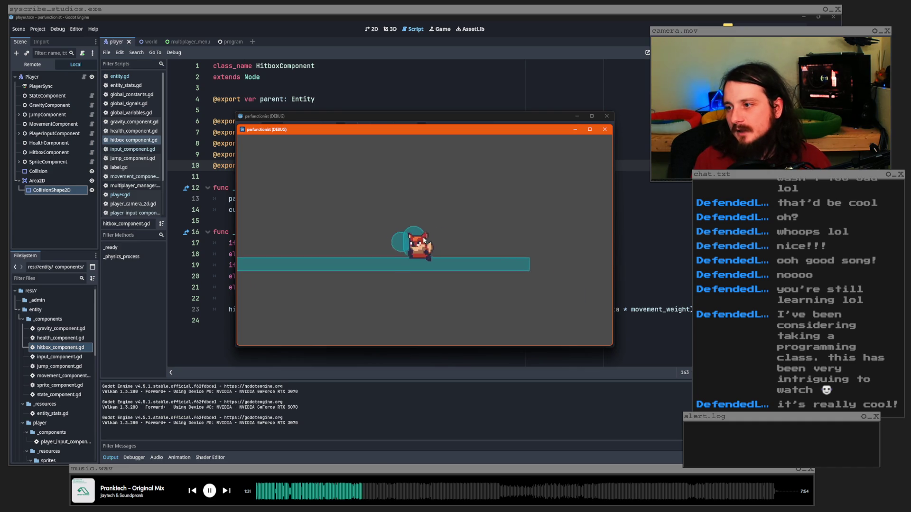
{"action": "key", "text": "space"}
{"action": "key", "text": "d"}
{"action": "key", "text": "space"}
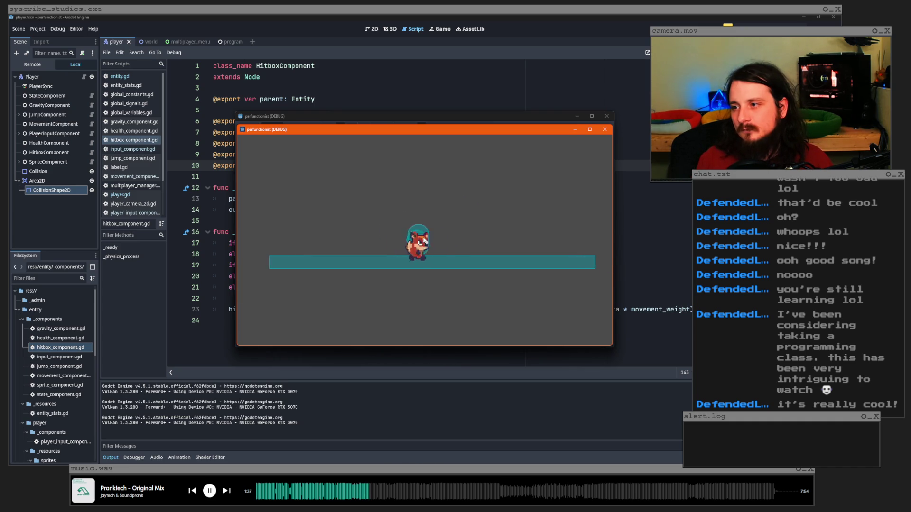
{"action": "key", "text": "d"}
{"action": "key", "text": "space"}
{"action": "key", "text": "a"}
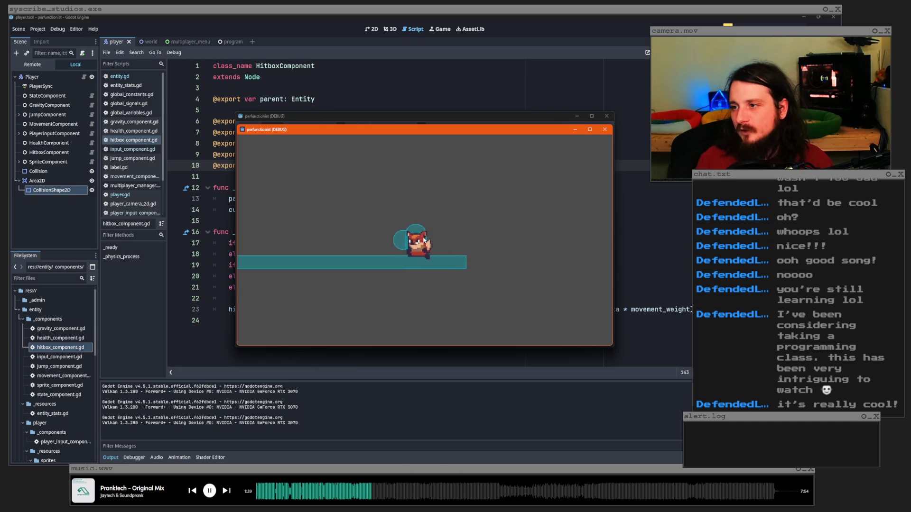
{"action": "key", "text": "d"}
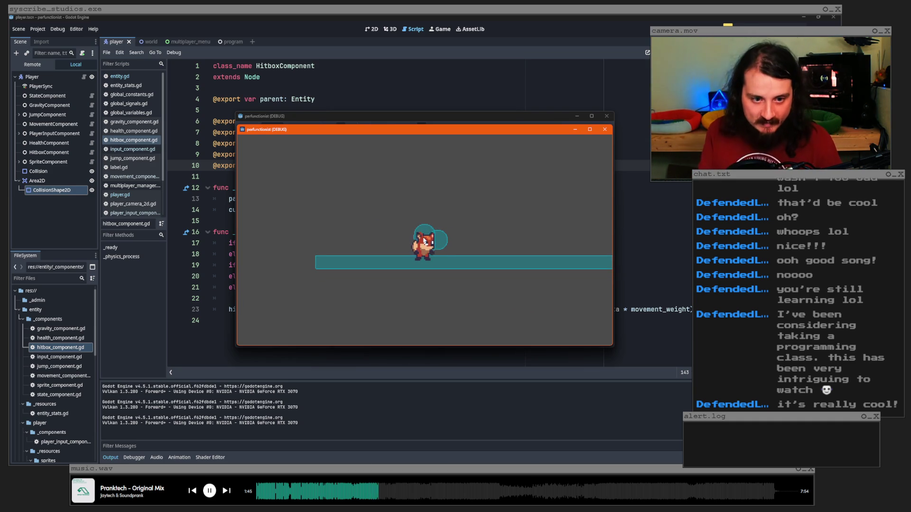
{"action": "key", "text": "d"}
{"action": "key", "text": "space"}
{"action": "key", "text": "a"}
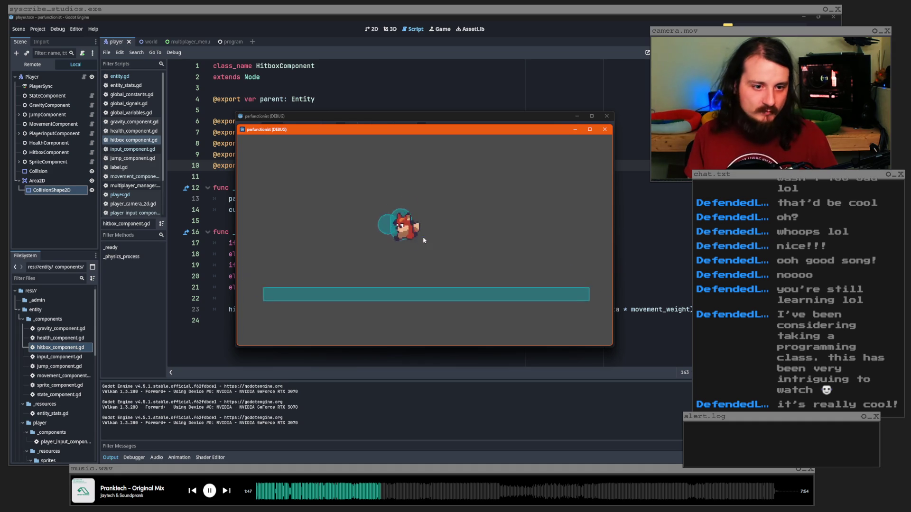
{"action": "key", "text": "d"}
{"action": "key", "text": "space"}
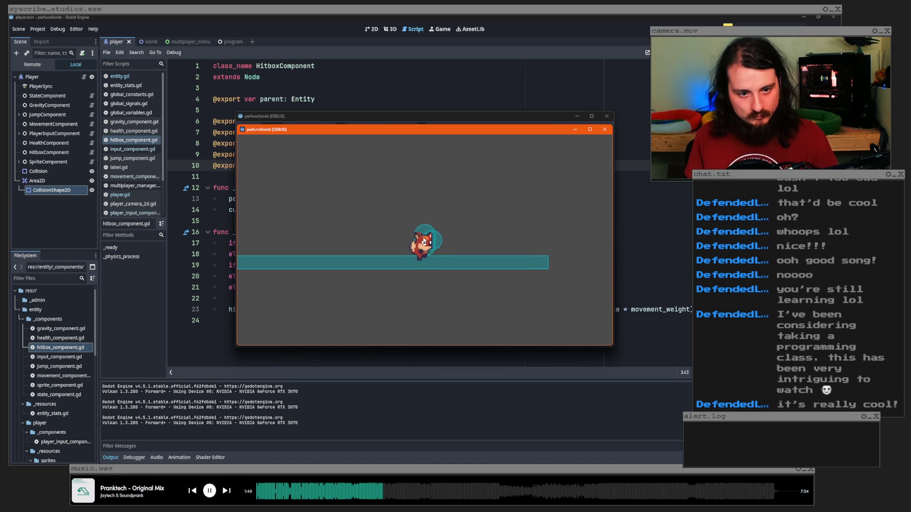
{"action": "key", "text": "a"}
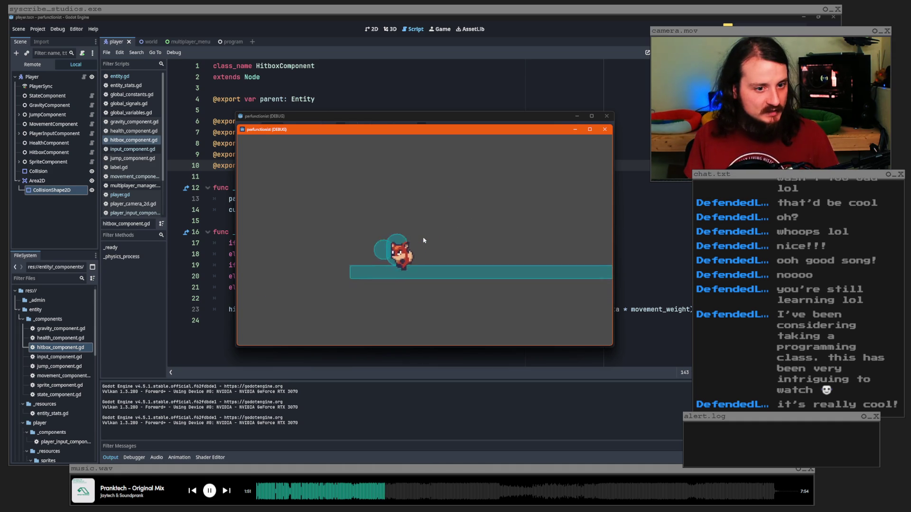
{"action": "key", "text": "d"}
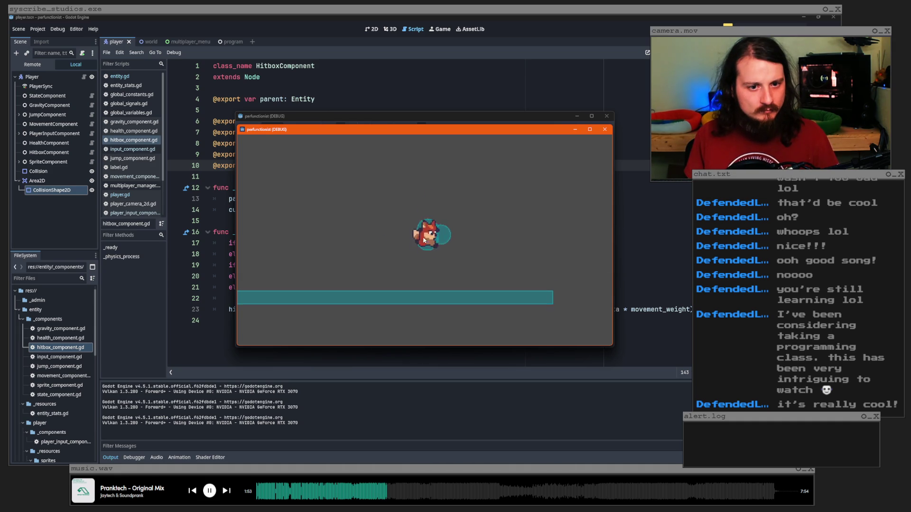
{"action": "key", "text": "space"}
{"action": "key", "text": "space"}
{"action": "key", "text": "a"}
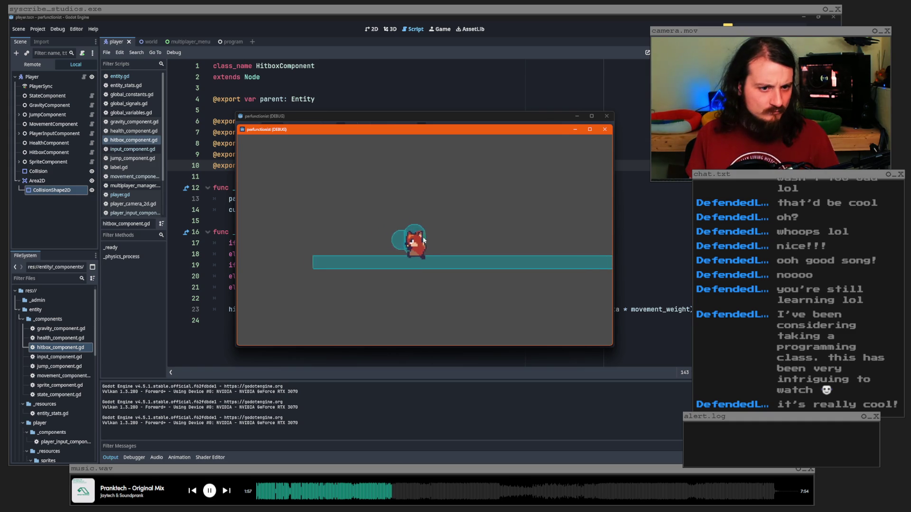
{"action": "key", "text": "space"}
{"action": "key", "text": "space"}
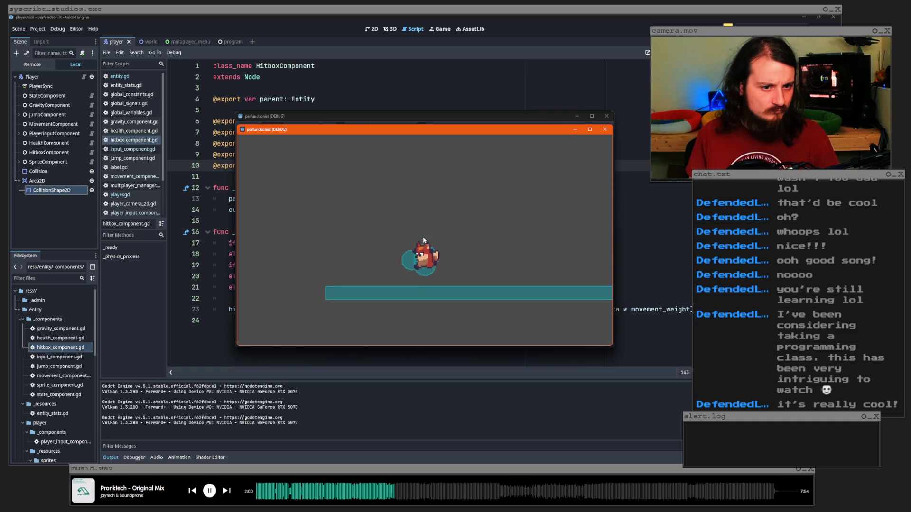
{"action": "key", "text": "space"}
{"action": "key", "text": "space"}
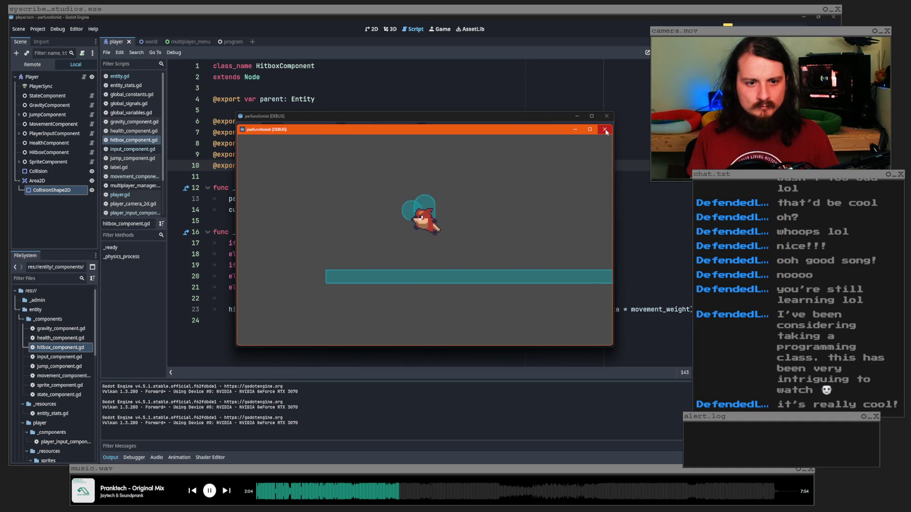
{"action": "key", "text": "space"}
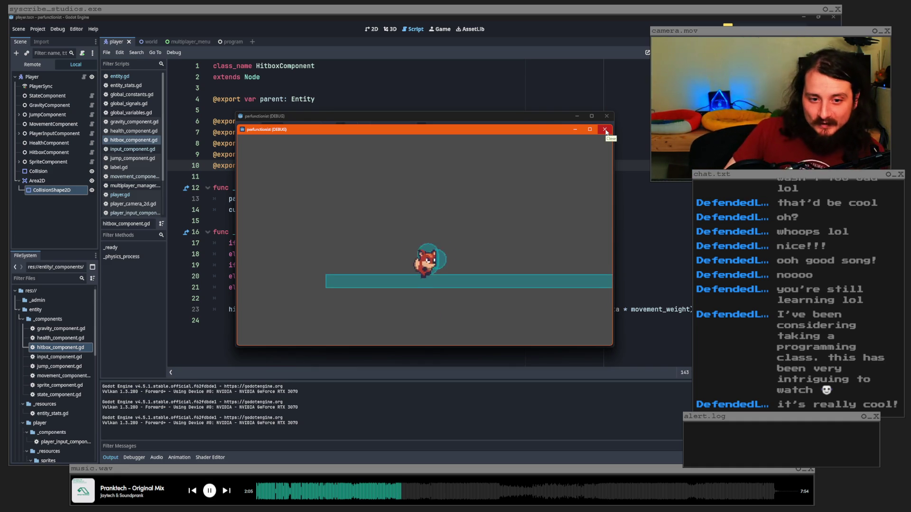
{"action": "left_click", "coordinate": [605, 129]}
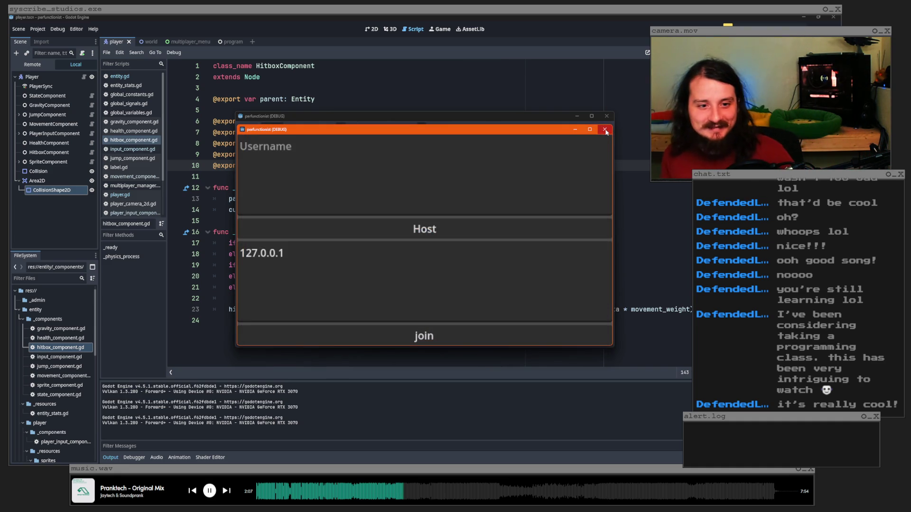
Stop the game, change hitbox_offset to Vector2(25.0, 15.0), save, and rerun with F5.
{"action": "left_click", "coordinate": [605, 129]}
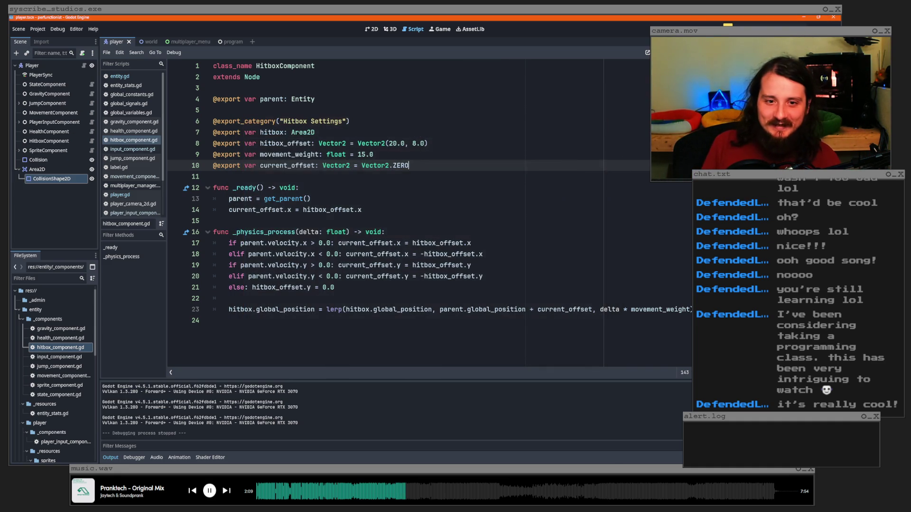
{"action": "left_click", "coordinate": [483, 276]}
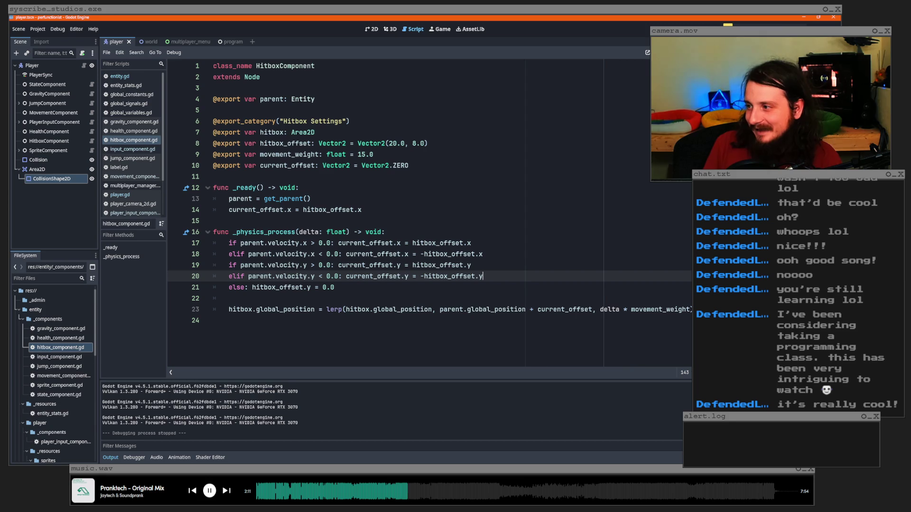
{"action": "left_click", "coordinate": [449, 223]}
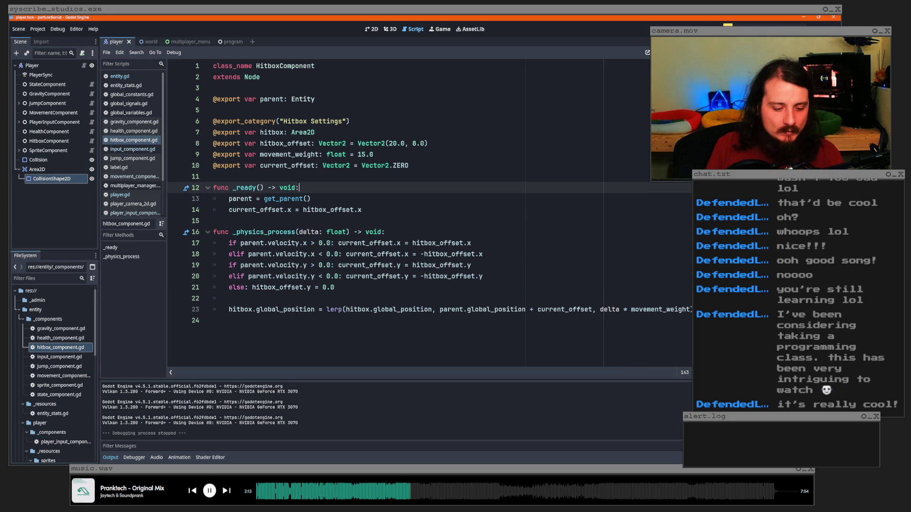
{"action": "left_click", "coordinate": [604, 265]}
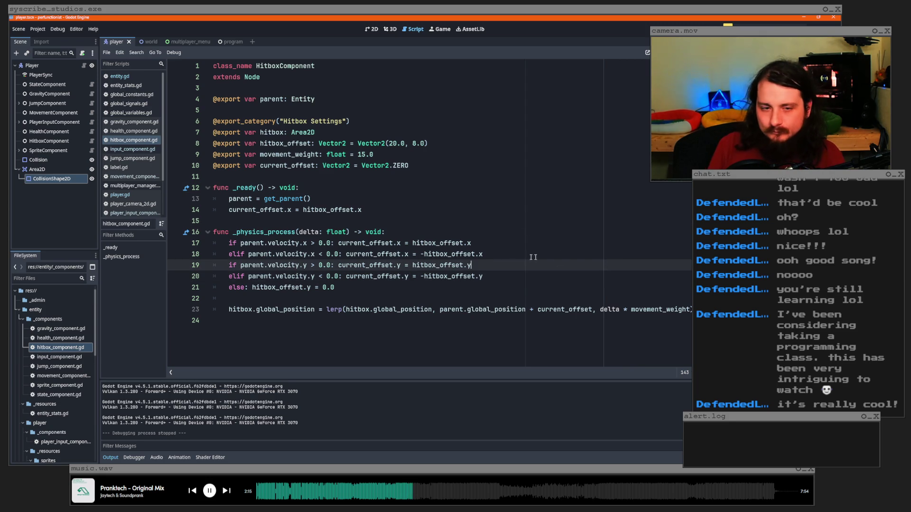
{"action": "left_click", "coordinate": [562, 232]}
{"action": "left_click", "coordinate": [396, 143]}
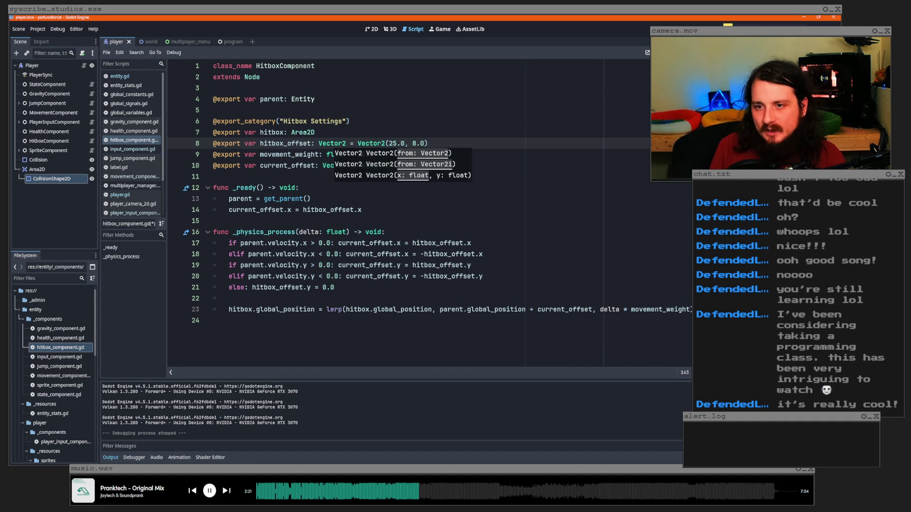
{"action": "key", "text": "ctrl+z"}
{"action": "left_click", "coordinate": [550, 176]}
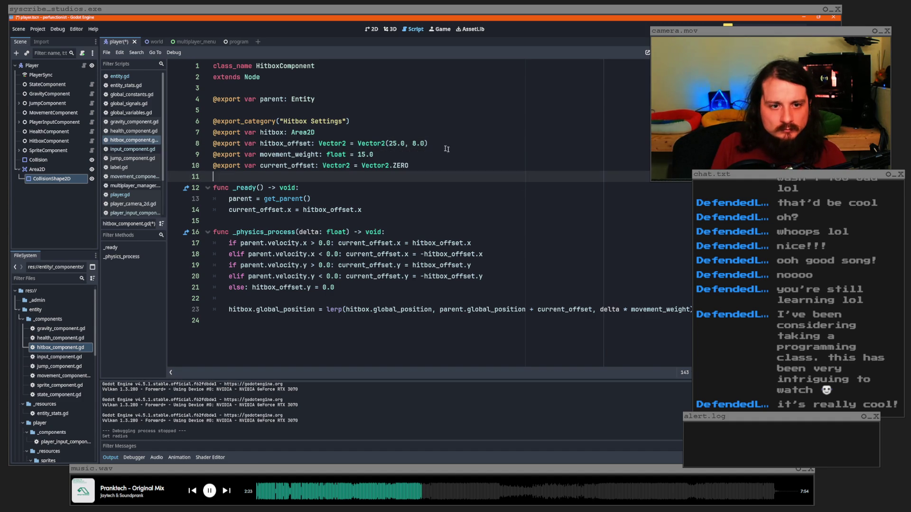
{"action": "left_click", "coordinate": [413, 143]}
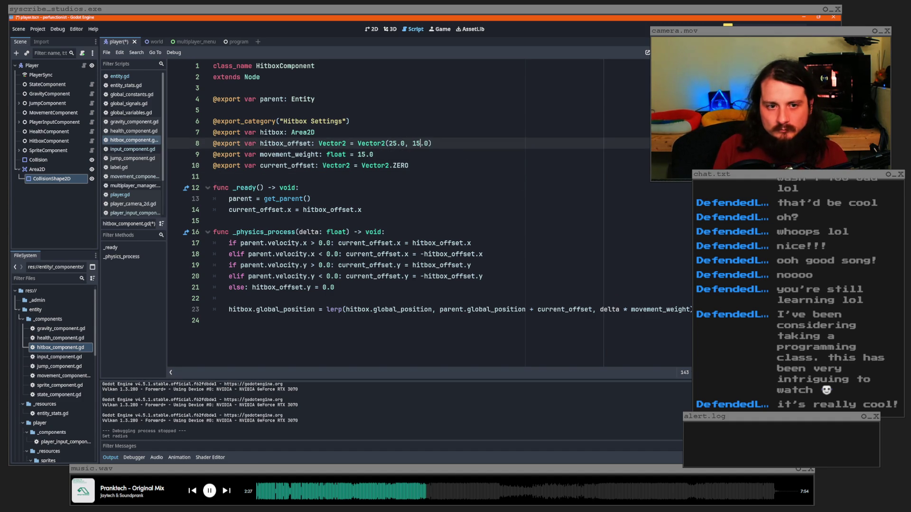
{"action": "key", "text": "ctrl+s"}
{"action": "left_click", "coordinate": [575, 220]}
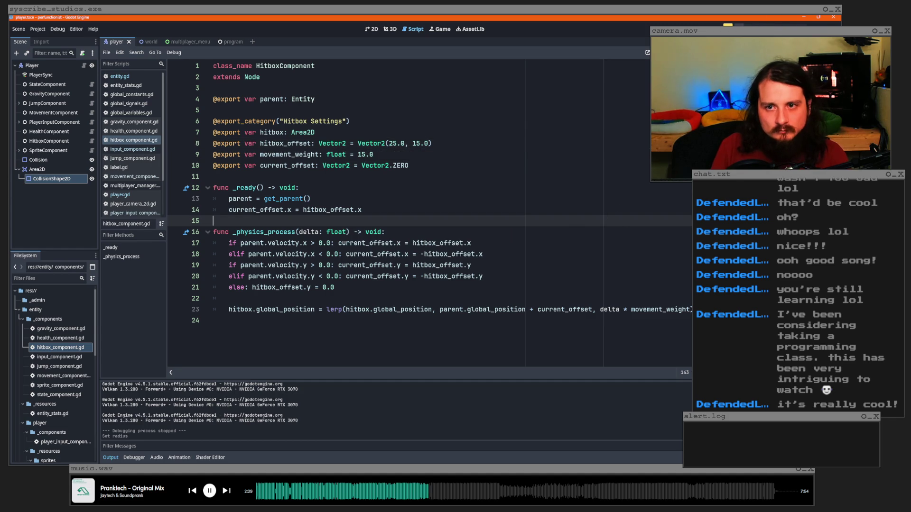
{"action": "key", "text": "F5"}
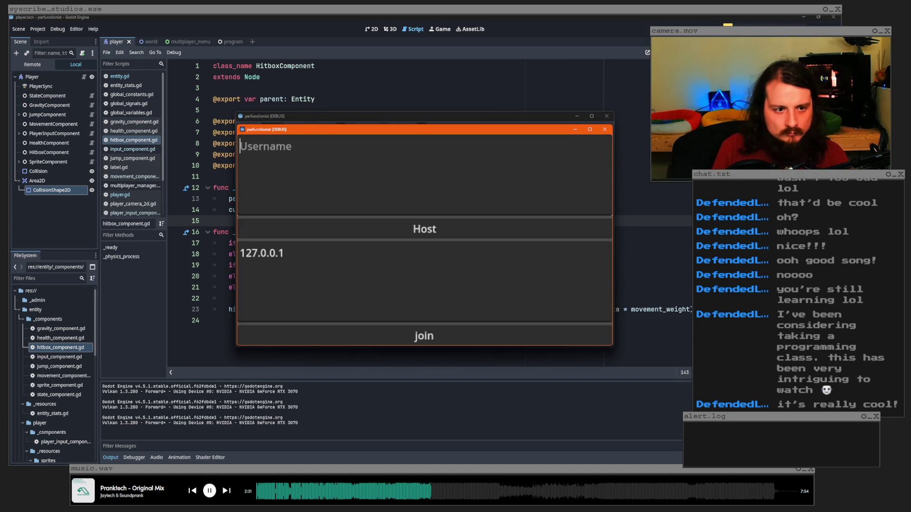
Host a session, jump and move the fox with the 25.0, 15.0 offset, then close both game windows.
{"action": "left_click", "coordinate": [428, 235]}
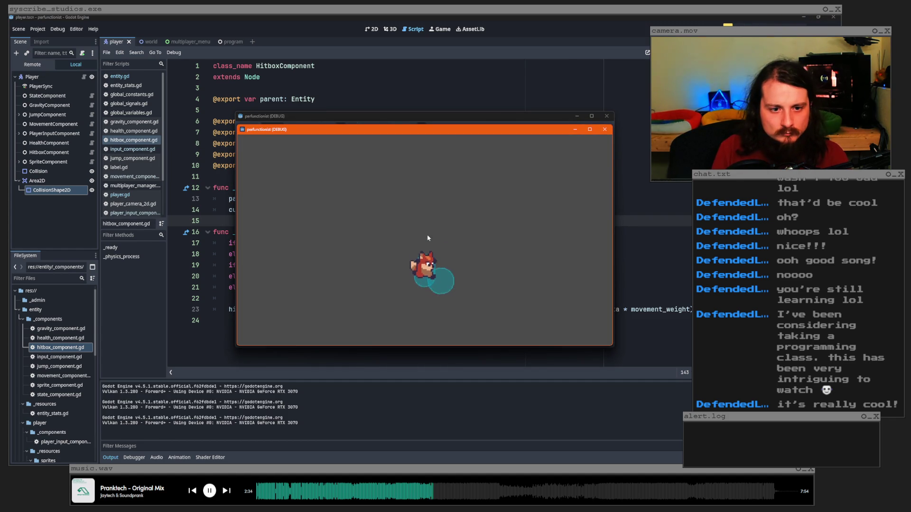
{"action": "key", "text": "space"}
{"action": "key", "text": "space"}
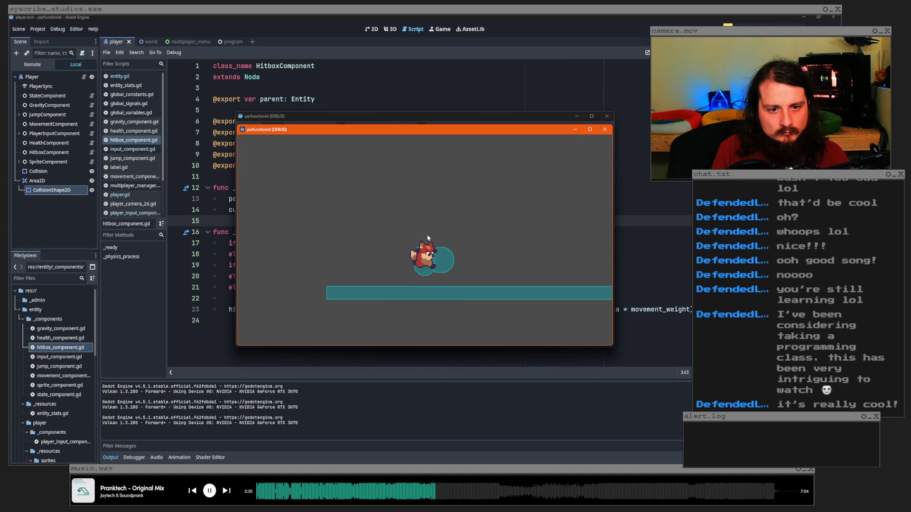
{"action": "key", "text": "d"}
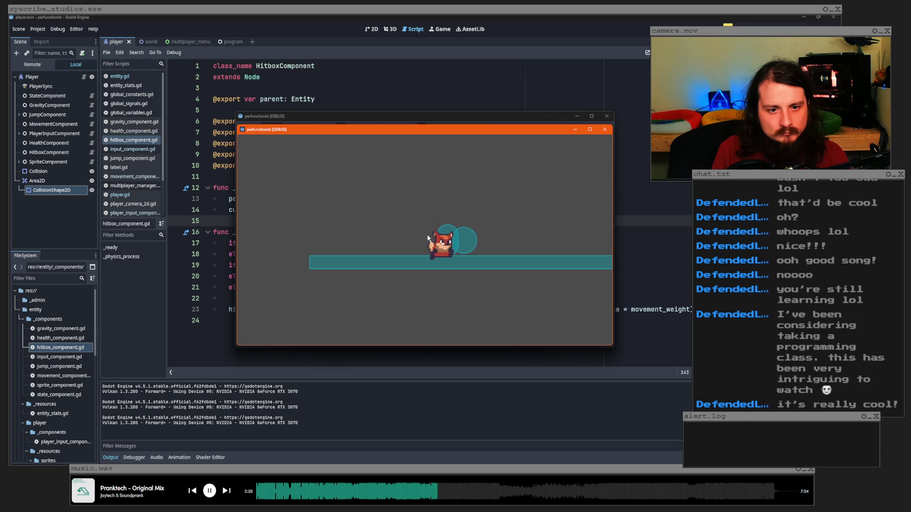
{"action": "key", "text": "a"}
{"action": "key", "text": "space"}
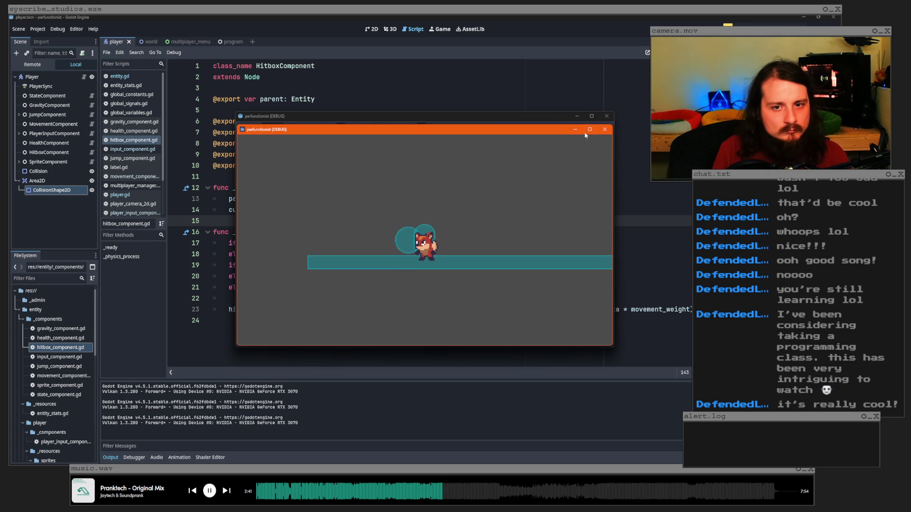
{"action": "left_click", "coordinate": [602, 130]}
{"action": "left_click", "coordinate": [607, 117]}
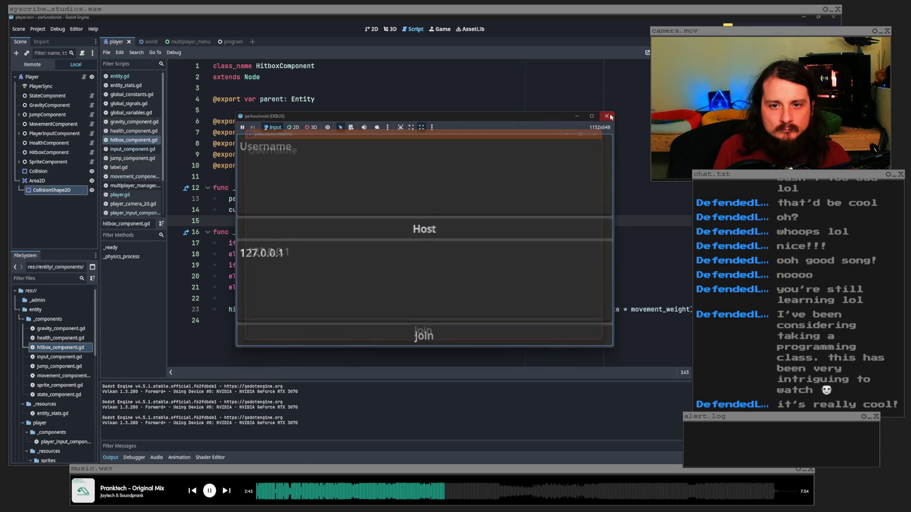
{"action": "key", "text": "Down"}
{"action": "key", "text": "Down"}
{"action": "key", "text": "Down"}
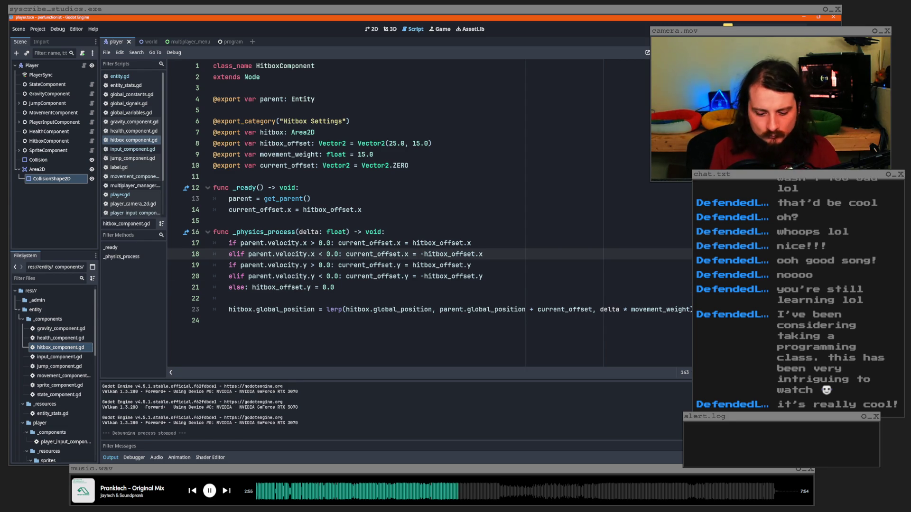
Add an 'if parent.on_floor' line setting hitbox_offset.y = 0.0, removing the old else line.
{"action": "key", "text": "Return"}
{"action": "type", "text": "if parent.on_floor"}
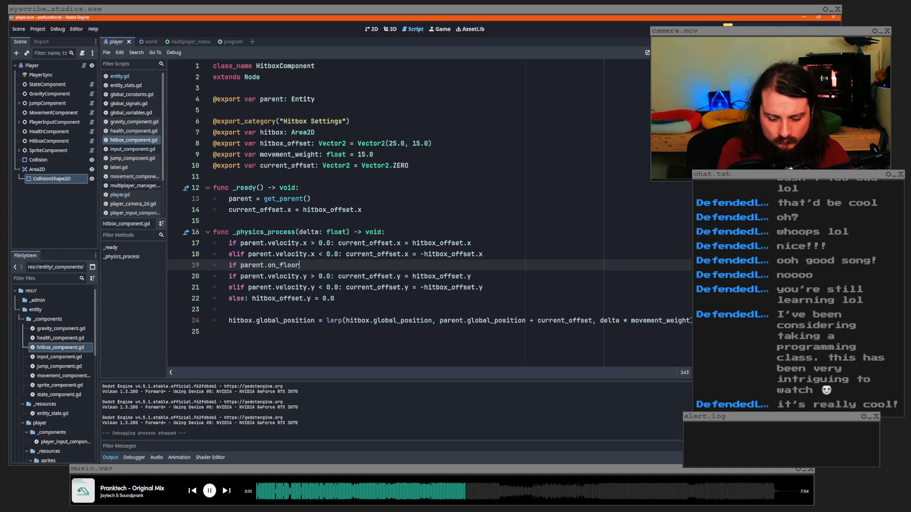
{"action": "left_click_drag", "start_coordinate": [252, 299], "coordinate": [334, 298]}
{"action": "key", "text": "ctrl+x"}
{"action": "left_click", "coordinate": [303, 265]}
{"action": "key", "text": "ctrl+v"}
{"action": "left_click", "coordinate": [252, 298]}
{"action": "key", "text": "BackSpace"}
{"action": "key", "text": "BackSpace"}
{"action": "key", "text": "BackSpace"}
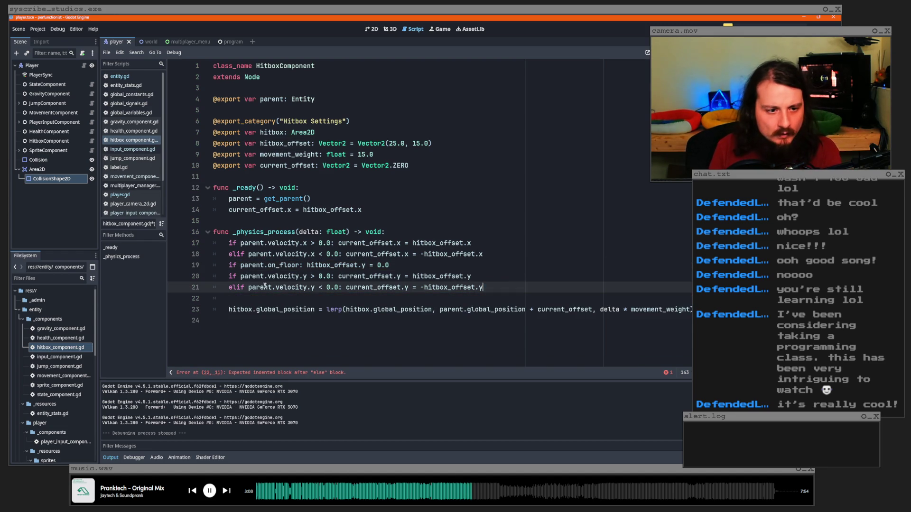
Turn the following vertical-velocity check into an elif, save, and run the game.
{"action": "left_click", "coordinate": [229, 276]}
{"action": "type", "text": "el"}
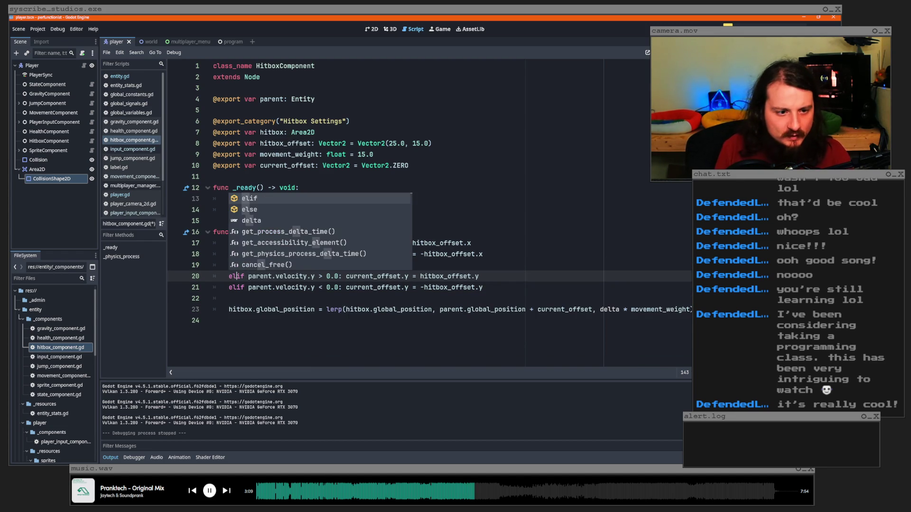
{"action": "left_click", "coordinate": [528, 256]}
{"action": "key", "text": "ctrl+s"}
{"action": "left_click", "coordinate": [374, 154]}
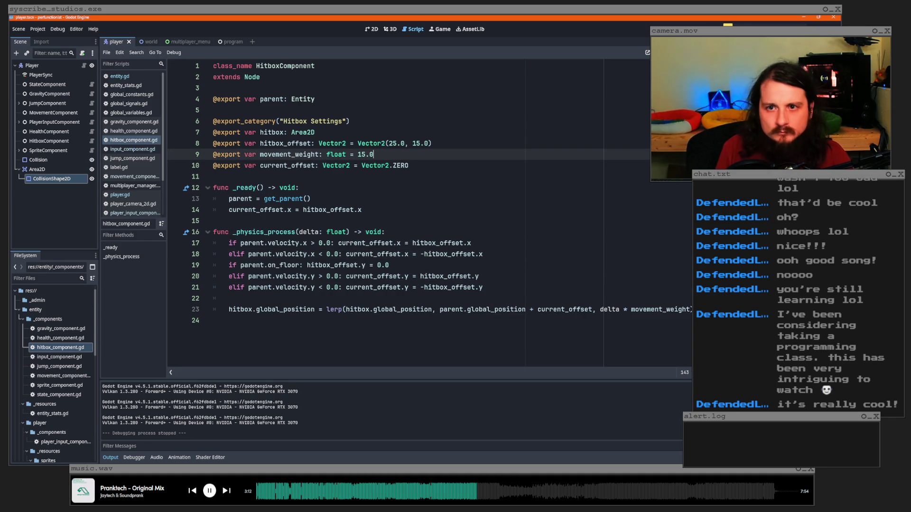
{"action": "key", "text": "F5"}
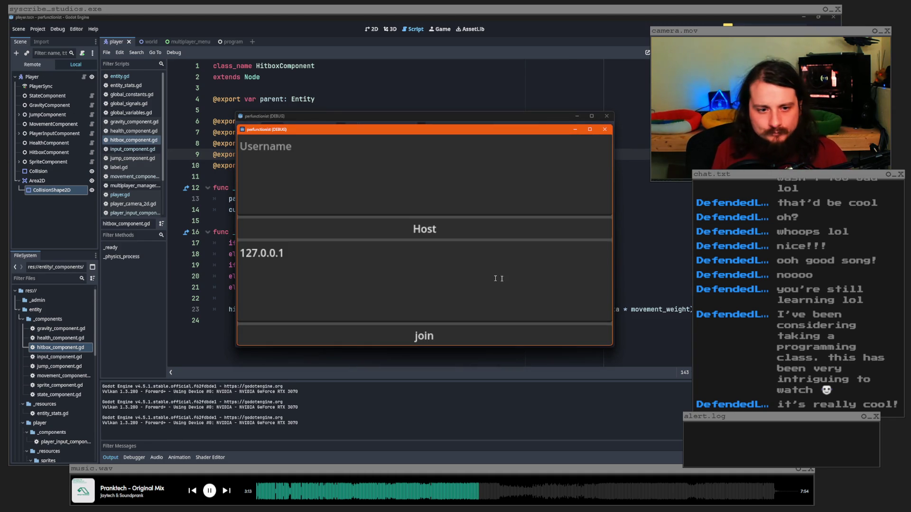
Enter username 'Host', host a session, move the fox right, then close both game windows.
{"action": "type", "text": "Host"}
{"action": "left_click", "coordinate": [418, 228]}
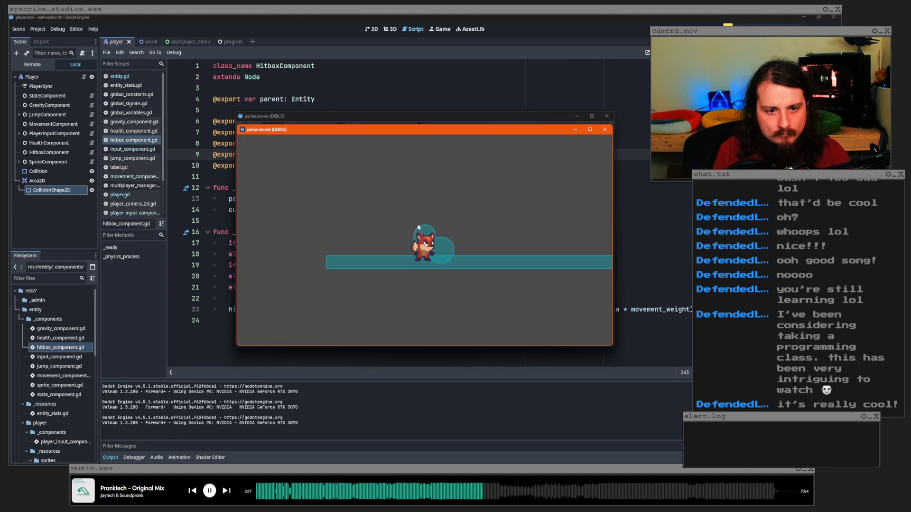
{"action": "key", "text": "d"}
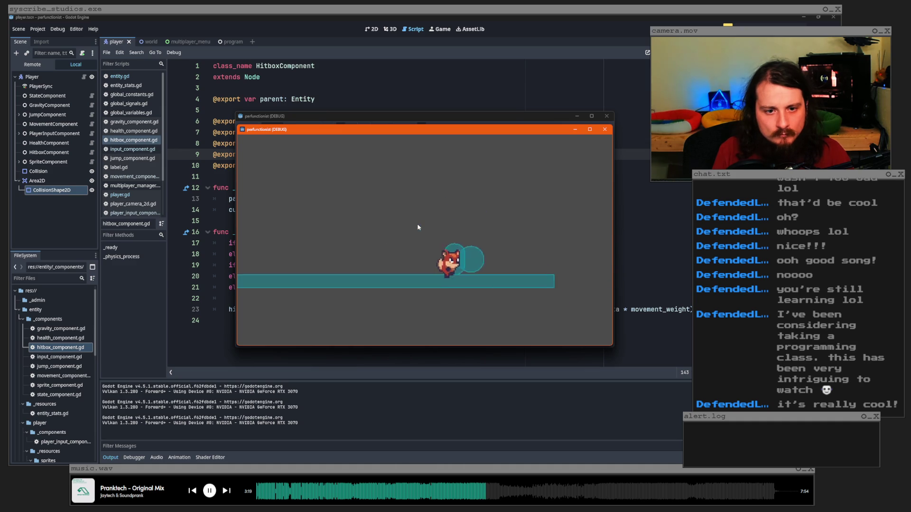
{"action": "left_click", "coordinate": [606, 116]}
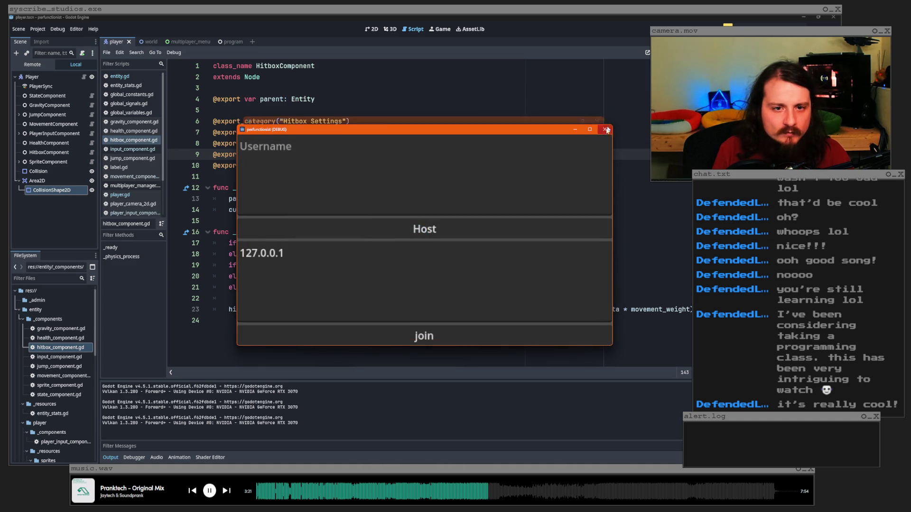
{"action": "left_click", "coordinate": [604, 129]}
{"action": "left_click", "coordinate": [483, 287]}
{"action": "key", "text": "Up"}
{"action": "key", "text": "Up"}
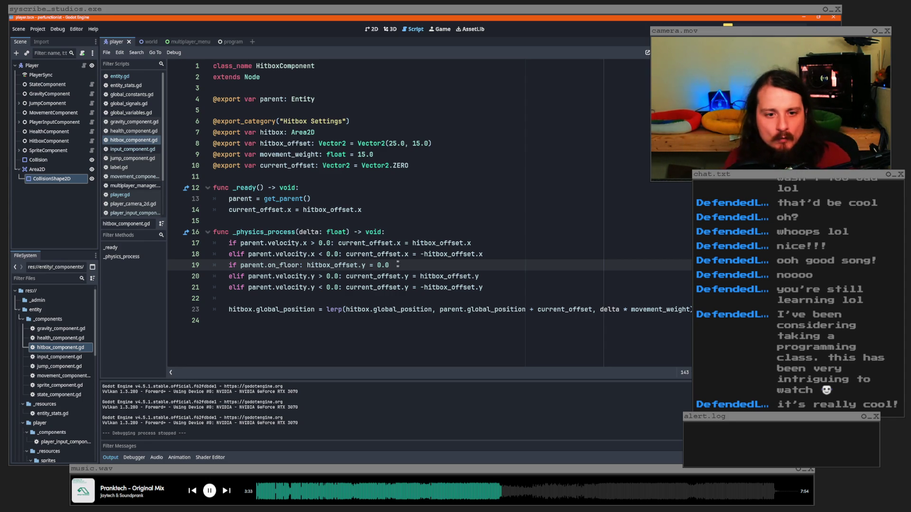
Replace hitbox_offset with current_offset on the on_floor line and run the game.
{"action": "double_click", "coordinate": [384, 255]}
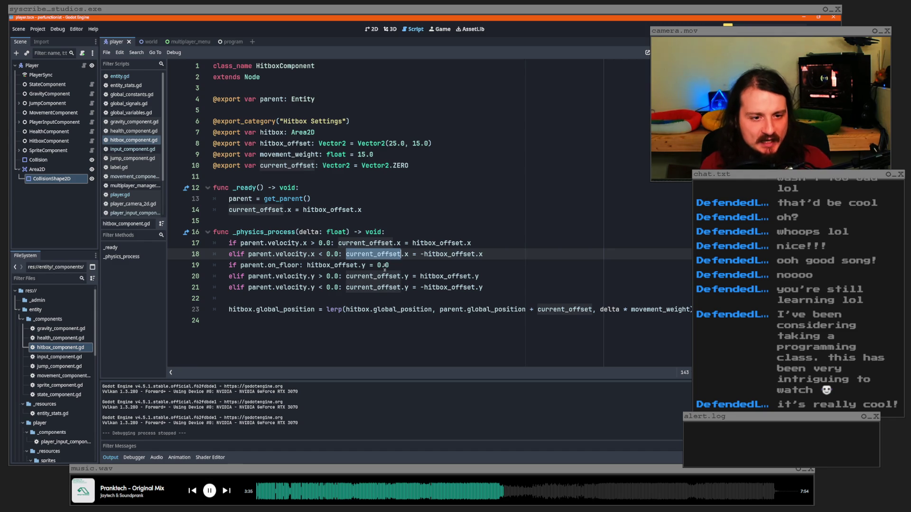
{"action": "key", "text": "ctrl+c"}
{"action": "double_click", "coordinate": [342, 265]}
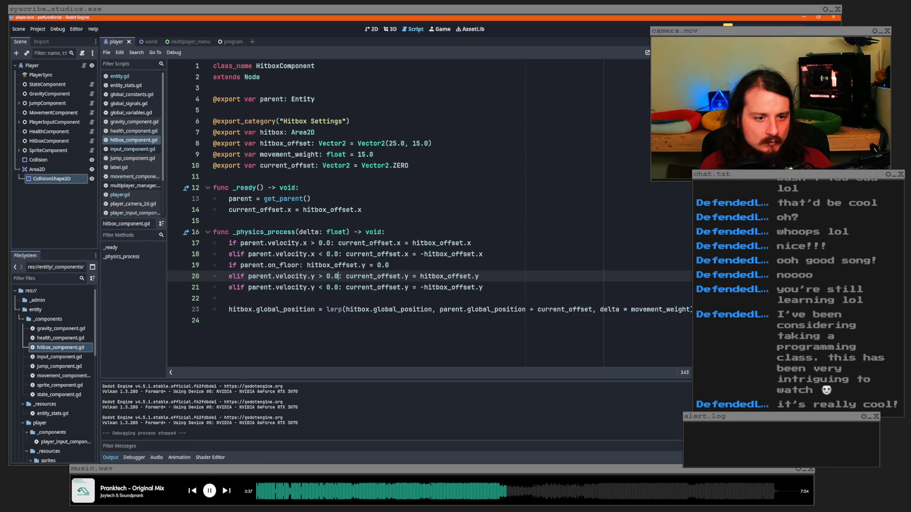
{"action": "key", "text": "ctrl+v"}
{"action": "left_click", "coordinate": [527, 230]}
{"action": "key", "text": "F5"}
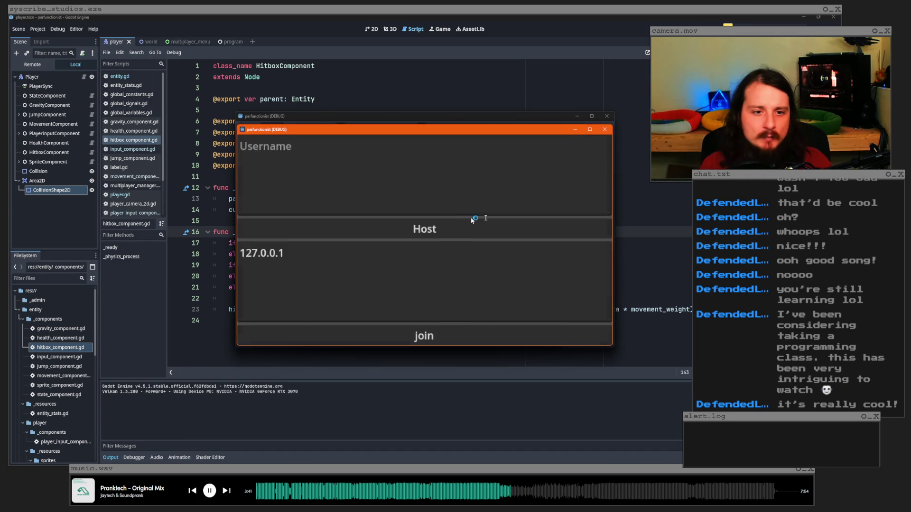
Host as 'Host' to test the floor fix, then close both game windows.
{"action": "type", "text": "Host"}
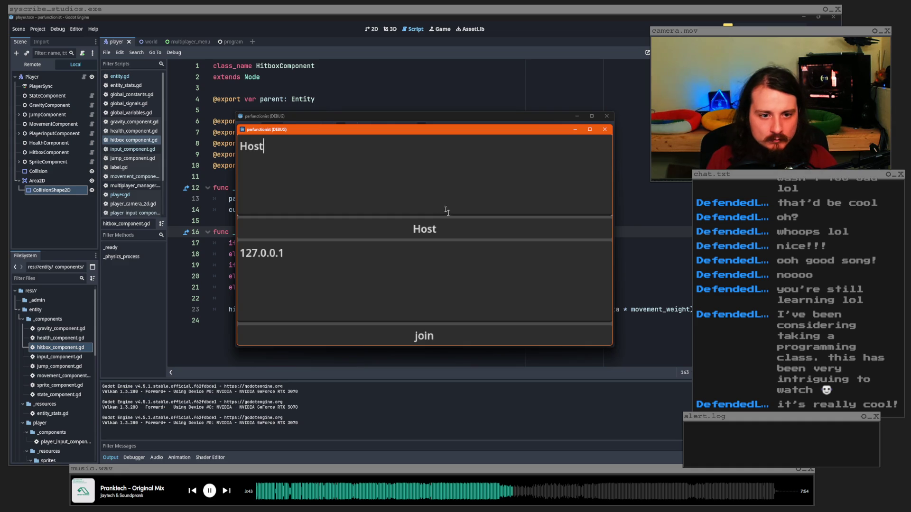
{"action": "left_click", "coordinate": [451, 228]}
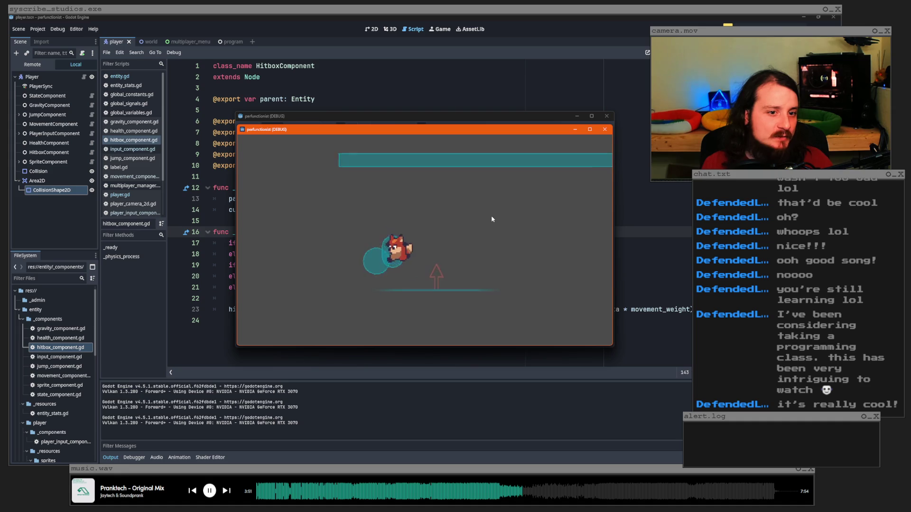
{"action": "left_click", "coordinate": [607, 116]}
{"action": "left_click", "coordinate": [605, 129]}
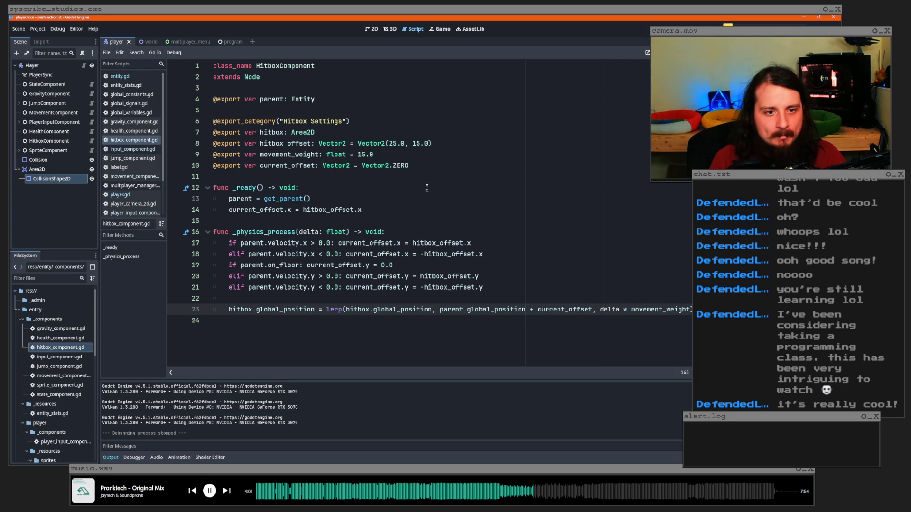
Append .x to hitbox.global_position on line 23.
{"action": "left_click", "coordinate": [409, 165]}
{"action": "left_click", "coordinate": [479, 276]}
{"action": "left_click", "coordinate": [344, 309]}
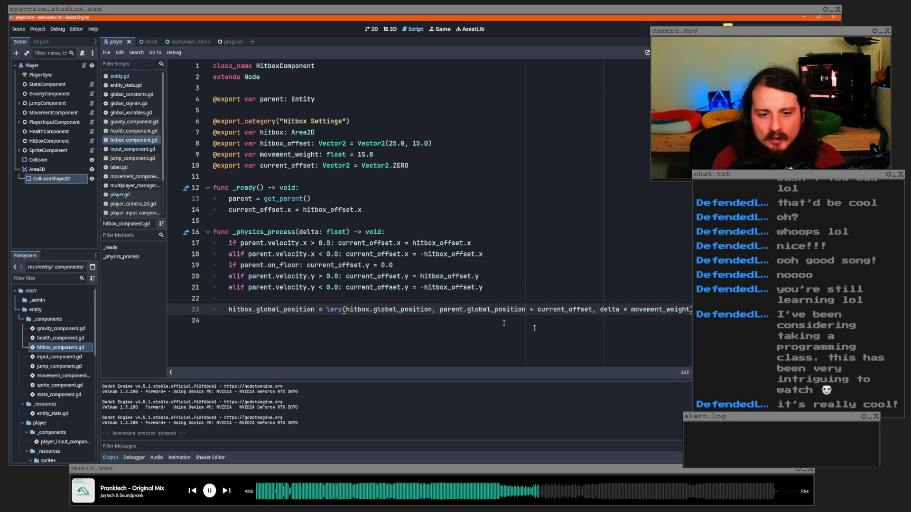
{"action": "key", "text": "Up"}
{"action": "key", "text": "Up"}
{"action": "key", "text": "Up"}
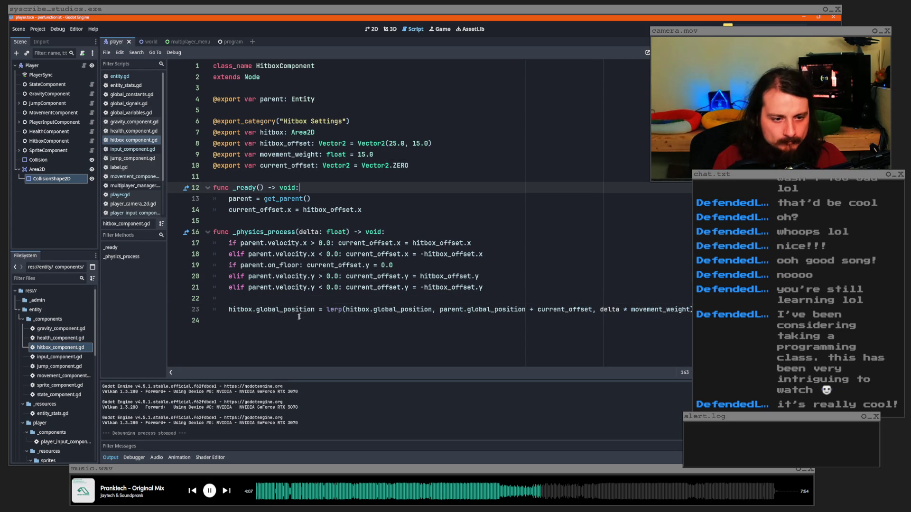
{"action": "left_click", "coordinate": [315, 309]}
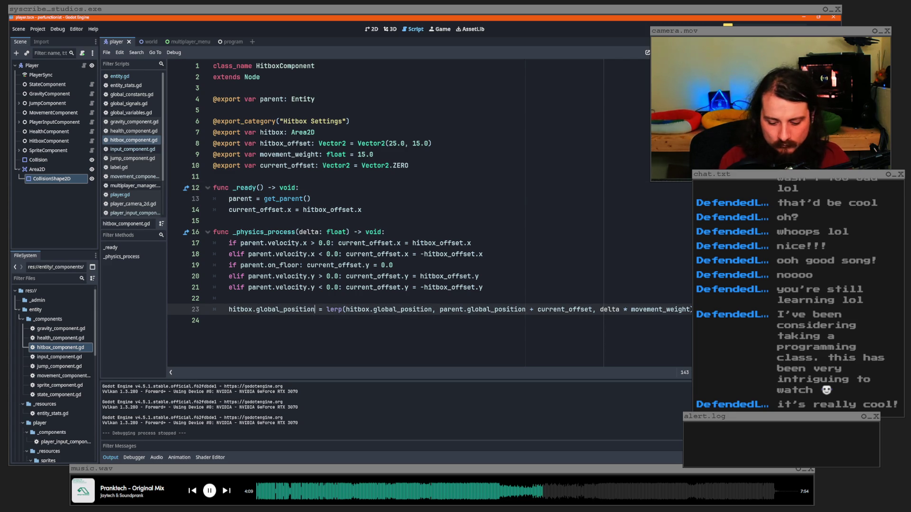
{"action": "type", "text": ".x"}
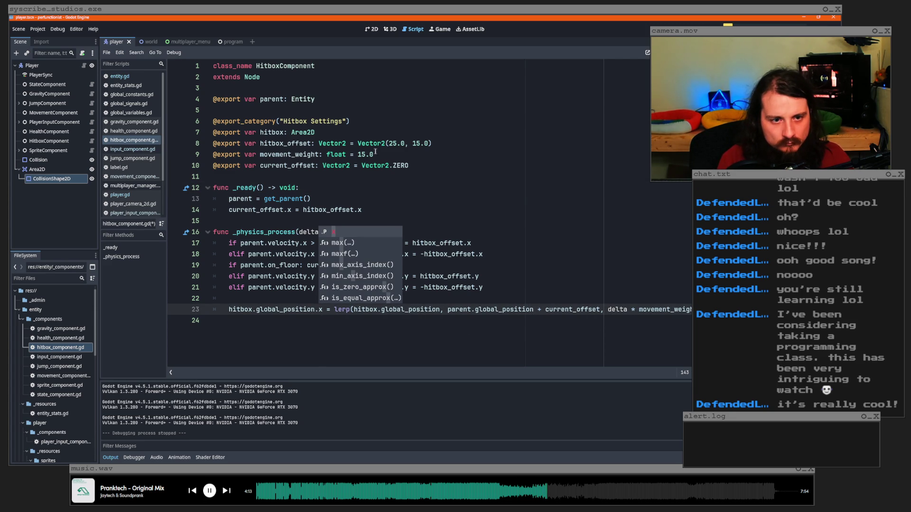
Declare movement_weight as Vector2 with default Vector2(15.0, 4.0).
{"action": "double_click", "coordinate": [350, 154]}
{"action": "type", "text": "Vector2"}
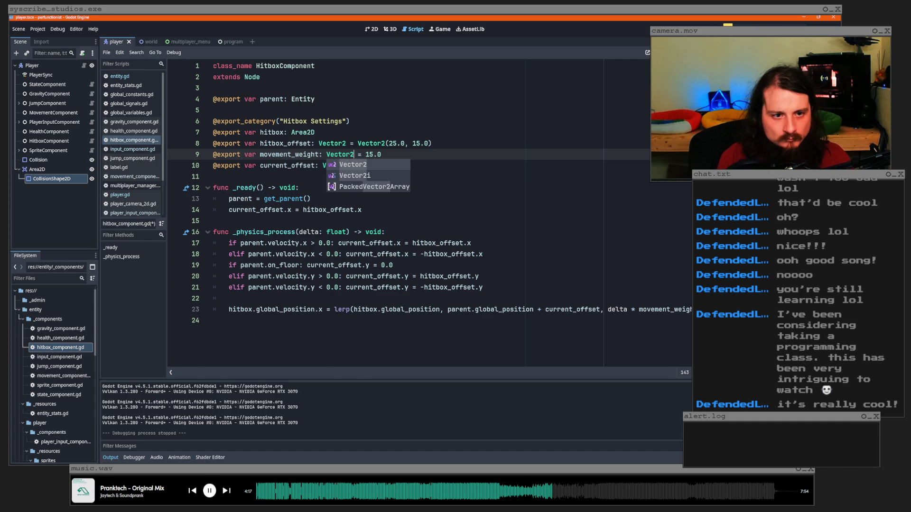
{"action": "left_click", "coordinate": [366, 154]}
{"action": "type", "text": "Vector"}
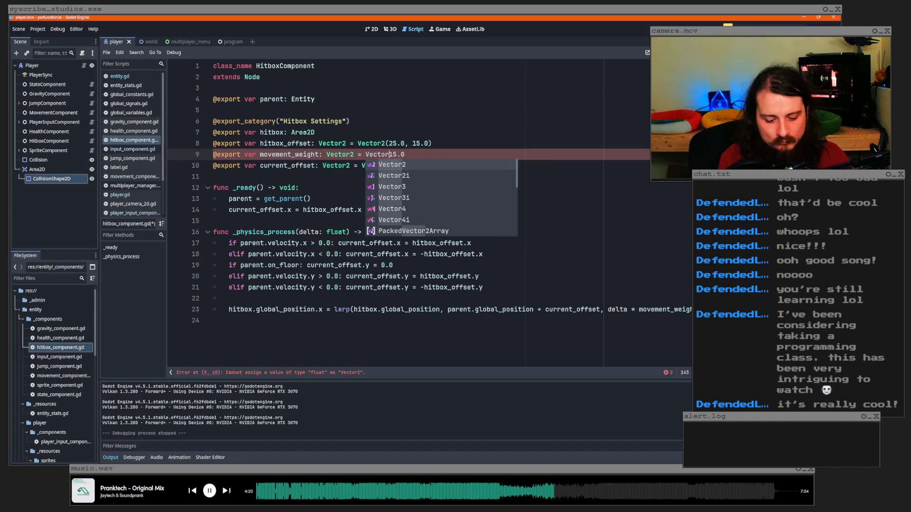
{"action": "type", "text": "2(15.0, "}
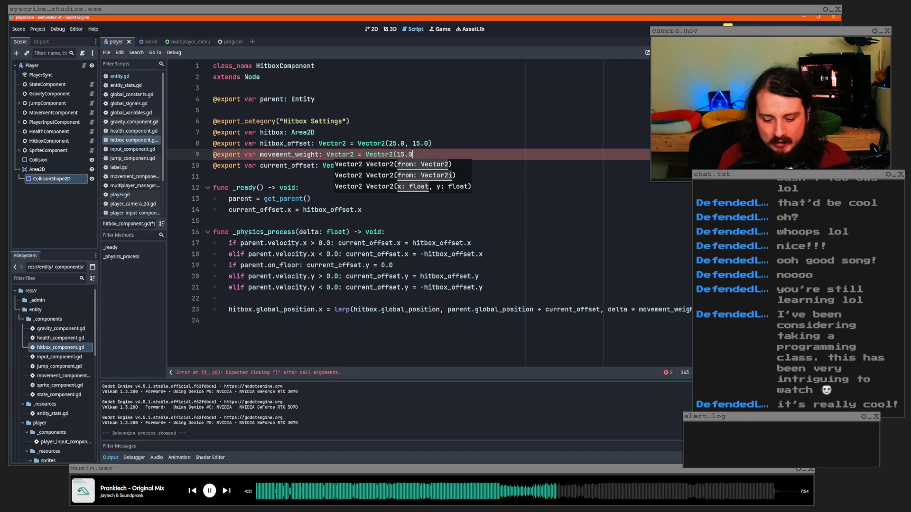
{"action": "type", "text": "4.0"}
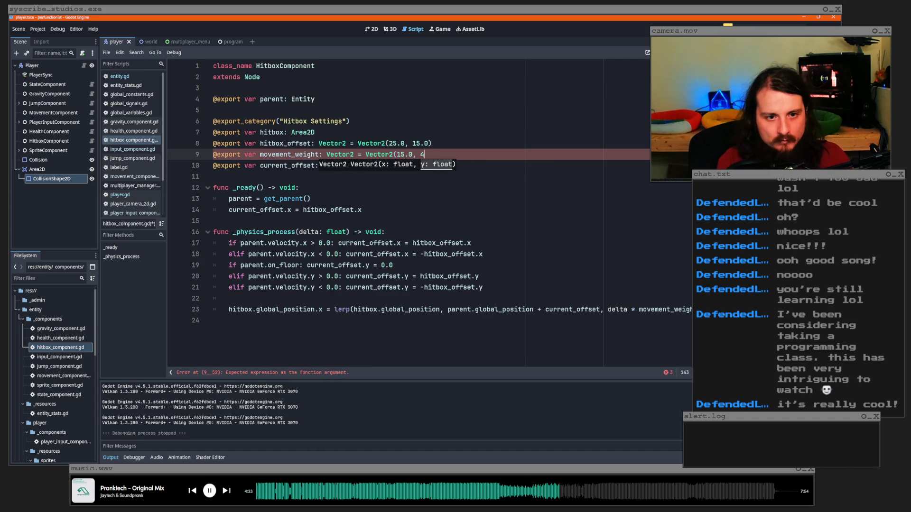
{"action": "type", "text": ")"}
Change line 23's lerp to lerpf and add .x to each of its arguments.
{"action": "left_click", "coordinate": [469, 254]}
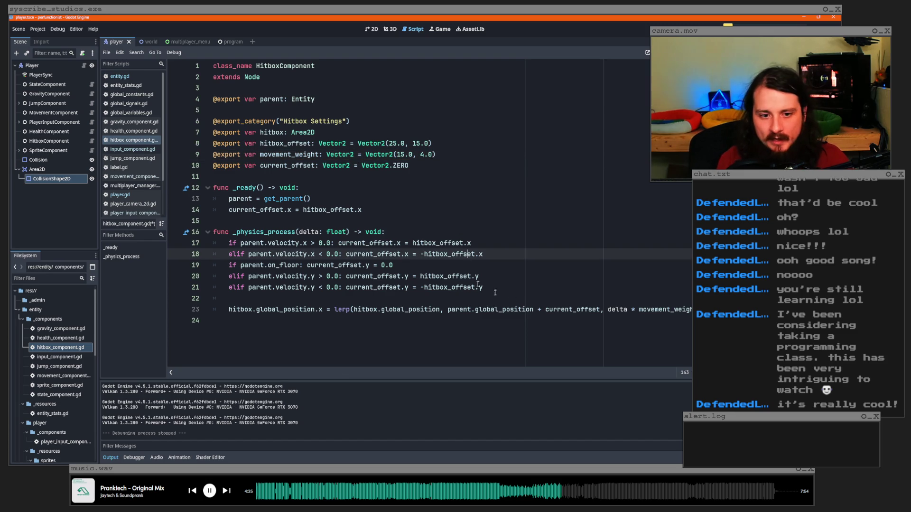
{"action": "left_click", "coordinate": [354, 325]}
{"action": "left_click", "coordinate": [379, 311]}
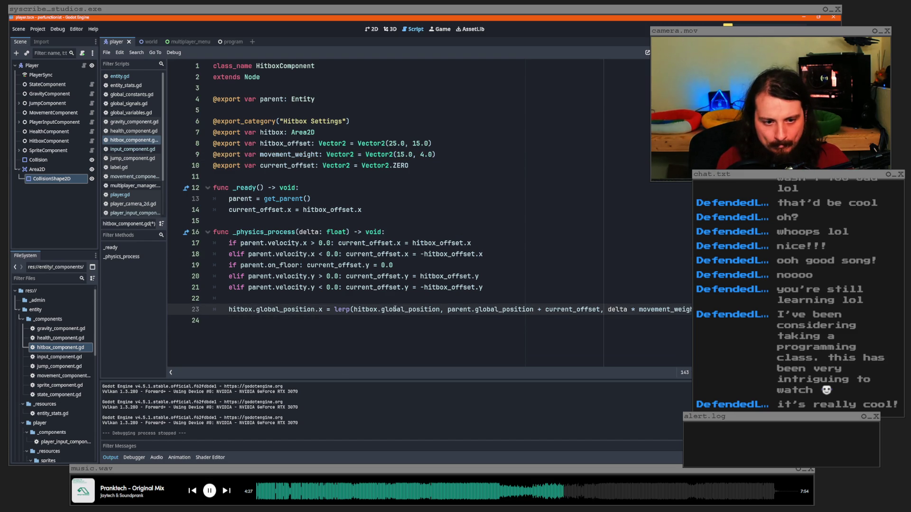
{"action": "type", "text": "f"}
{"action": "left_click", "coordinate": [444, 309]}
{"action": "type", "text": ".x"}
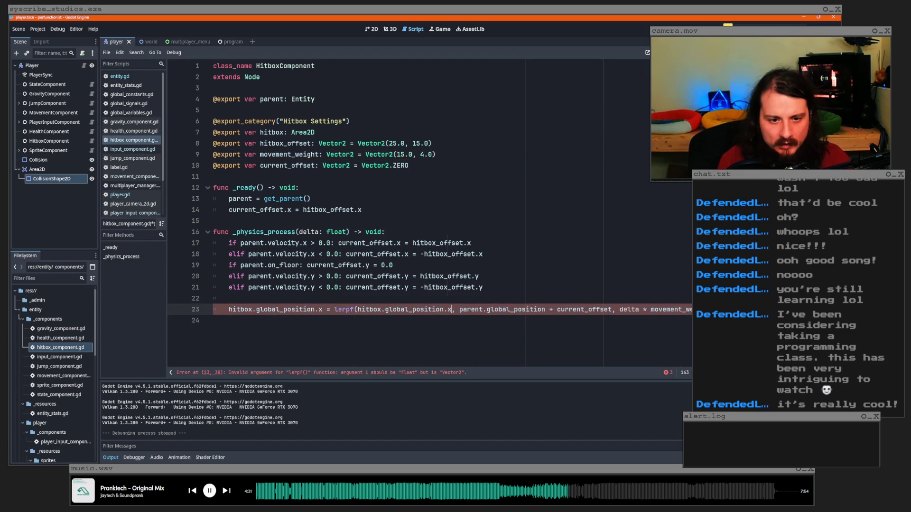
{"action": "left_click", "coordinate": [546, 310]}
{"action": "type", "text": ".x"}
{"action": "left_click", "coordinate": [618, 309]}
{"action": "type", "text": ".x"}
{"action": "scroll", "coordinate": [660, 366], "scroll_direction": "right", "scroll_amount": 1}
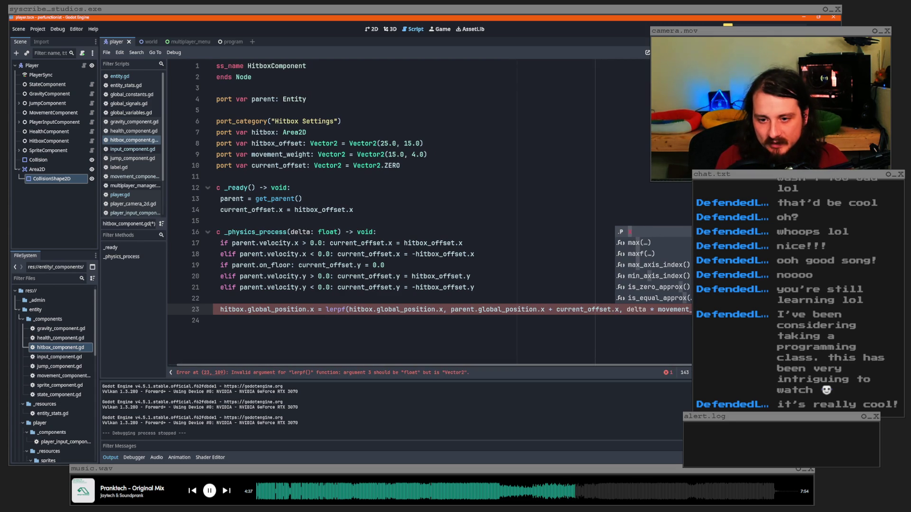
{"action": "key", "text": "Escape"}
{"action": "type", "text": ".x"}
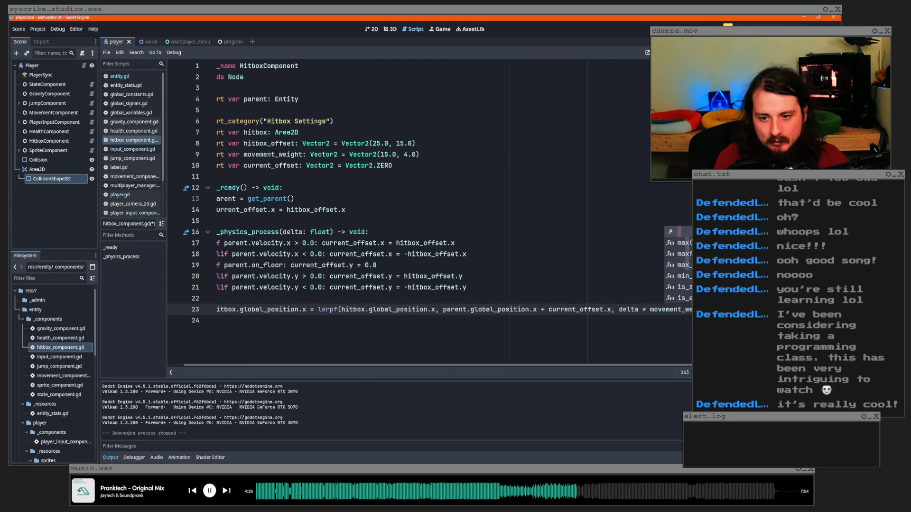
Duplicate line 23 as line 24 using the .y axis, then save the script.
{"action": "left_click_drag", "start_coordinate": [612, 309], "coordinate": [131, 312]}
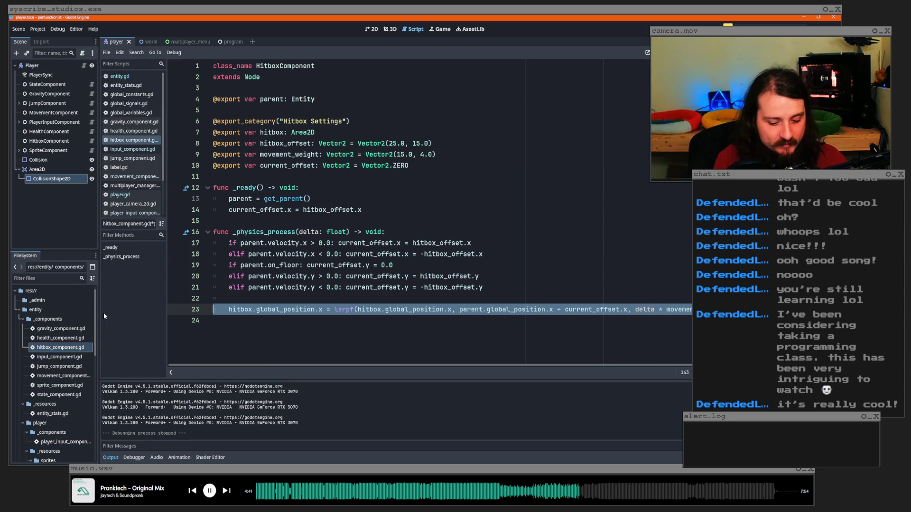
{"action": "key", "text": "ctrl+c"}
{"action": "left_click", "coordinate": [339, 321]}
{"action": "key", "text": "ctrl+v"}
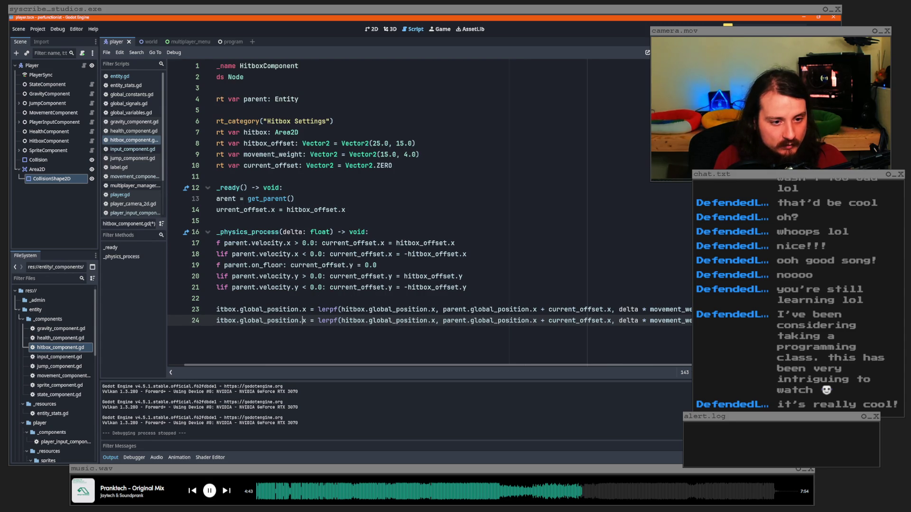
{"action": "key", "text": "Delete"}
{"action": "type", "text": "y"}
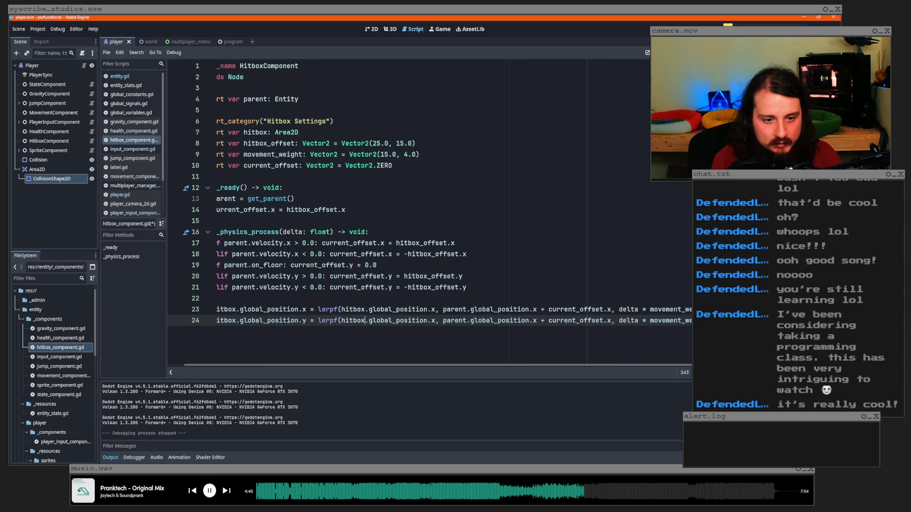
{"action": "left_click", "coordinate": [430, 321]}
{"action": "key", "text": "Delete"}
{"action": "type", "text": "y"}
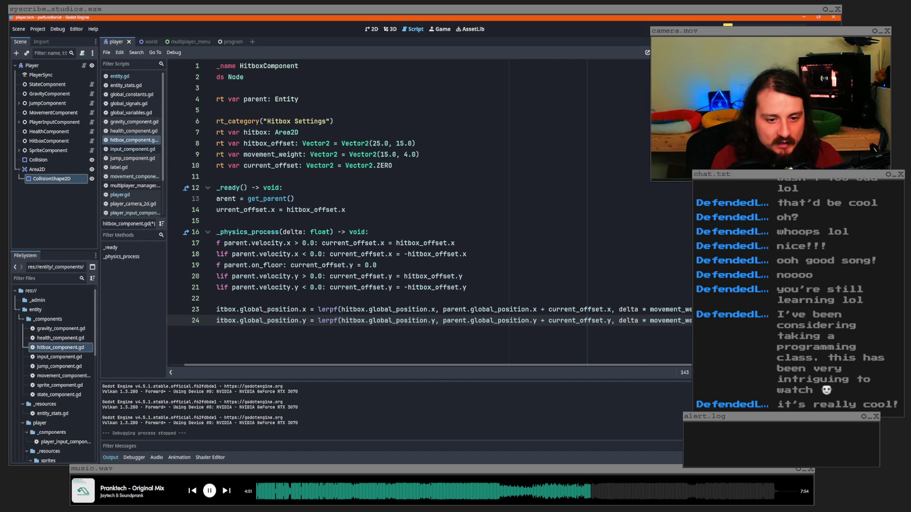
{"action": "key", "text": "ctrl+s"}
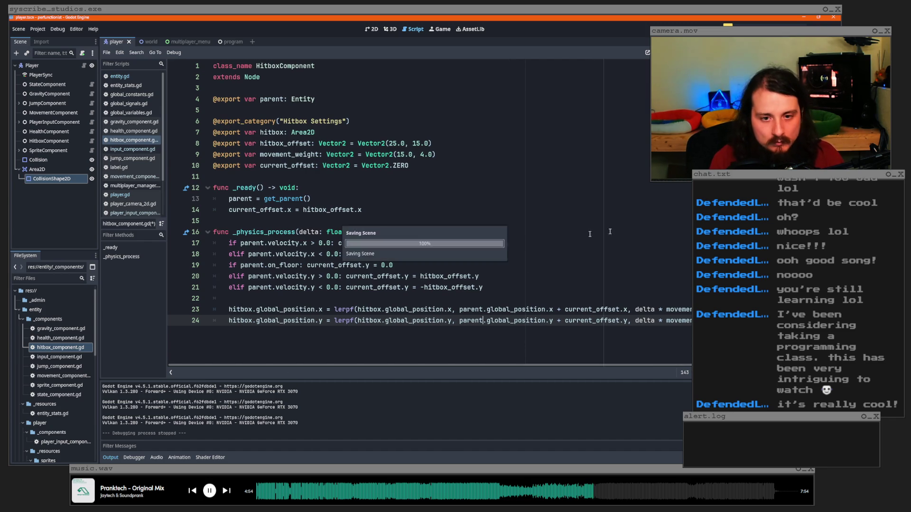
Run the game with F5, enter a username, and host a session.
{"action": "left_click", "coordinate": [570, 232]}
{"action": "key", "text": "F5"}
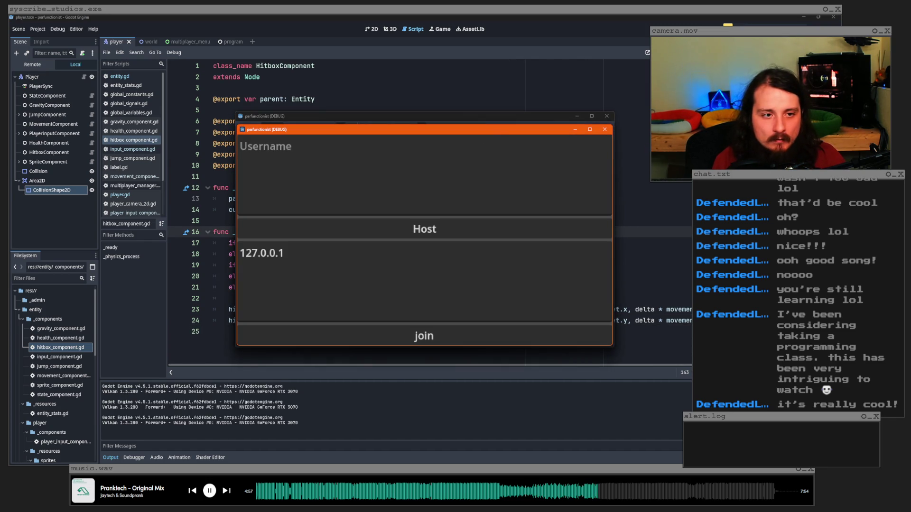
{"action": "type", "text": "Host"}
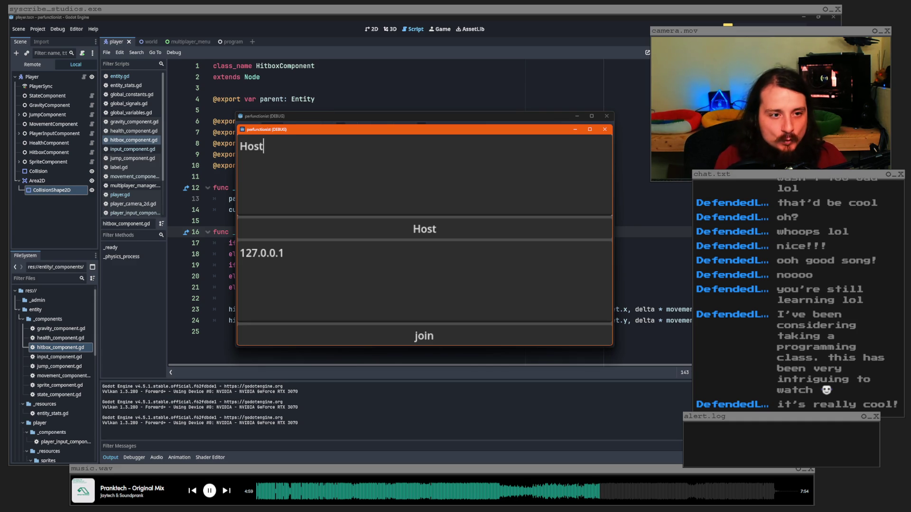
{"action": "left_click", "coordinate": [435, 229]}
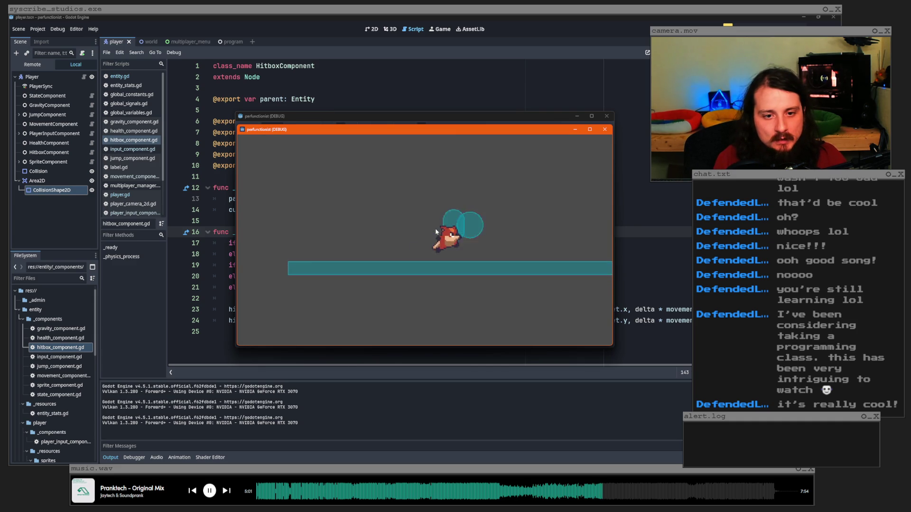
Walk the fox left and right and jump, checking that the hitbox circle trails it.
{"action": "key", "text": "a"}
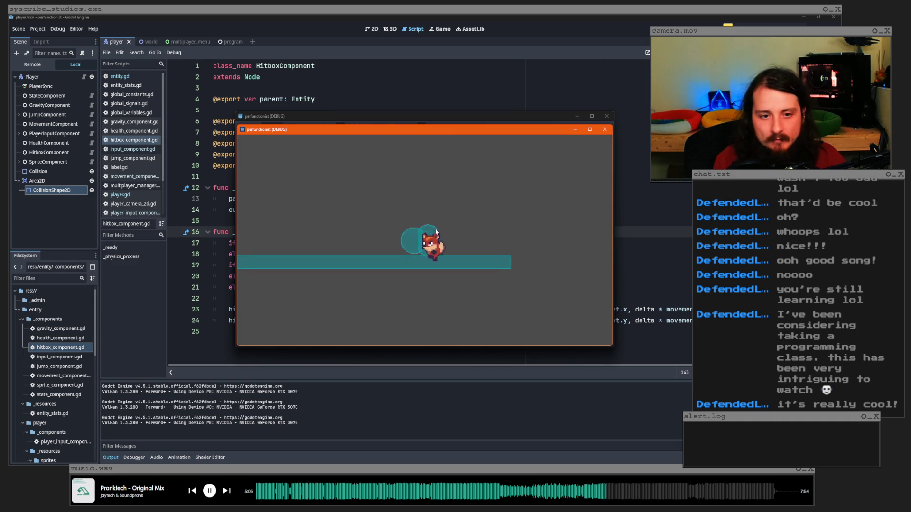
{"action": "key", "text": "space"}
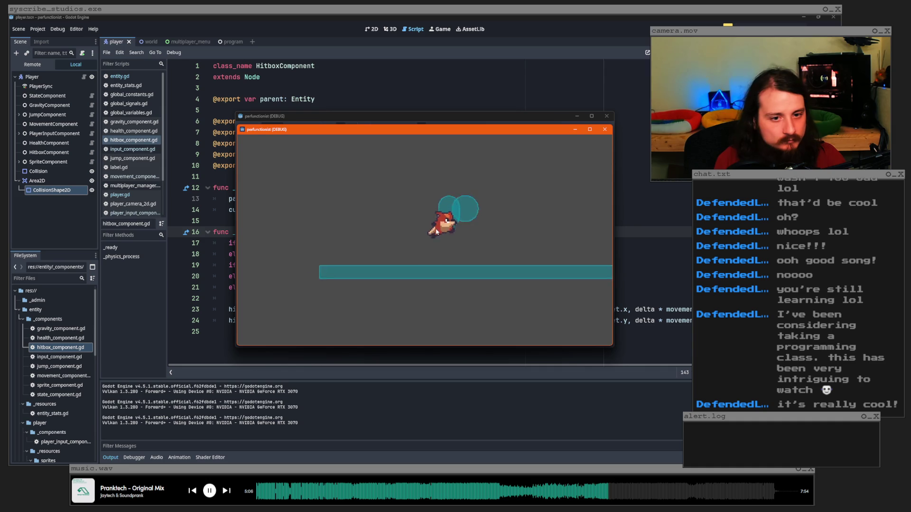
{"action": "key", "text": "d"}
{"action": "key", "text": "space"}
{"action": "key", "text": "a"}
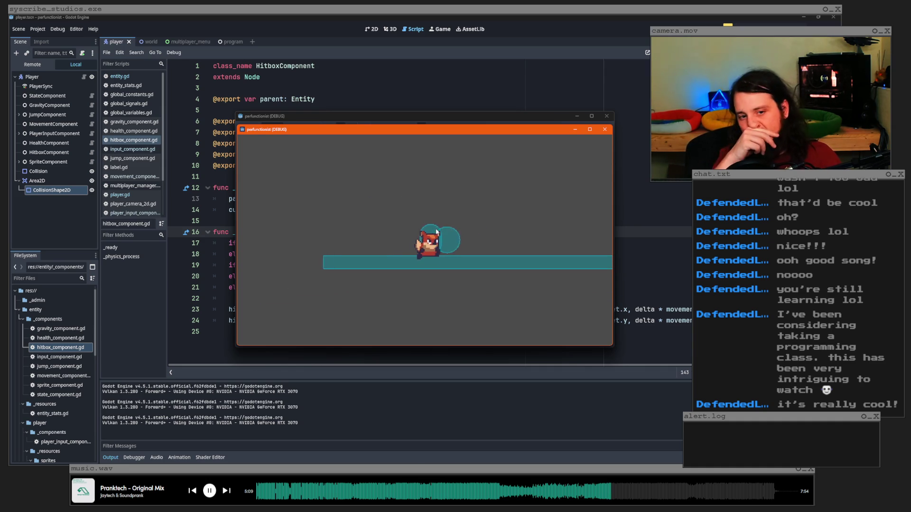
{"action": "key", "text": "d"}
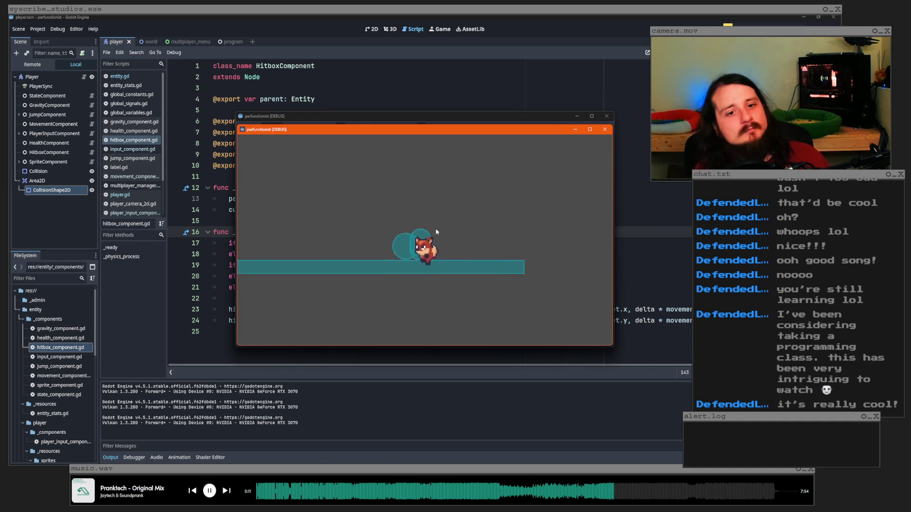
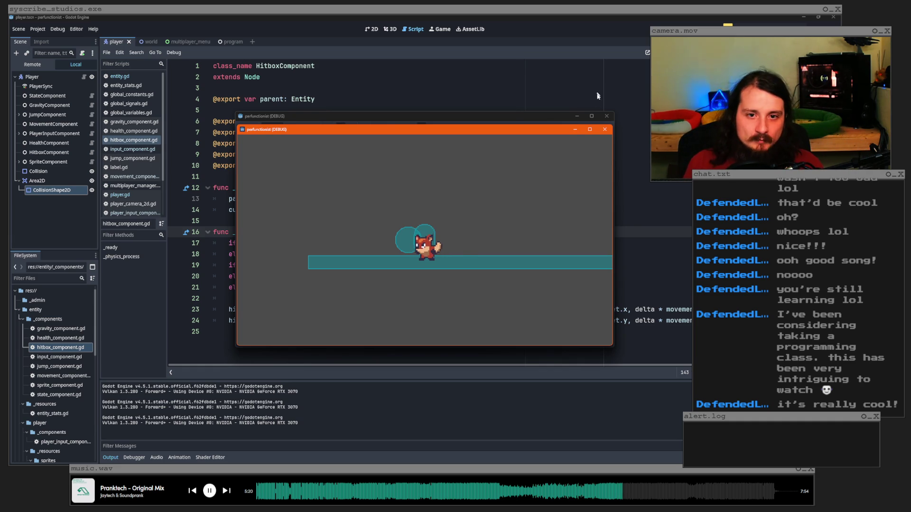
Close both game debug windows and open the SpriteComponent's sprite_component.gd script.
{"action": "left_click", "coordinate": [604, 129]}
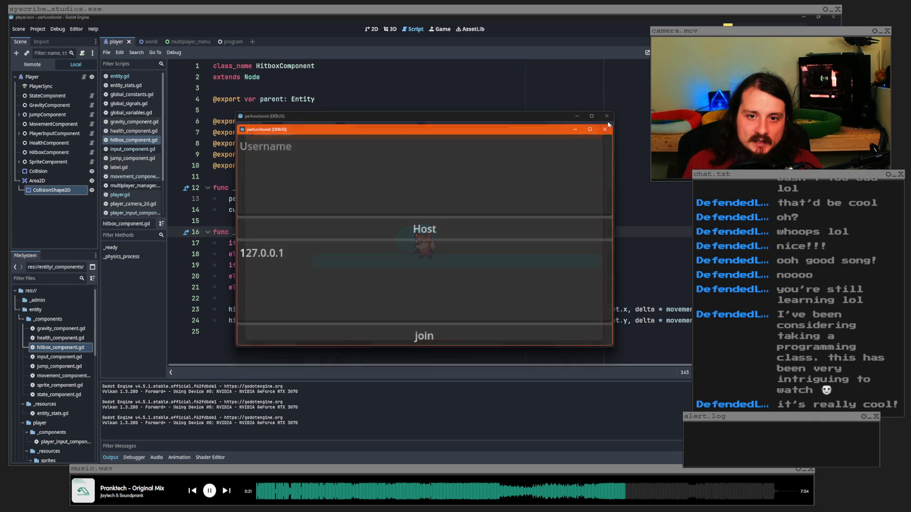
{"action": "left_click", "coordinate": [608, 116]}
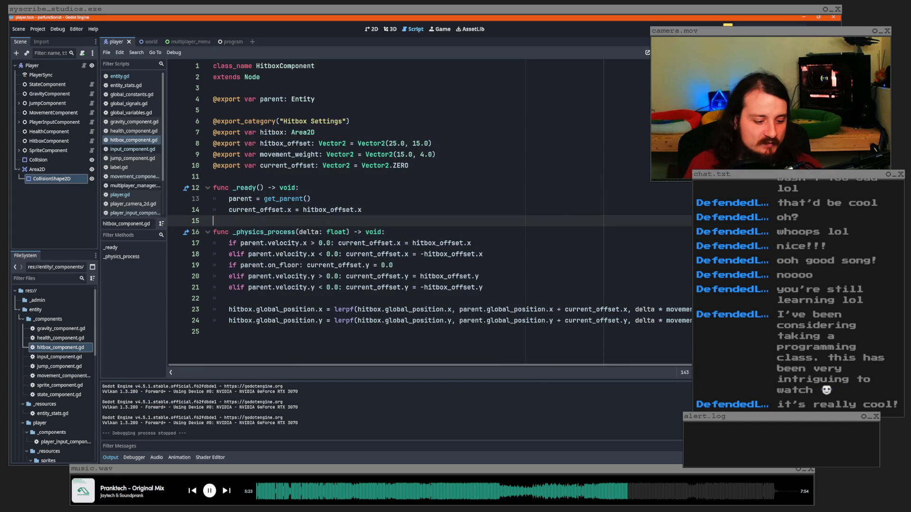
{"action": "left_click", "coordinate": [394, 265]}
{"action": "left_click", "coordinate": [43, 152]}
{"action": "left_click", "coordinate": [91, 151]}
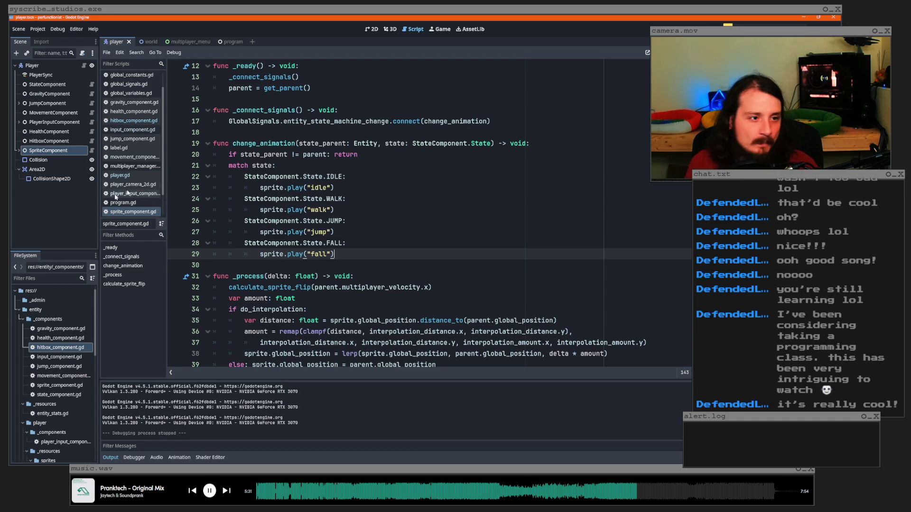
Browse the script and place the caret at the end of the interpolation_distance line.
{"action": "scroll", "coordinate": [144, 197], "scroll_direction": "down", "scroll_amount": 1}
{"action": "left_click", "coordinate": [451, 264]}
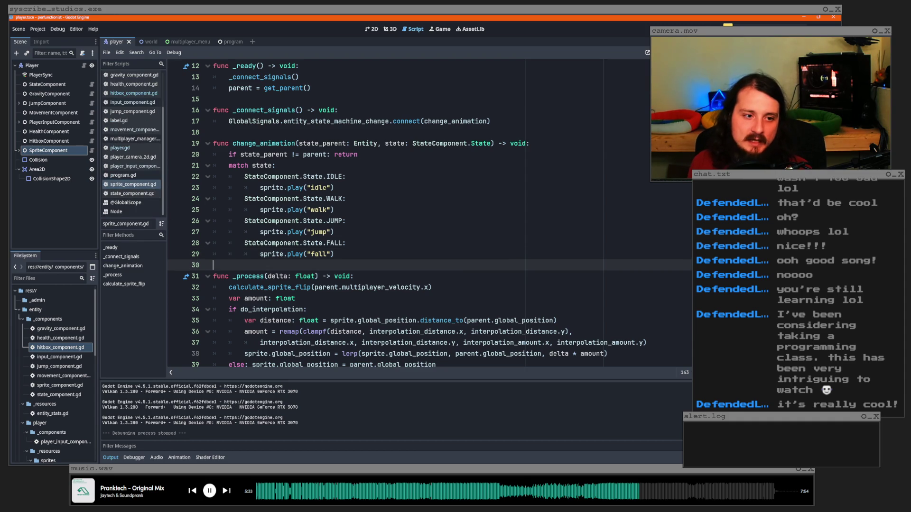
{"action": "scroll", "coordinate": [451, 264], "scroll_direction": "down", "scroll_amount": 2}
{"action": "left_click", "coordinate": [429, 310]}
{"action": "scroll", "coordinate": [430, 311], "scroll_direction": "up", "scroll_amount": 5}
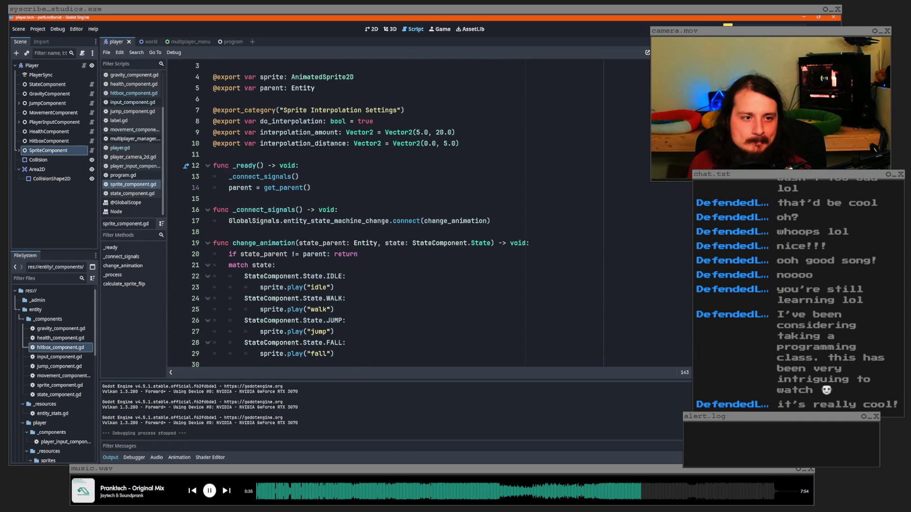
{"action": "scroll", "coordinate": [353, 215], "scroll_direction": "up", "scroll_amount": 1}
{"action": "left_click", "coordinate": [456, 177]}
{"action": "left_click", "coordinate": [459, 165]}
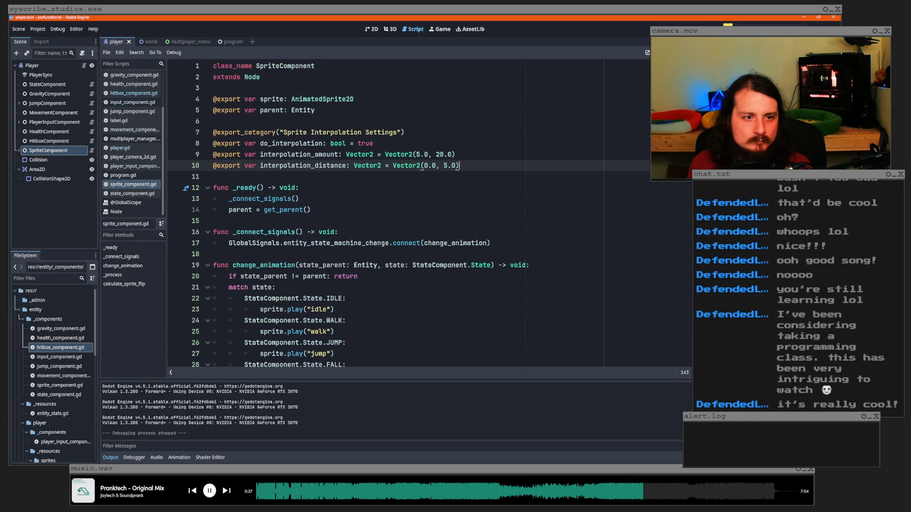
{"action": "key", "text": "Return"}
{"action": "type", "text": "port var sprite_offset:"}
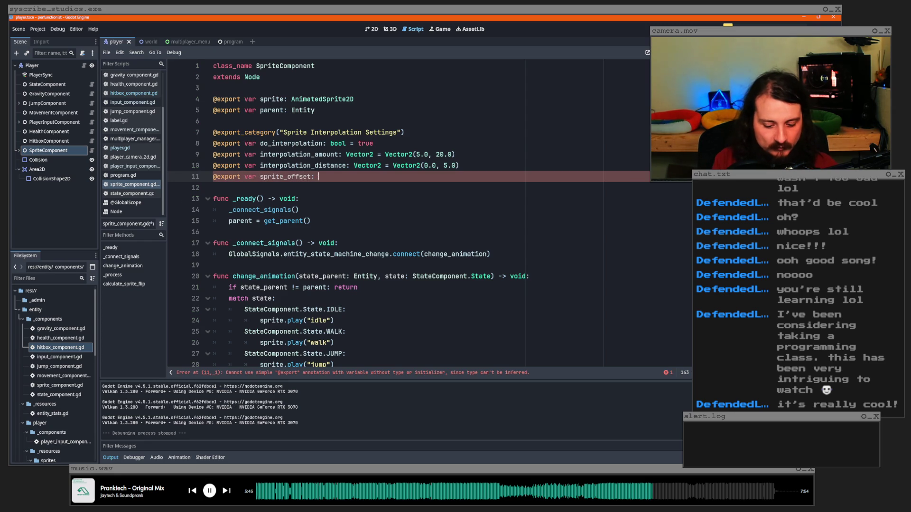
{"action": "type", "text": "= Vec"}
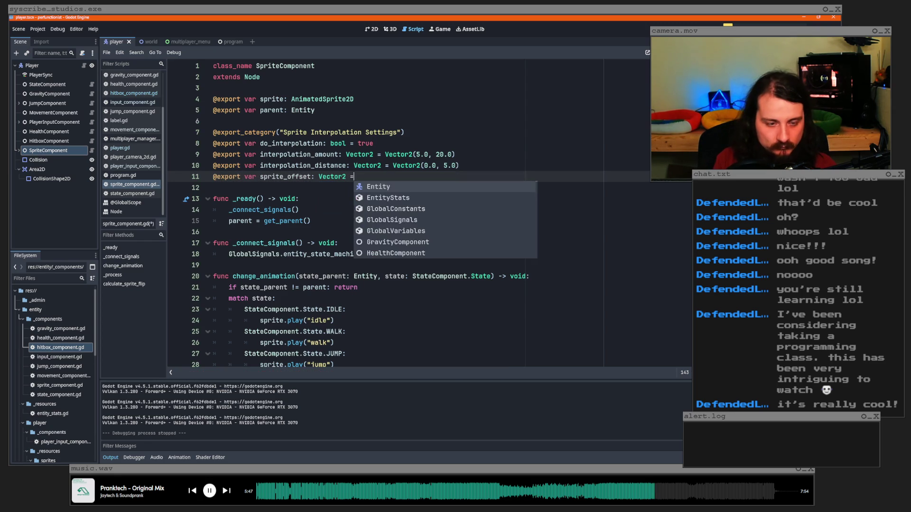
{"action": "type", "text": "tor2"}
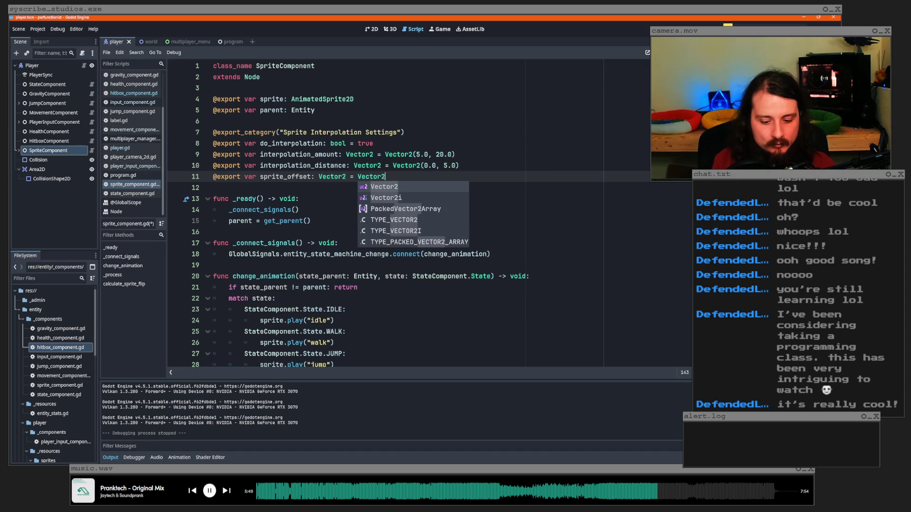
{"action": "key", "text": "Return"}
{"action": "type", "text": "0, -8)"}
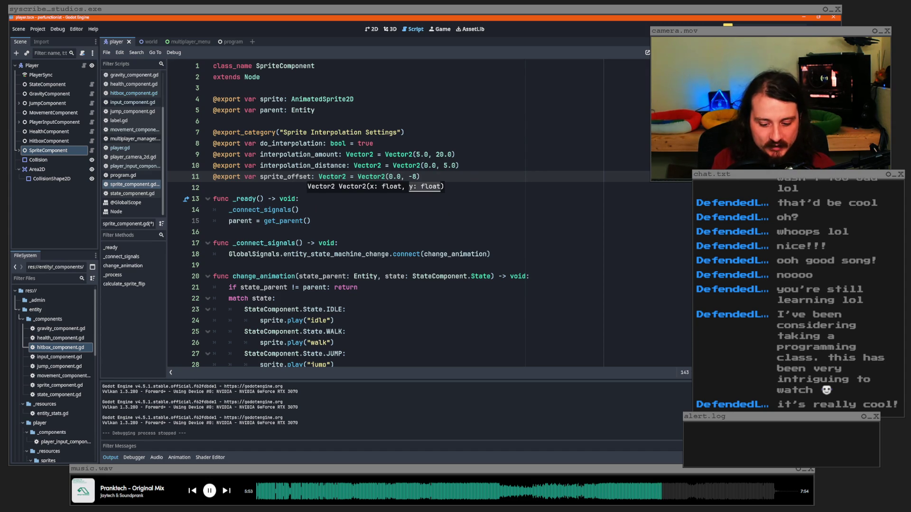
{"action": "left_click", "coordinate": [491, 254]}
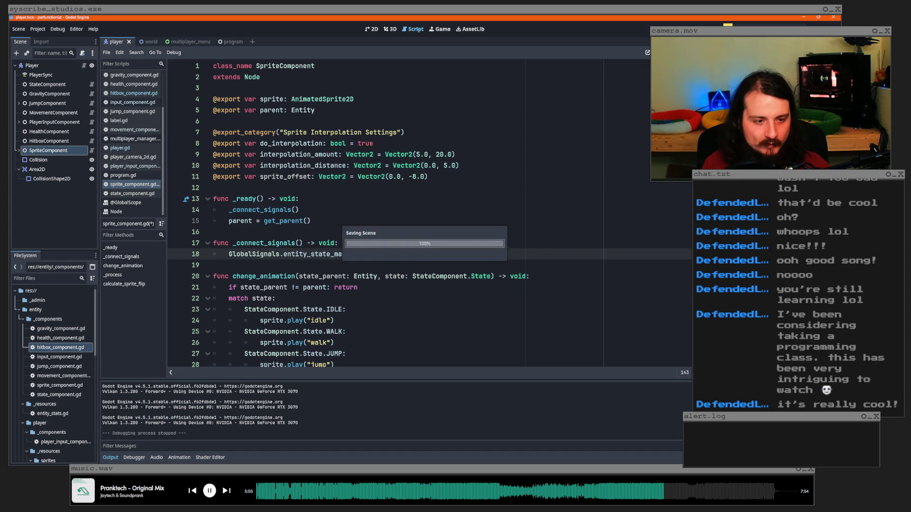
{"action": "key", "text": "ctrl+s"}
Append '+ sprite_offset' to parent.global_position on line 40.
{"action": "scroll", "coordinate": [379, 213], "scroll_direction": "down", "scroll_amount": 6}
{"action": "left_click", "coordinate": [489, 189]}
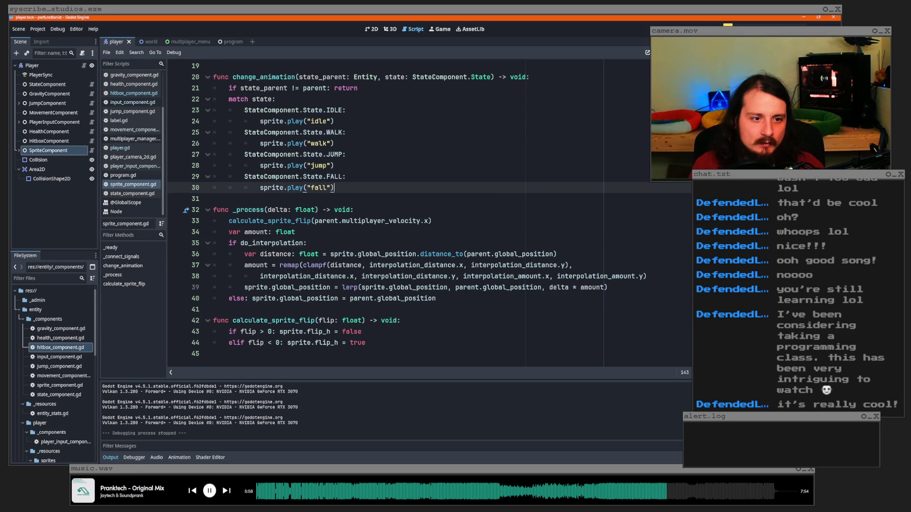
{"action": "left_click", "coordinate": [308, 243]}
{"action": "left_click", "coordinate": [518, 308]}
{"action": "key", "text": "Up"}
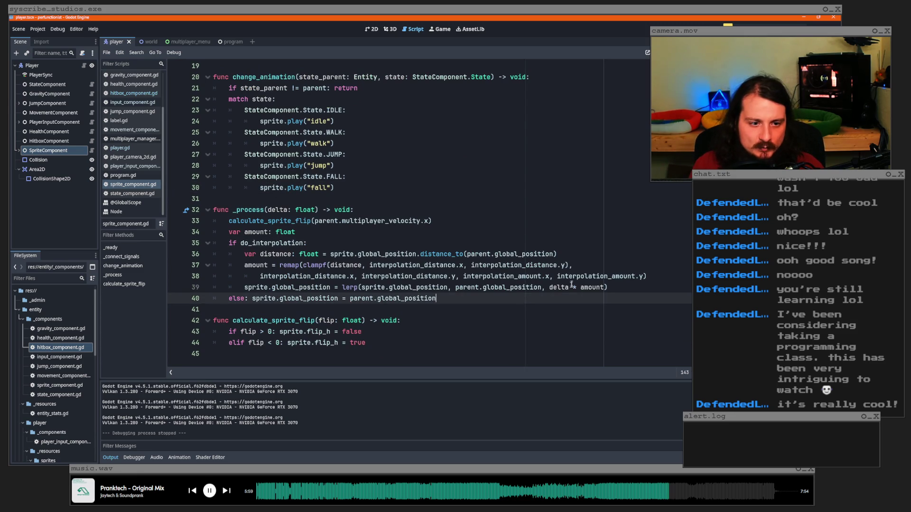
{"action": "left_click", "coordinate": [604, 242]}
{"action": "left_click", "coordinate": [536, 276]}
{"action": "left_click", "coordinate": [536, 310]}
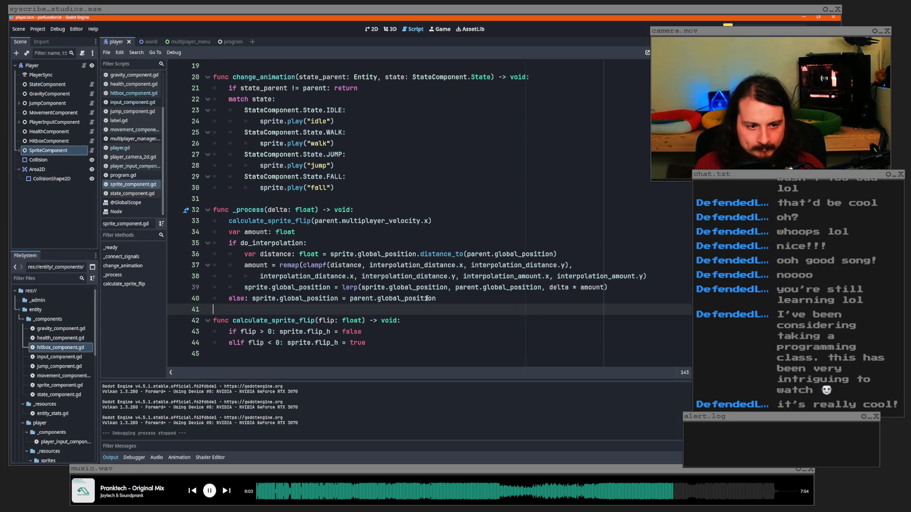
{"action": "left_click", "coordinate": [493, 300]}
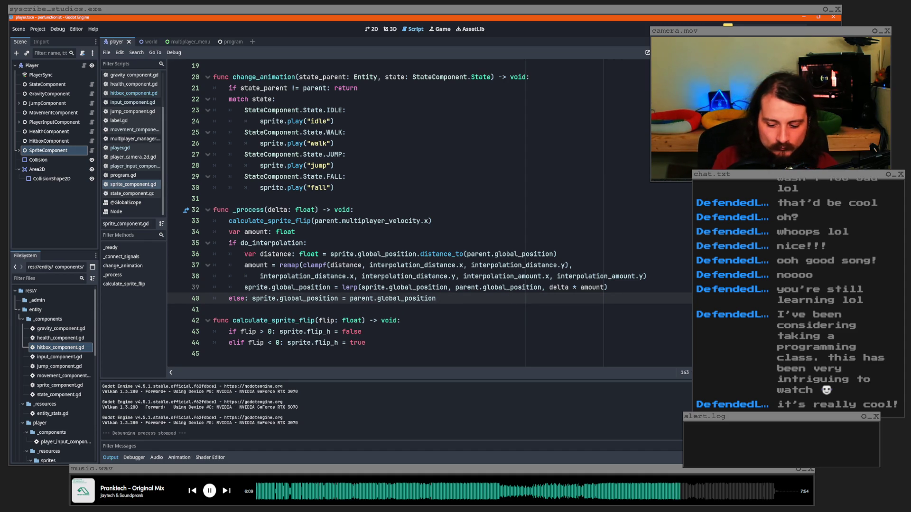
{"action": "type", "text": "+ sp"}
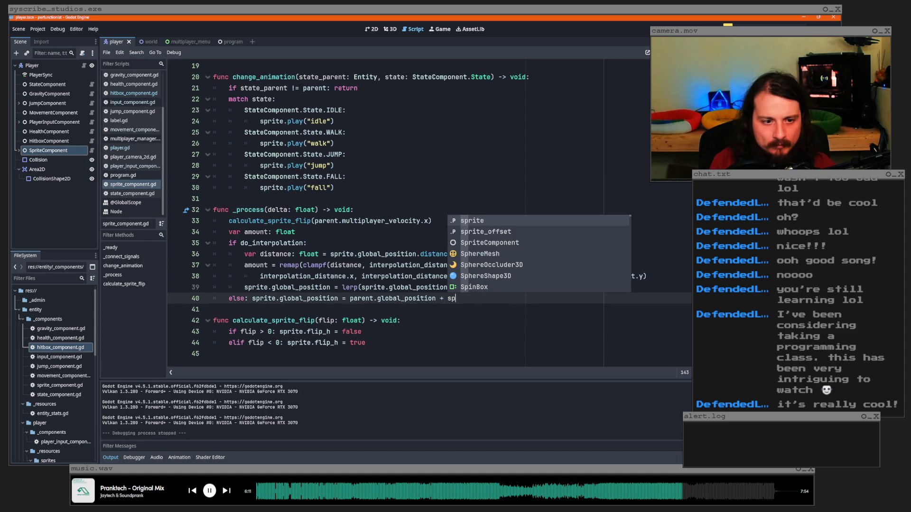
{"action": "key", "text": "Down"}
{"action": "key", "text": "Return"}
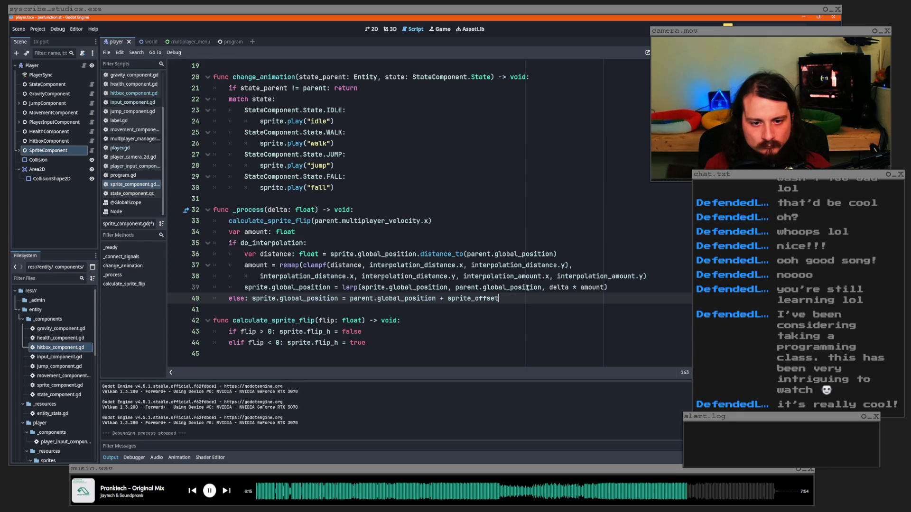
Append '+ sprite_offset' on line 39 as well and save the script.
{"action": "left_click", "coordinate": [542, 287]}
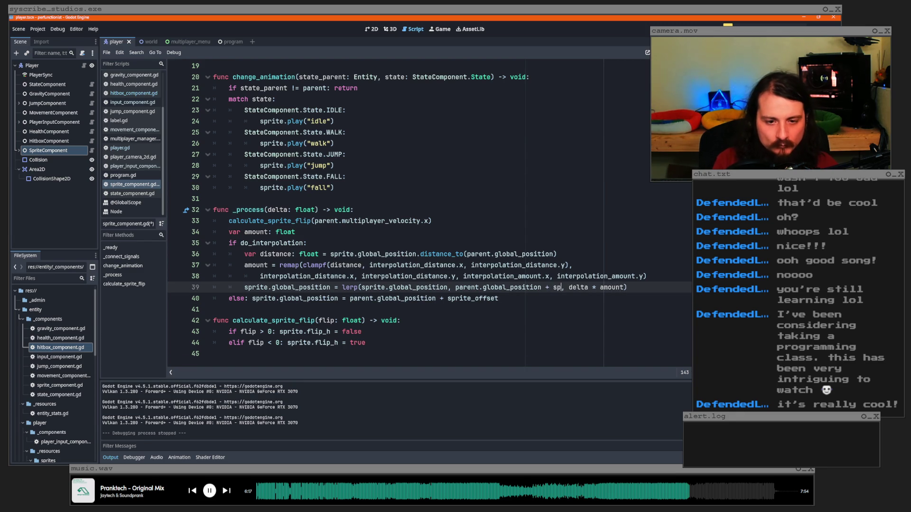
{"action": "key", "text": "Return"}
{"action": "left_click", "coordinate": [351, 177]}
{"action": "key", "text": "ctrl+s"}
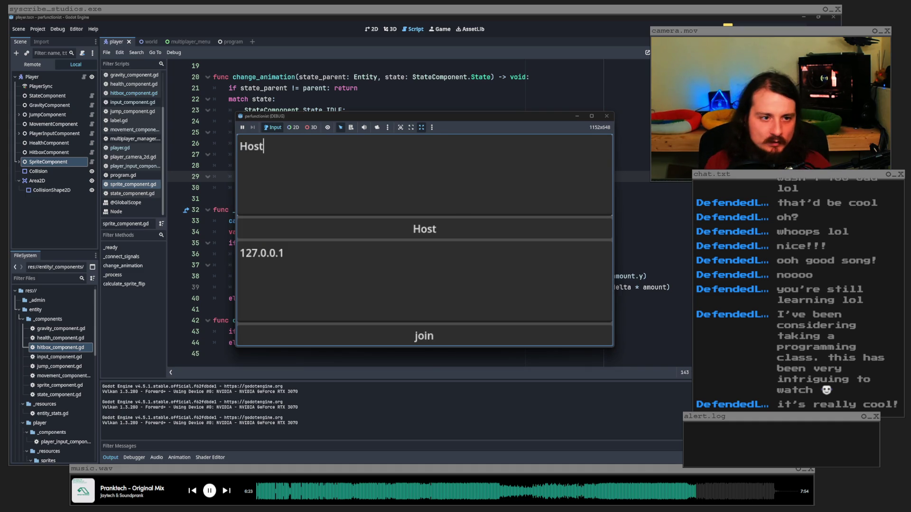
Host the game and run the host fox left and right with jumps.
{"action": "left_click", "coordinate": [448, 236]}
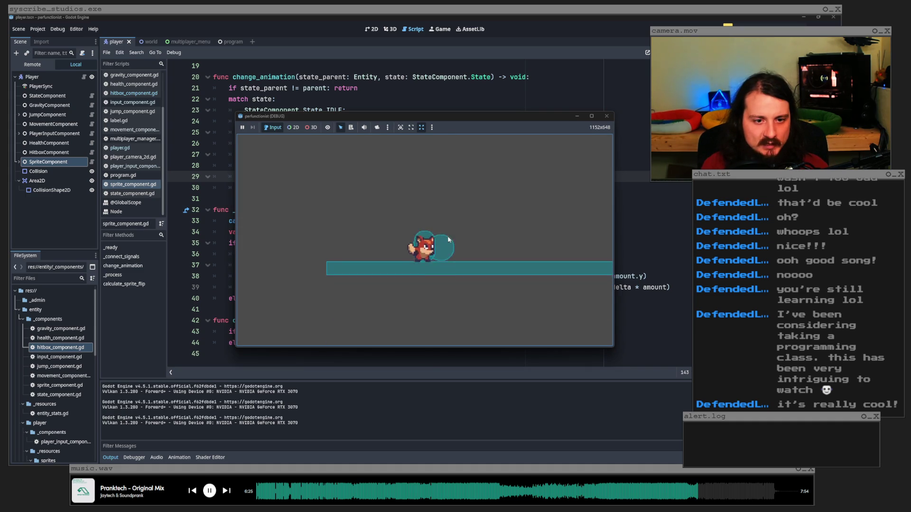
{"action": "key", "text": "a"}
{"action": "key", "text": "space"}
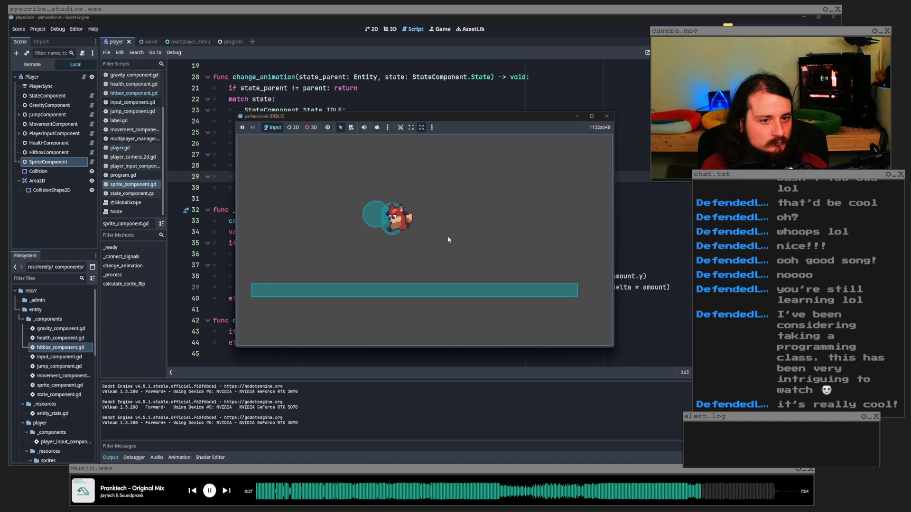
{"action": "key", "text": "d"}
{"action": "key", "text": "space"}
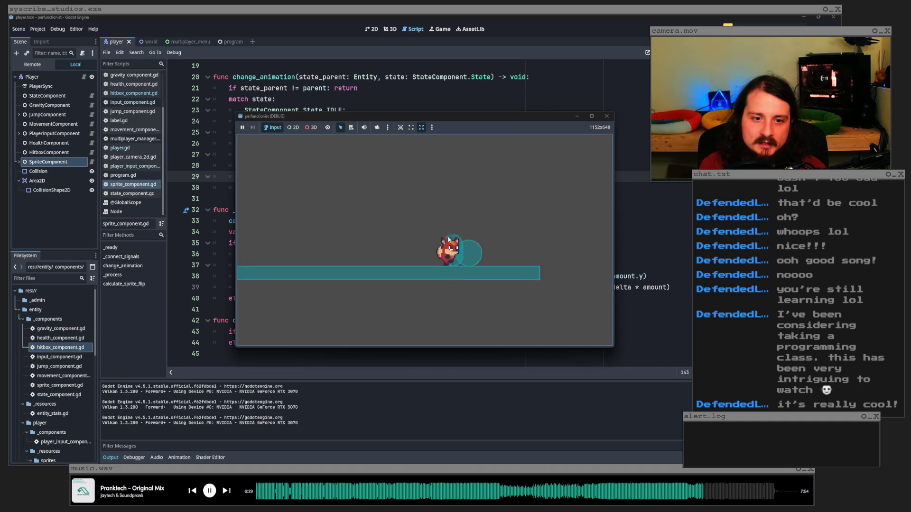
{"action": "key", "text": "a"}
{"action": "key", "text": "space"}
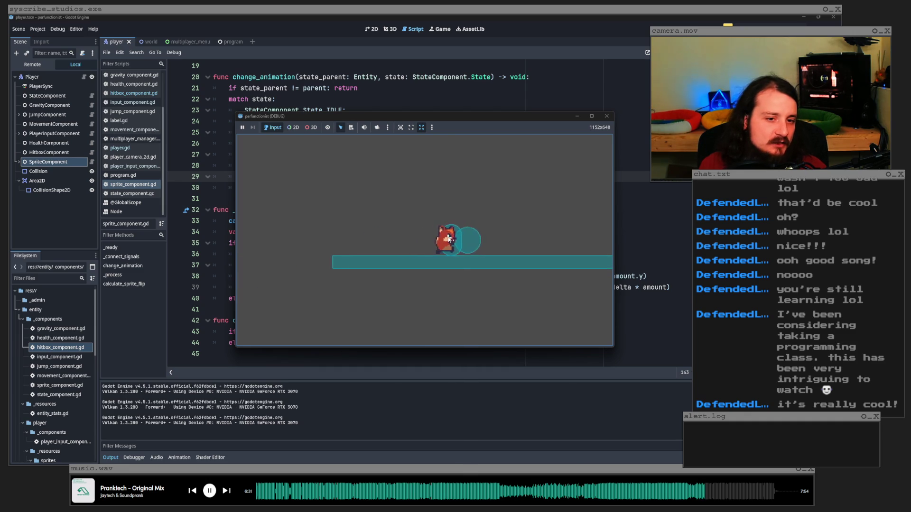
{"action": "key", "text": "d"}
{"action": "key", "text": "space"}
{"action": "key", "text": "d"}
{"action": "key", "text": "space"}
{"action": "key", "text": "a"}
{"action": "key", "text": "space"}
{"action": "key", "text": "d"}
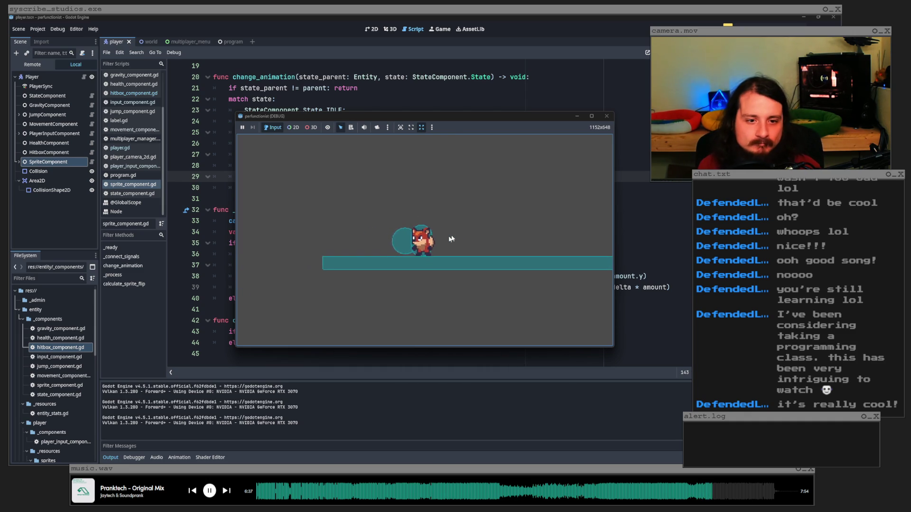
Join the hosted game as a client from the second instance, placing its window lower left.
{"action": "left_click_drag", "start_coordinate": [412, 116], "coordinate": [579, 41]}
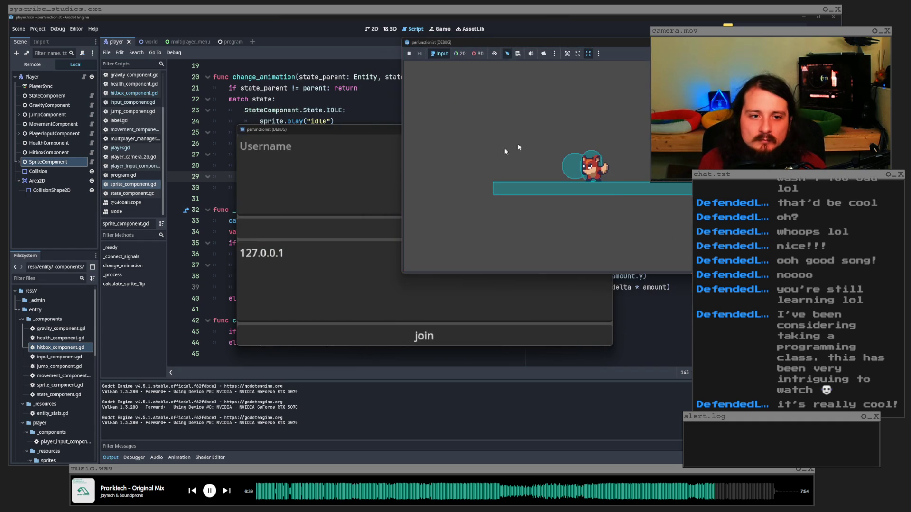
{"action": "left_click", "coordinate": [240, 147]}
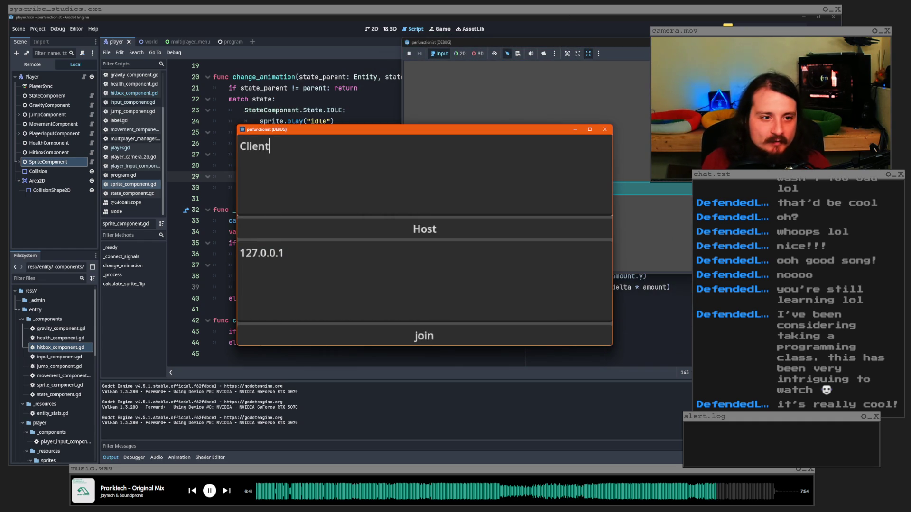
{"action": "left_click", "coordinate": [340, 330]}
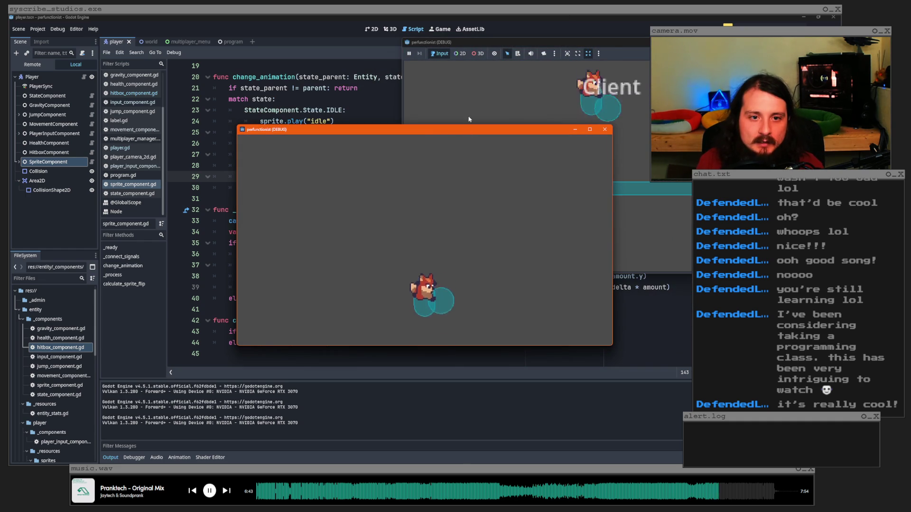
{"action": "mouse_move", "coordinate": [472, 130]}
{"action": "left_mouse_down"}
{"action": "mouse_move", "coordinate": [387, 181]}
{"action": "mouse_move", "coordinate": [293, 191]}
{"action": "mouse_move", "coordinate": [286, 202]}
{"action": "left_mouse_up"}
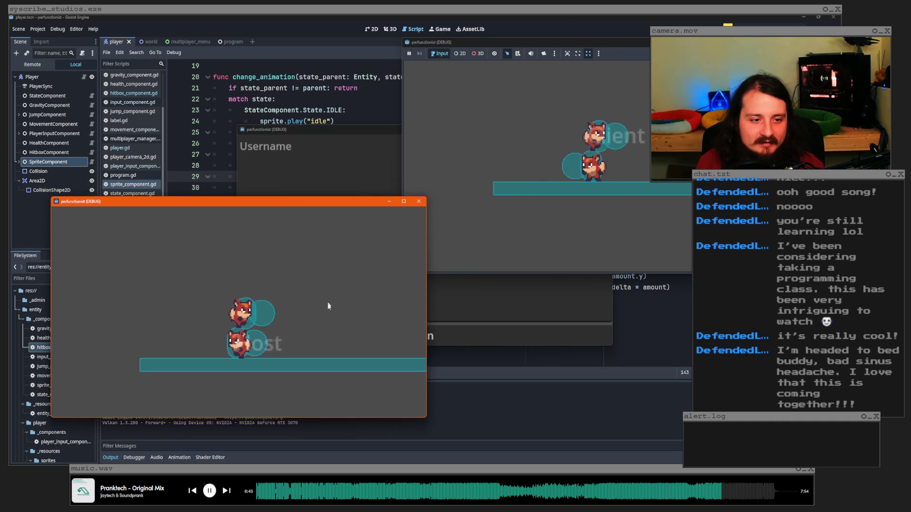
Run and jump the client fox back and forth over the host fox, then close the client window.
{"action": "key", "text": "Right"}
{"action": "key", "text": "Left"}
{"action": "key", "text": "space"}
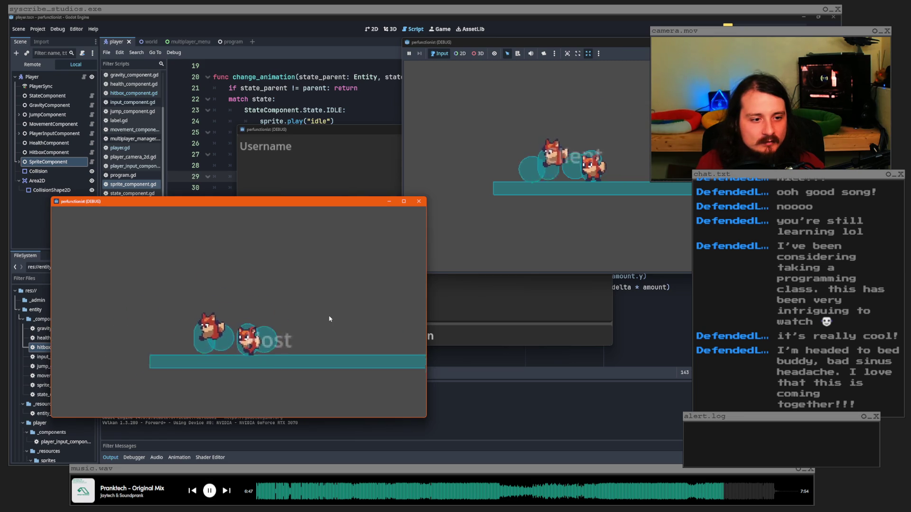
{"action": "key", "text": "Left"}
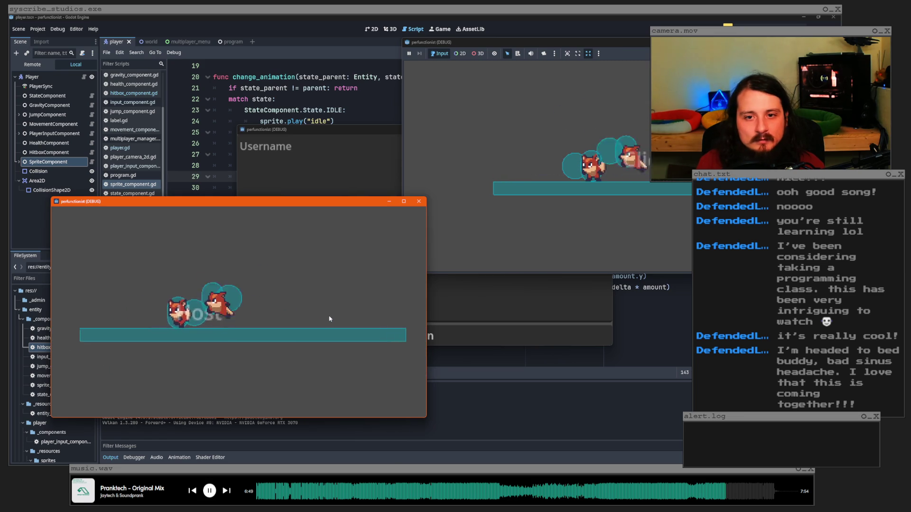
{"action": "key", "text": "Left"}
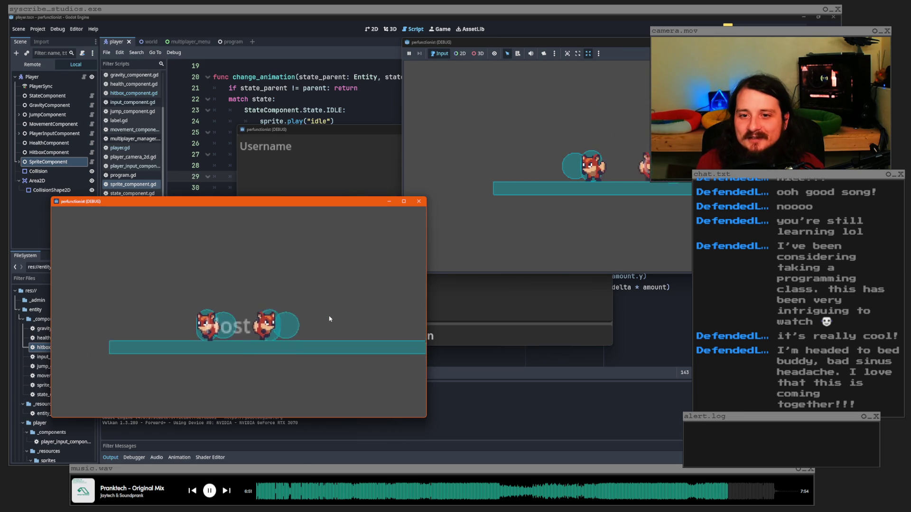
{"action": "key", "text": "space"}
{"action": "key", "text": "Left"}
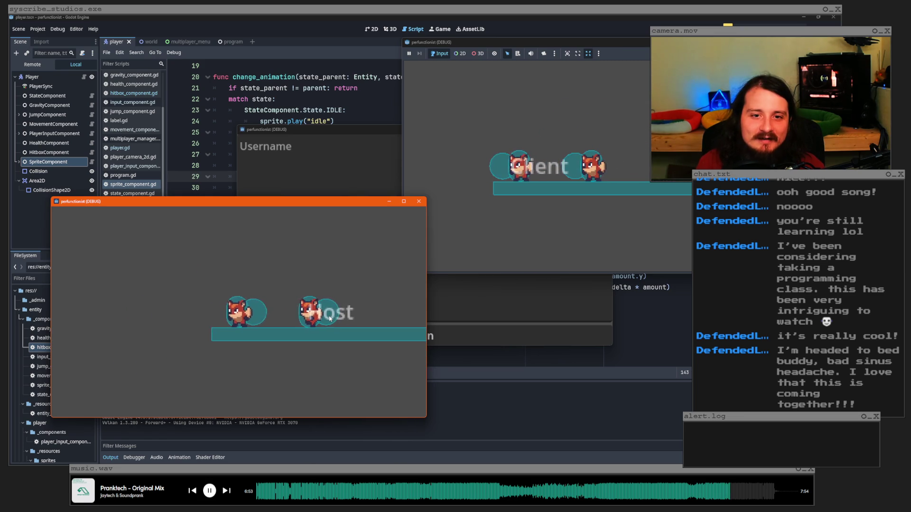
{"action": "key", "text": "Right"}
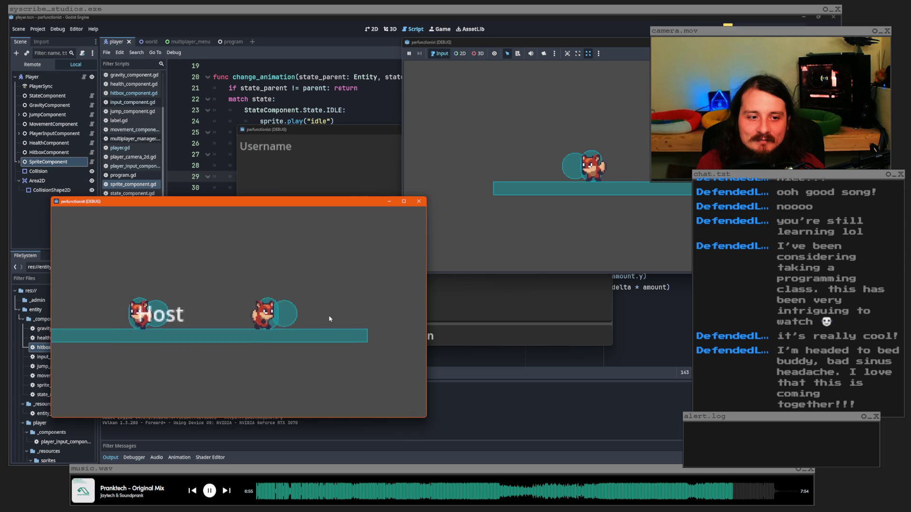
{"action": "key", "text": "Left"}
{"action": "key", "text": "space"}
{"action": "key", "text": "Right"}
{"action": "key", "text": "space"}
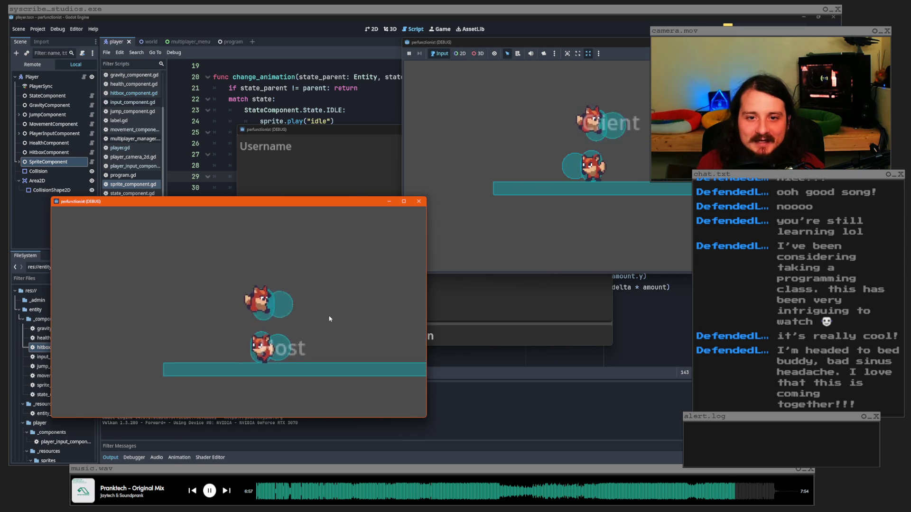
{"action": "key", "text": "Left"}
{"action": "key", "text": "space"}
{"action": "key", "text": "Right"}
{"action": "key", "text": "space"}
{"action": "key", "text": "Right"}
{"action": "key", "text": "Left"}
{"action": "key", "text": "space"}
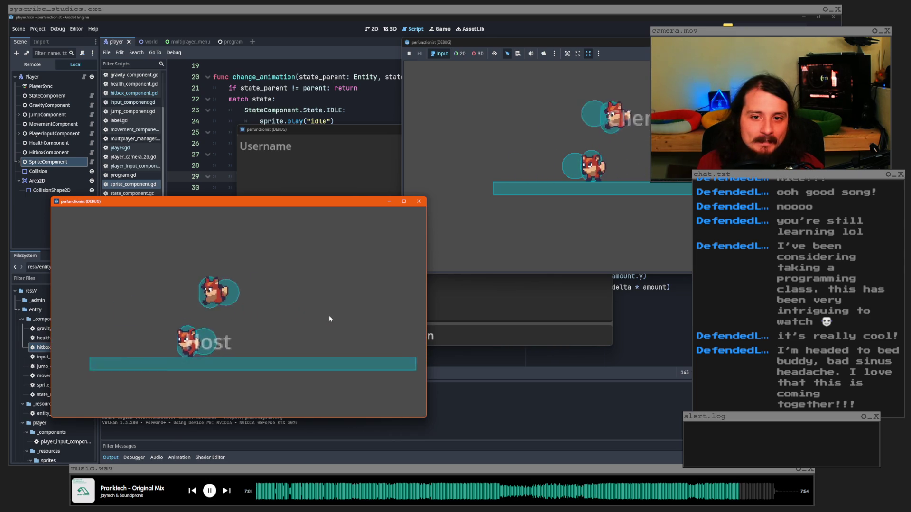
{"action": "key", "text": "space"}
{"action": "key", "text": "Right"}
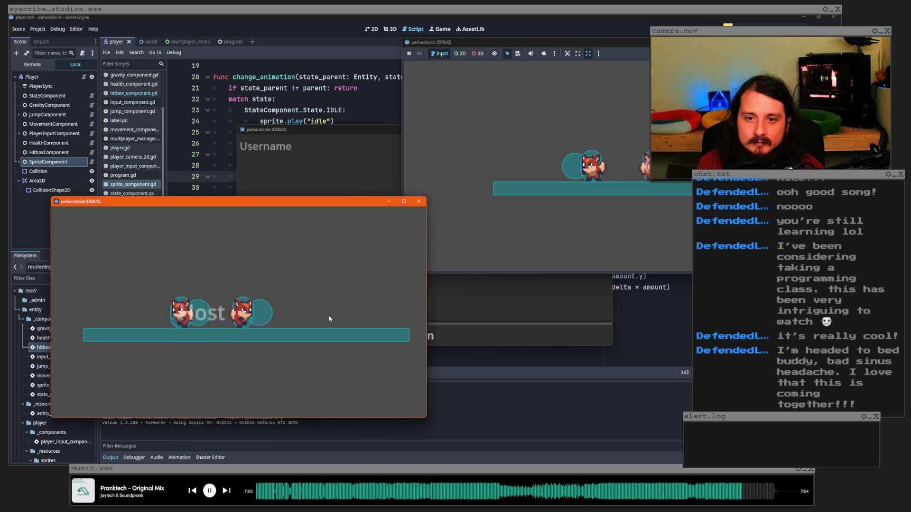
{"action": "key", "text": "Left"}
{"action": "key", "text": "space"}
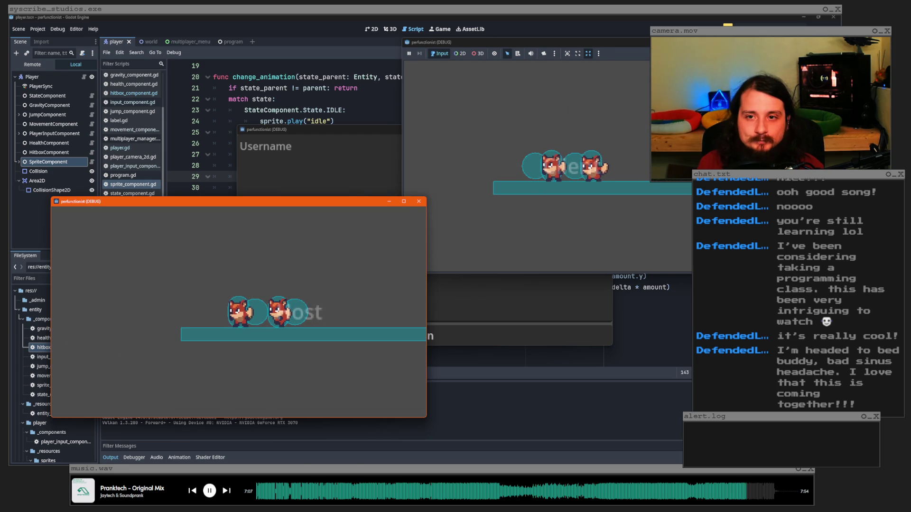
{"action": "left_click", "coordinate": [418, 202]}
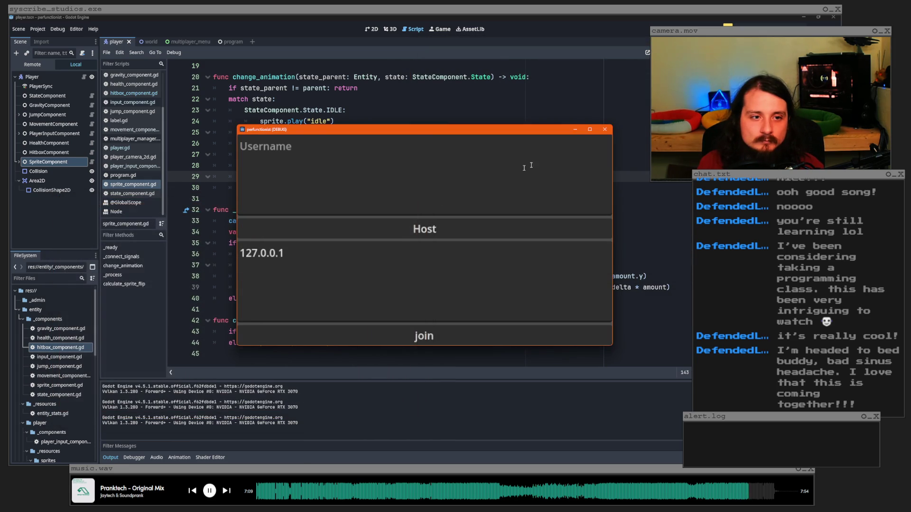
Close the last game window and open hitbox_component.gd from the HitboxComponent node.
{"action": "left_click", "coordinate": [605, 129]}
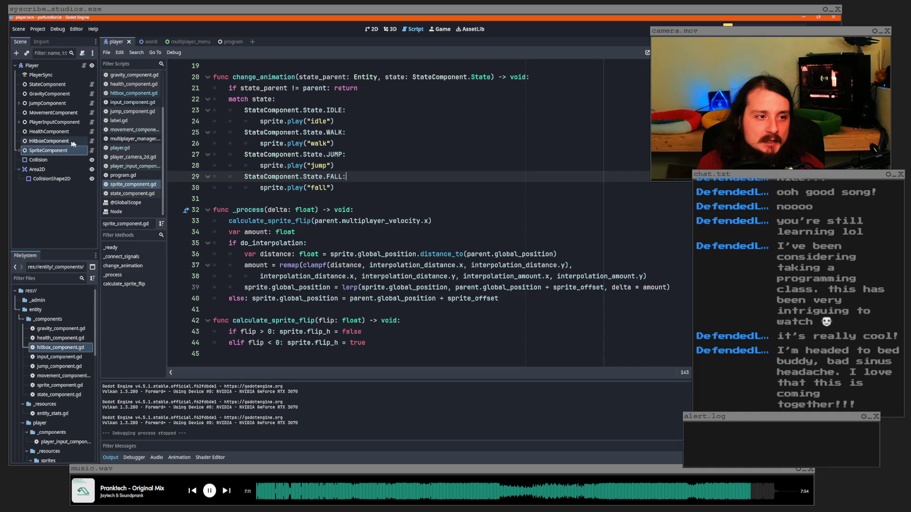
{"action": "left_click", "coordinate": [92, 141]}
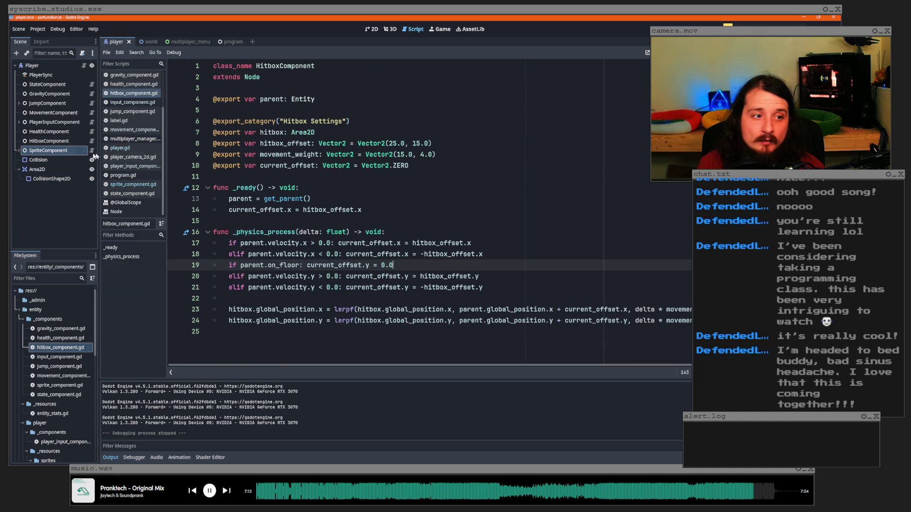
{"action": "left_click", "coordinate": [362, 210]}
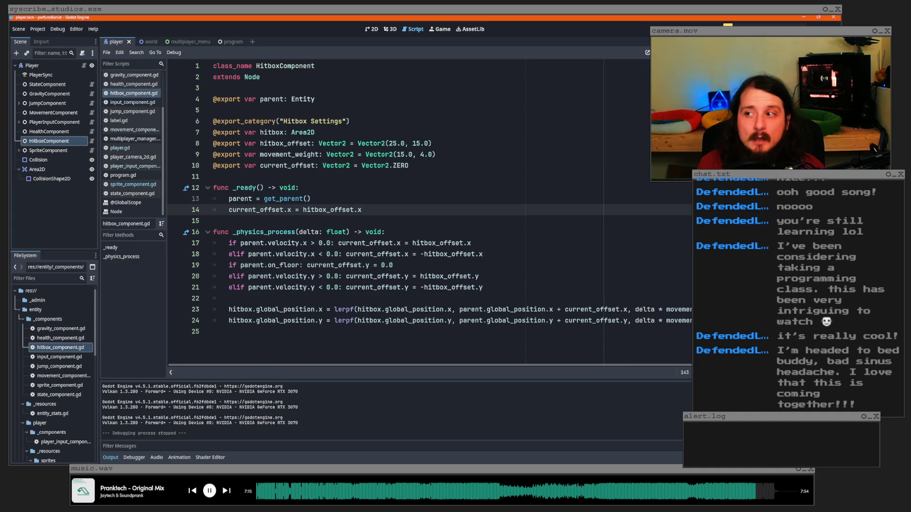
{"action": "left_click", "coordinate": [213, 221]}
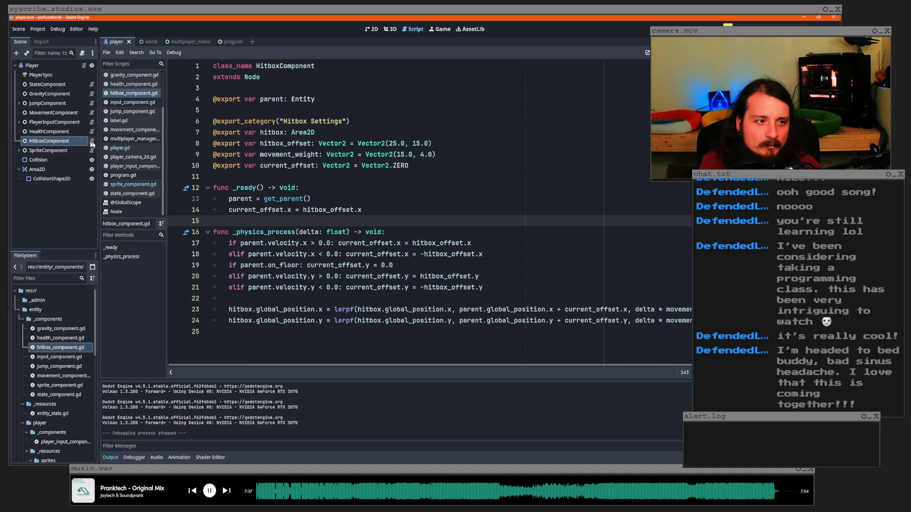
Start a new line in _ready() after line 14.
{"action": "key", "text": "Up"}
{"action": "key", "text": "Up"}
{"action": "key", "text": "Up"}
{"action": "key", "text": "End"}
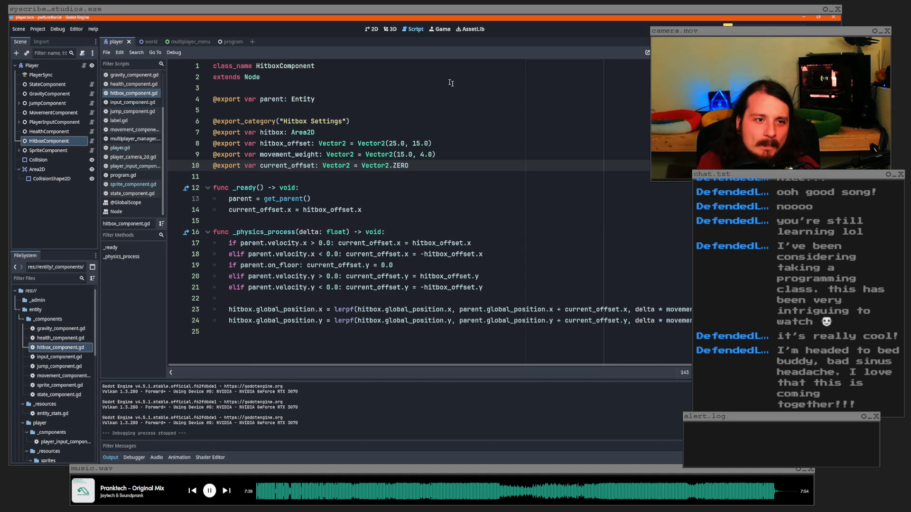
{"action": "left_click", "coordinate": [533, 199]}
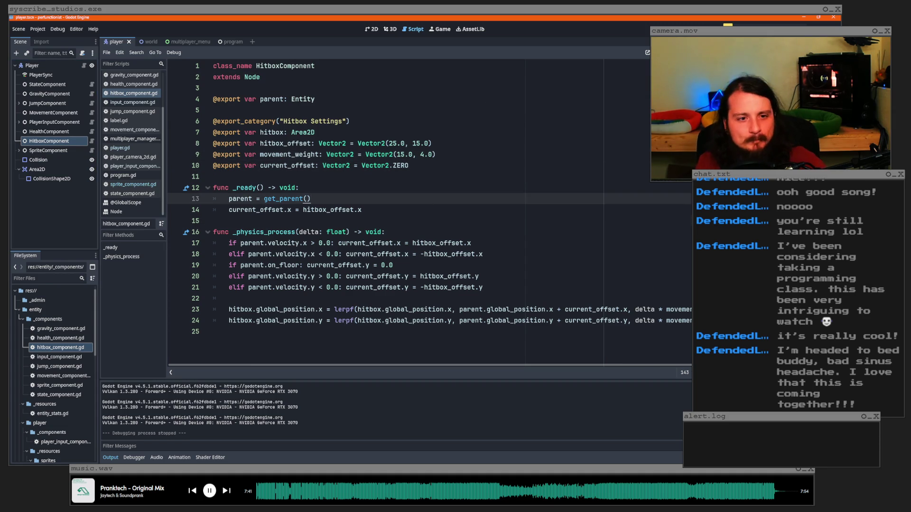
{"action": "left_click", "coordinate": [361, 209]}
{"action": "key", "text": "Return"}
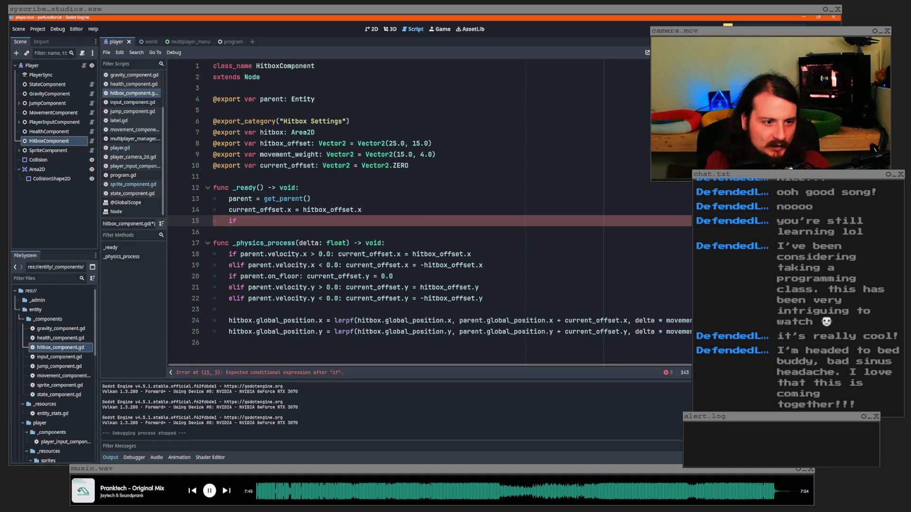
Complete the condition parent.get_multiplayer_authority() != multiplayer.get_unique_id() and open its body.
{"action": "type", "text": "rent.a"}
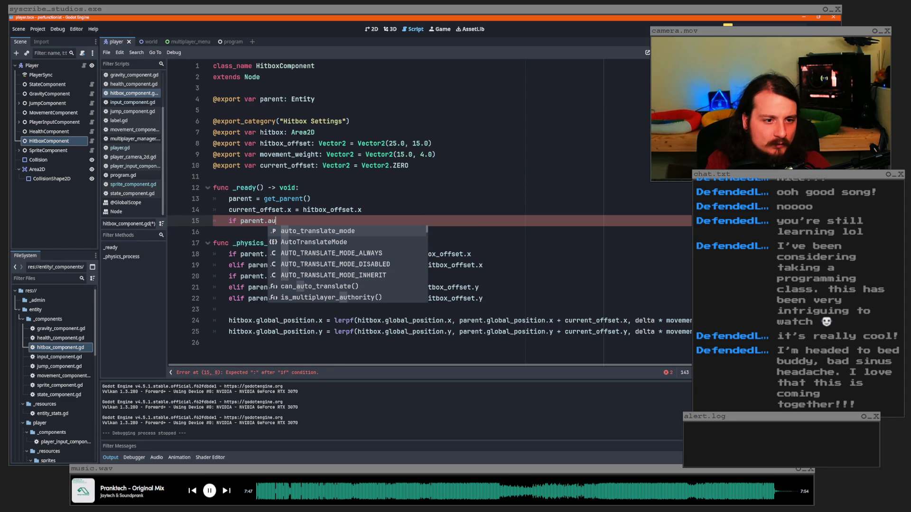
{"action": "key", "text": "BackSpace"}
{"action": "type", "text": "get_"}
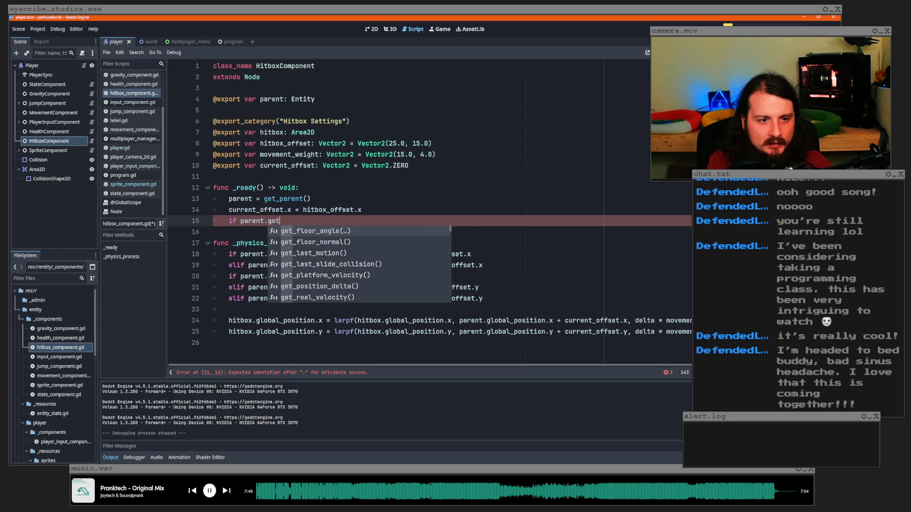
{"action": "type", "text": "mul"}
{"action": "key", "text": "Return"}
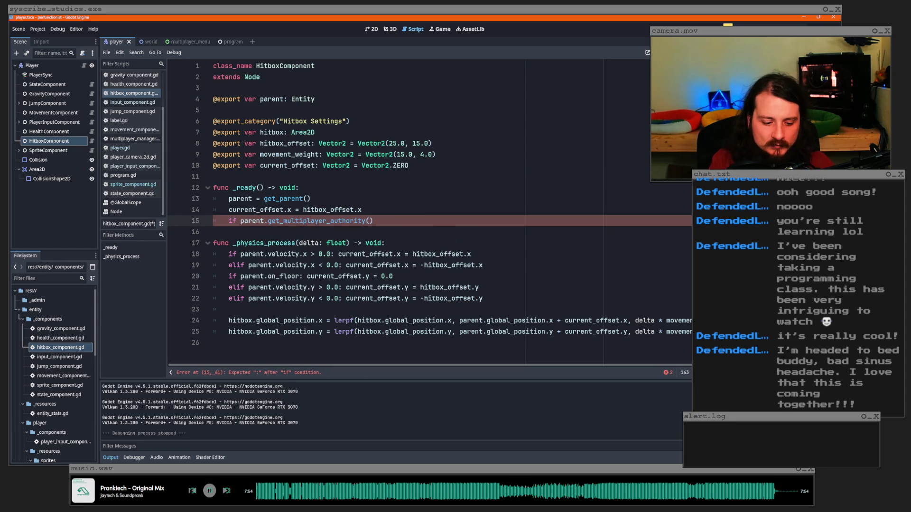
{"action": "type", "text": "!= multiplayer.get"}
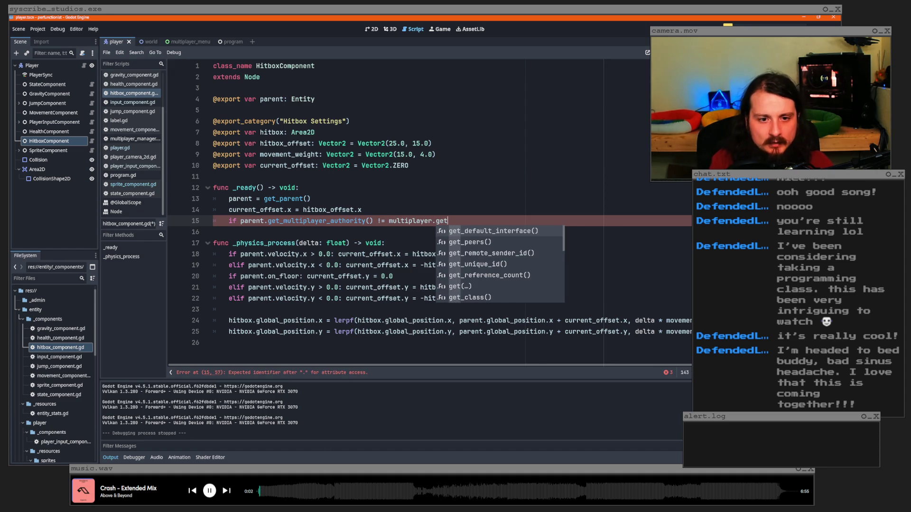
{"action": "key", "text": "Down"}
{"action": "key", "text": "Down"}
{"action": "key", "text": "Down"}
{"action": "key", "text": "Return"}
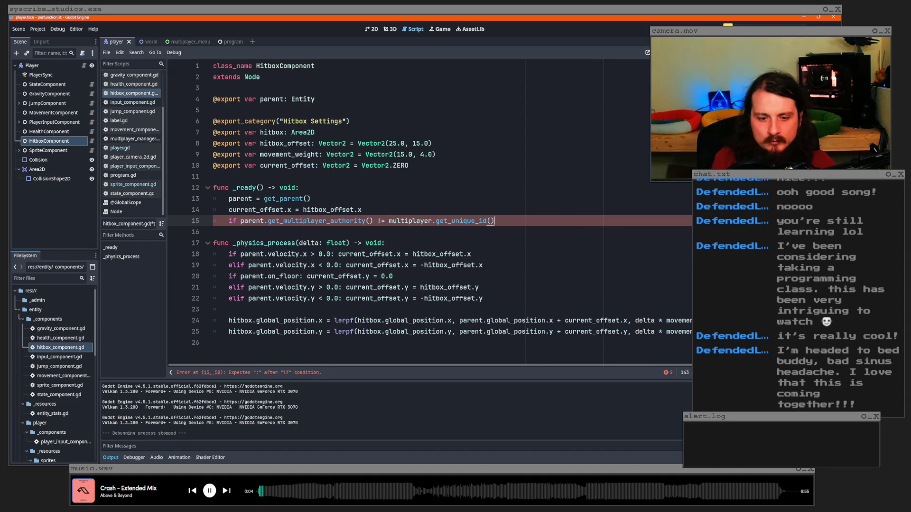
{"action": "key", "text": "Return"}
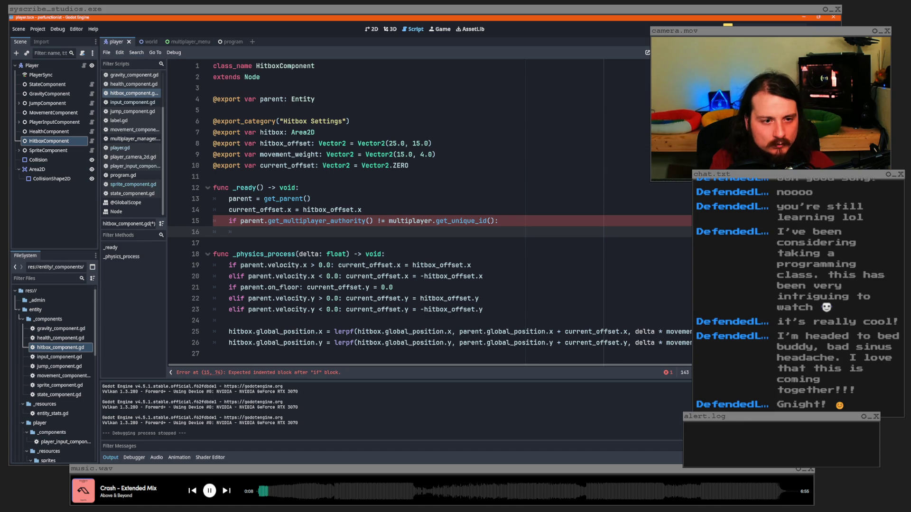
Inside the if block call hitbox.queue_free() and self.queue_free(), then save.
{"action": "type", "text": "hi"}
{"action": "key", "text": "Return"}
{"action": "type", "text": "."}
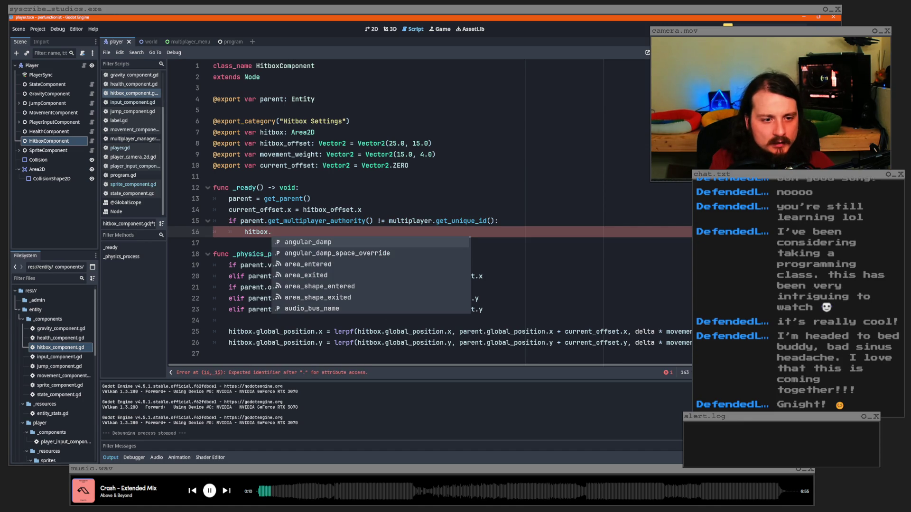
{"action": "type", "text": "que"}
{"action": "key", "text": "Down"}
{"action": "key", "text": "Down"}
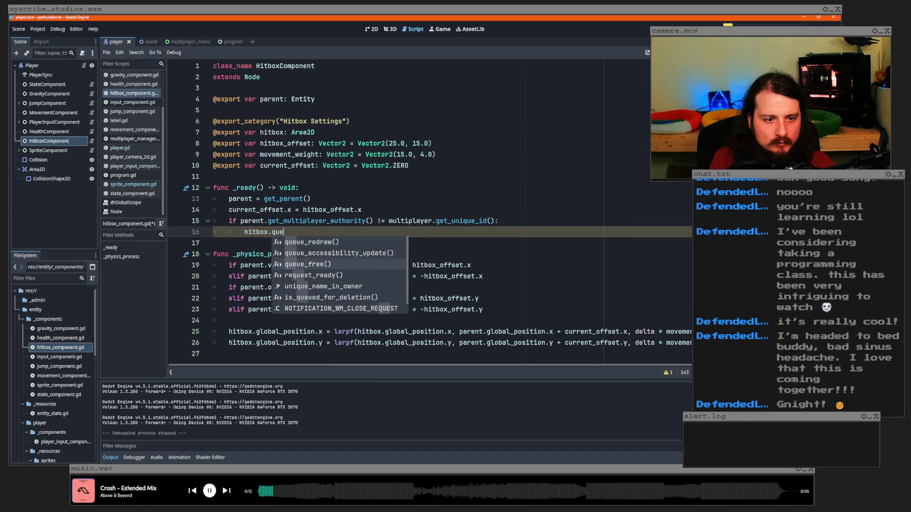
{"action": "key", "text": "Return"}
{"action": "key", "text": "Return"}
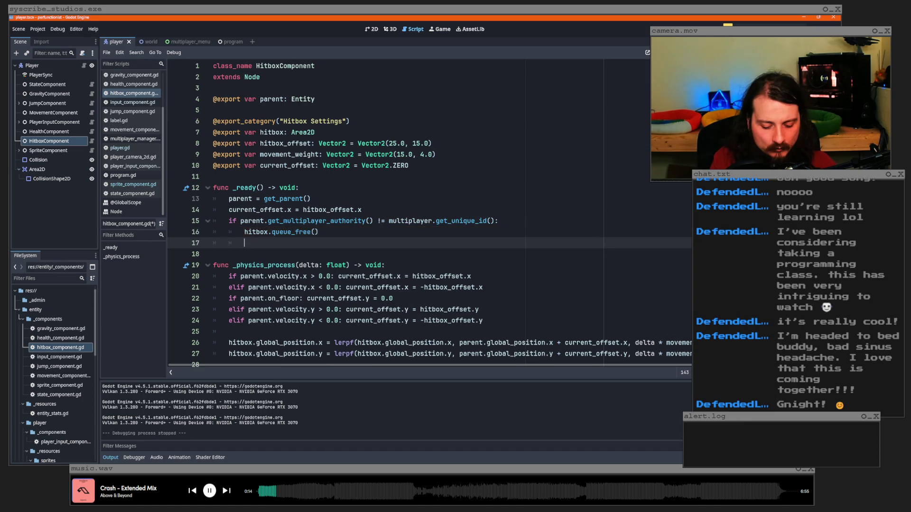
{"action": "type", "text": "f."}
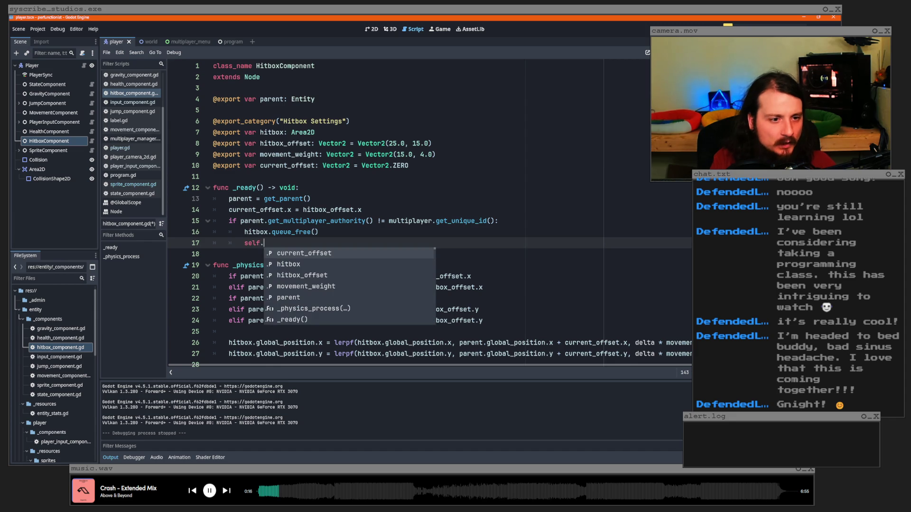
{"action": "key", "text": "Down"}
{"action": "key", "text": "Down"}
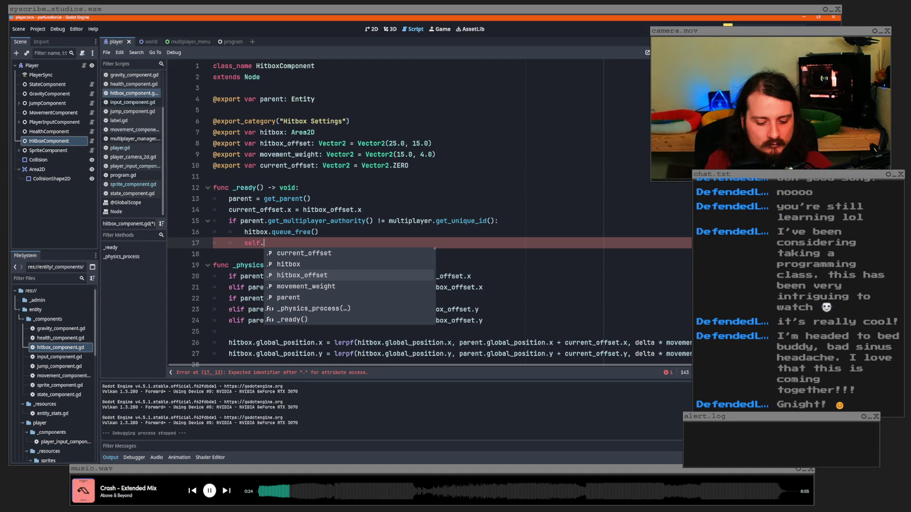
{"action": "type", "text": "que"}
{"action": "key", "text": "Return"}
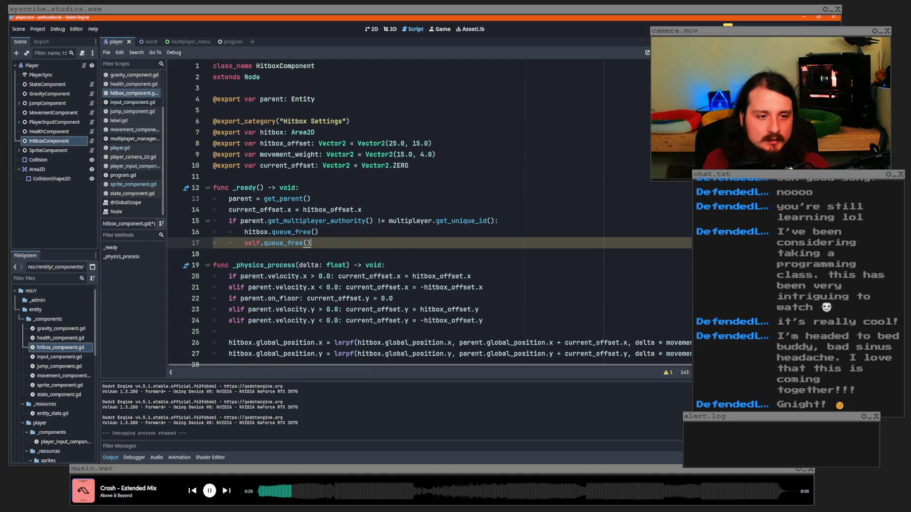
{"action": "left_click", "coordinate": [471, 276]}
{"action": "key", "text": "ctrl+s"}
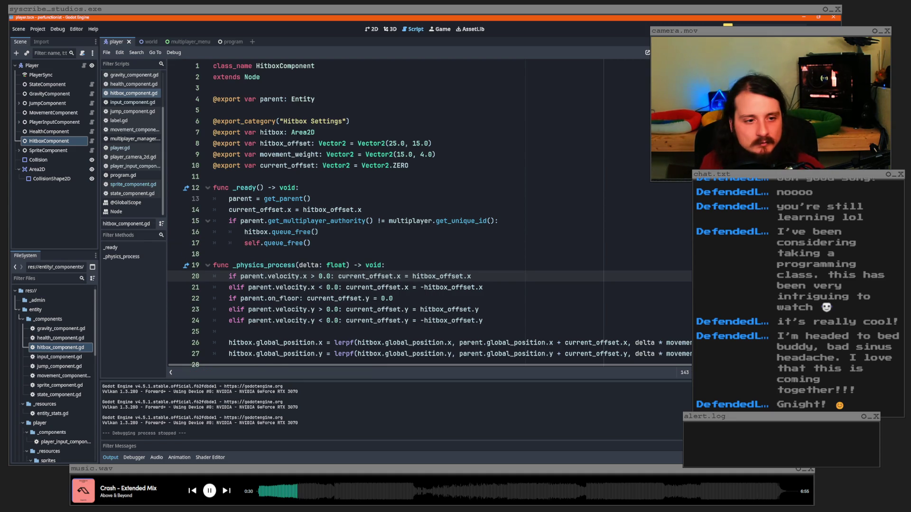
Review the queue_free, offset and authority-check lines in hitbox_component.gd.
{"action": "left_click", "coordinate": [319, 232]}
{"action": "left_click", "coordinate": [471, 276]}
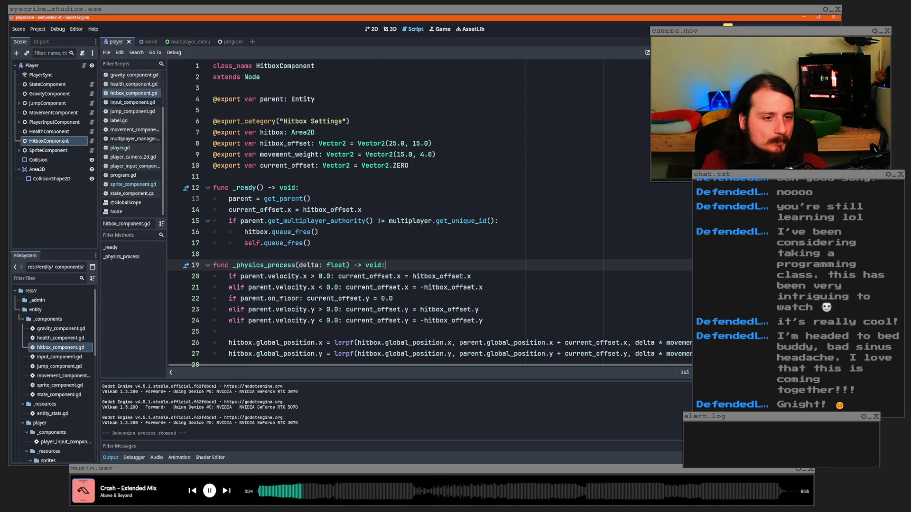
{"action": "left_click", "coordinate": [398, 298]}
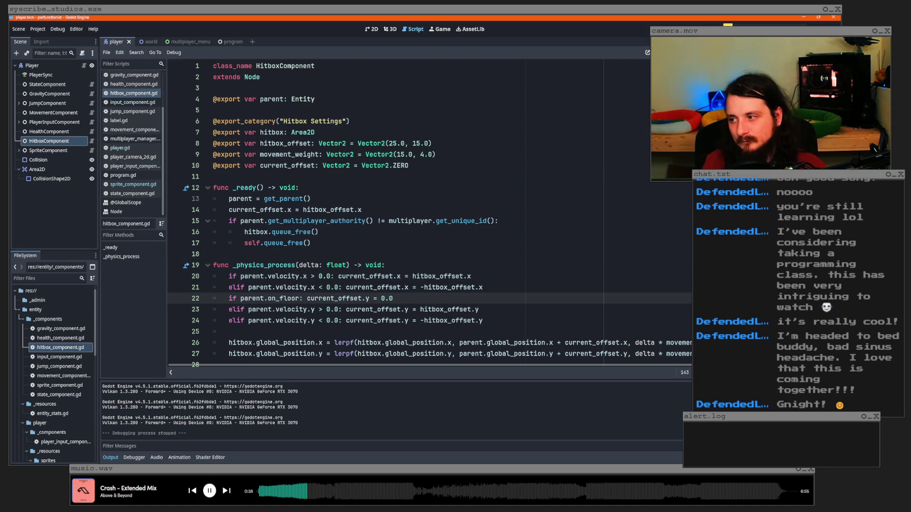
{"action": "left_click", "coordinate": [365, 210]}
{"action": "left_click", "coordinate": [522, 265]}
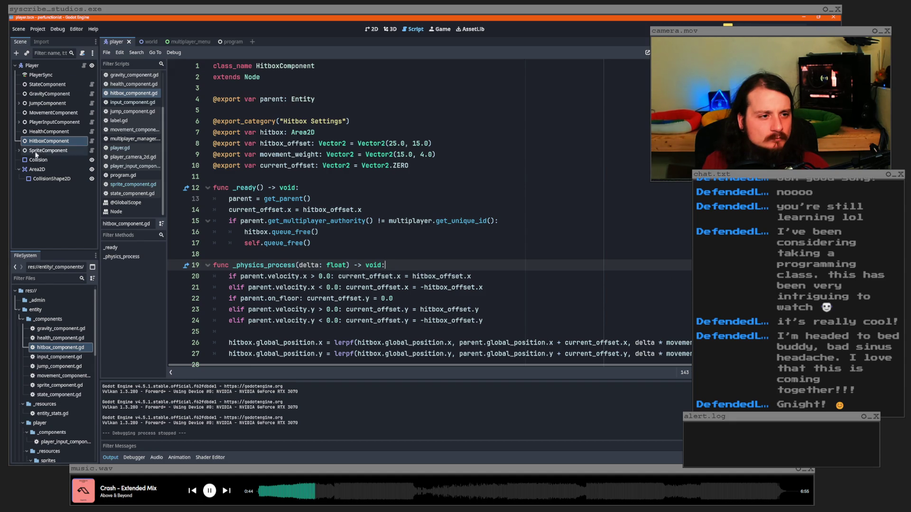
Rename the player's Area2D node to Hitbox.
{"action": "left_click", "coordinate": [37, 169]}
{"action": "left_click", "coordinate": [51, 171]}
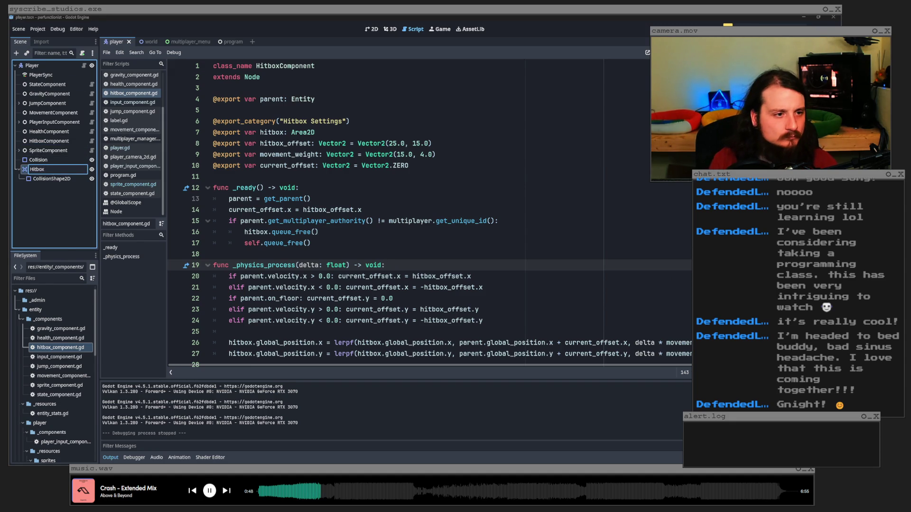
{"action": "key", "text": "Return"}
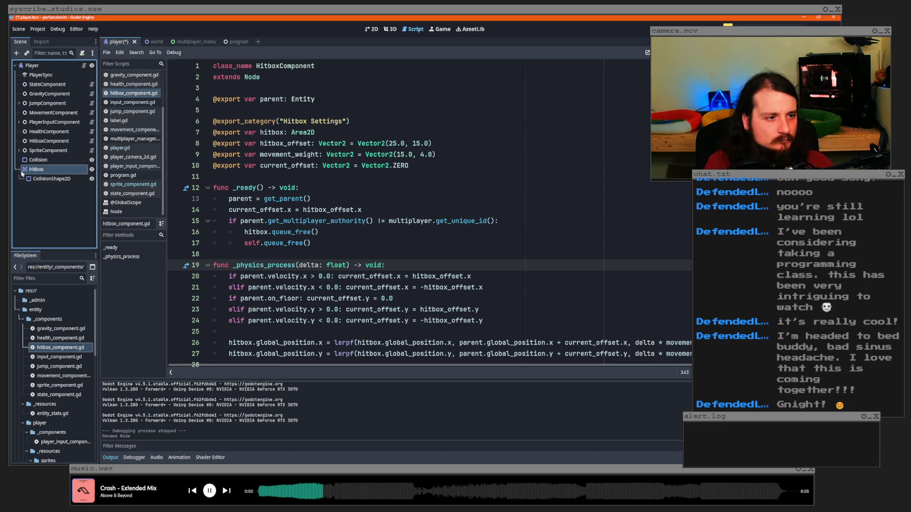
{"action": "left_click", "coordinate": [214, 255]}
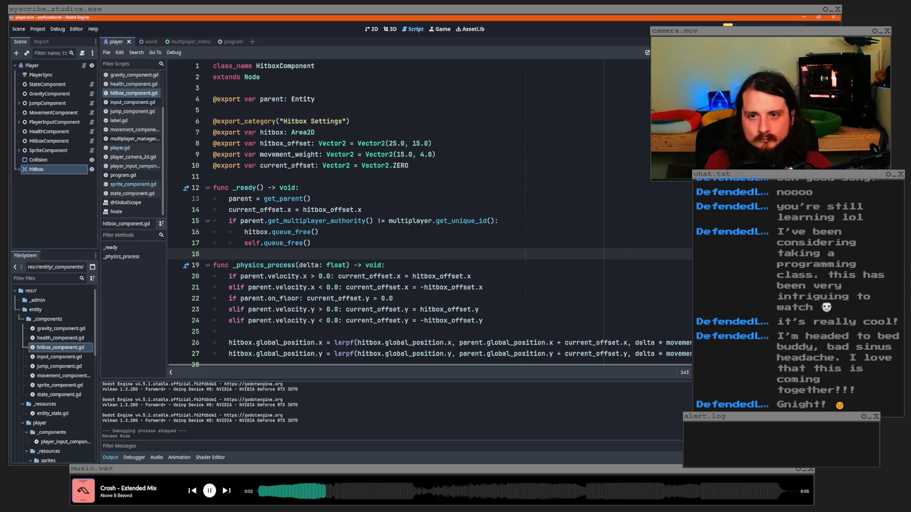
Arrange the debug windows, host in the top one, join as Client below, and walk left.
{"action": "left_click_drag", "start_coordinate": [386, 146], "coordinate": [484, 203]}
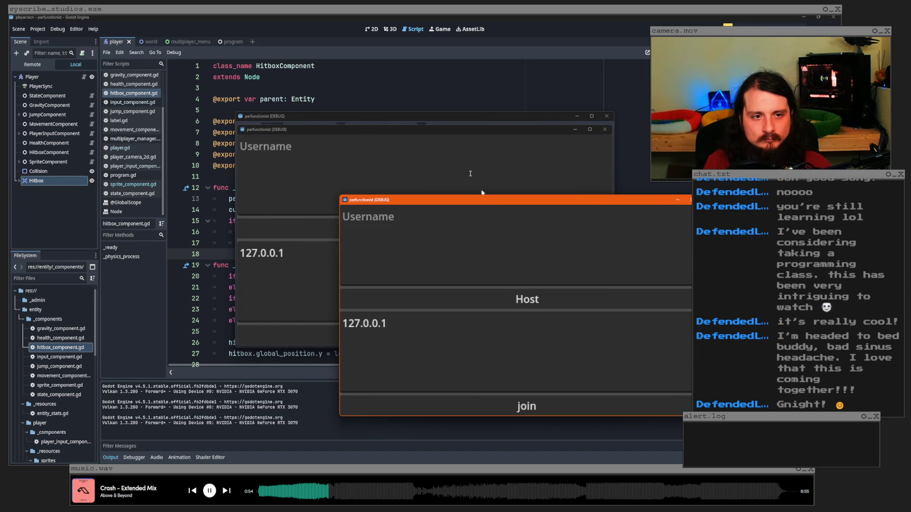
{"action": "left_click_drag", "start_coordinate": [419, 136], "coordinate": [240, 227]}
{"action": "left_click_drag", "start_coordinate": [308, 116], "coordinate": [315, 48]}
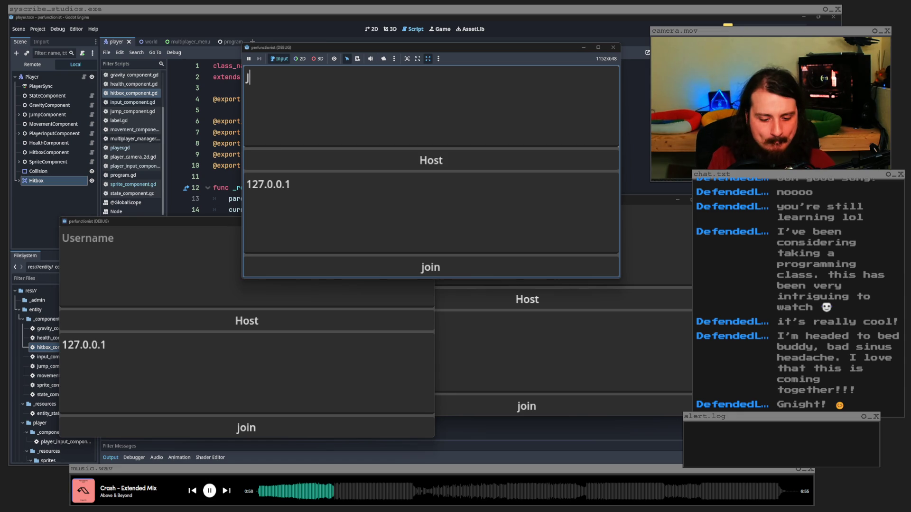
{"action": "left_click", "coordinate": [420, 159]}
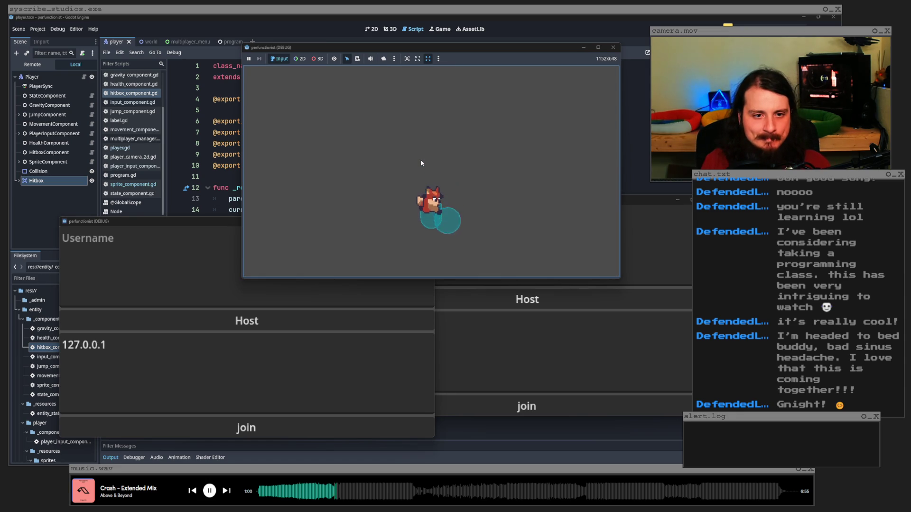
{"action": "left_click", "coordinate": [235, 239]}
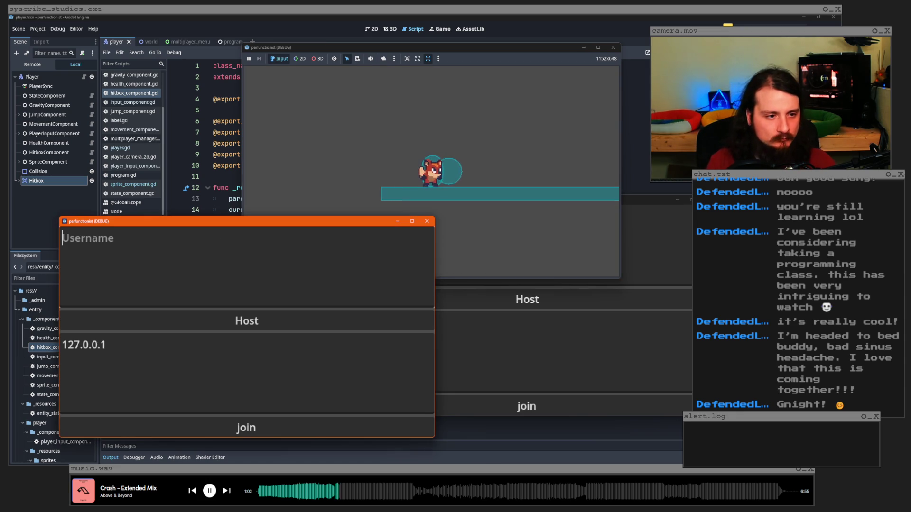
{"action": "left_click", "coordinate": [219, 429]}
{"action": "key", "text": "Left"}
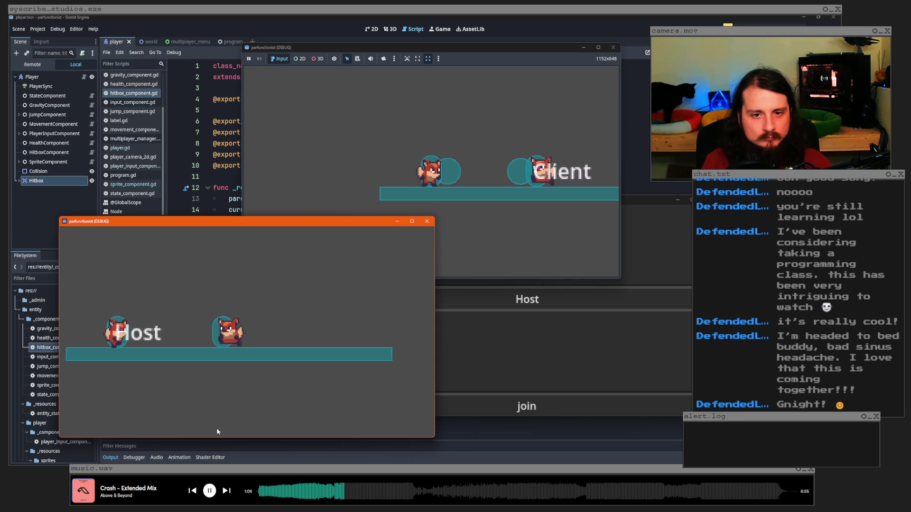
Join from the third window as Client 2 and walk its fox left to the others.
{"action": "left_click", "coordinate": [625, 313]}
{"action": "type", "text": "Client 2"}
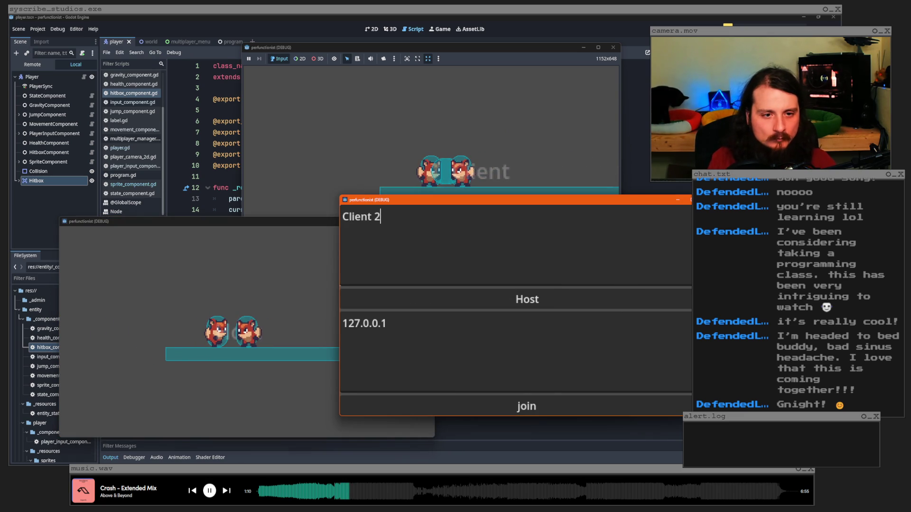
{"action": "left_click", "coordinate": [638, 408]}
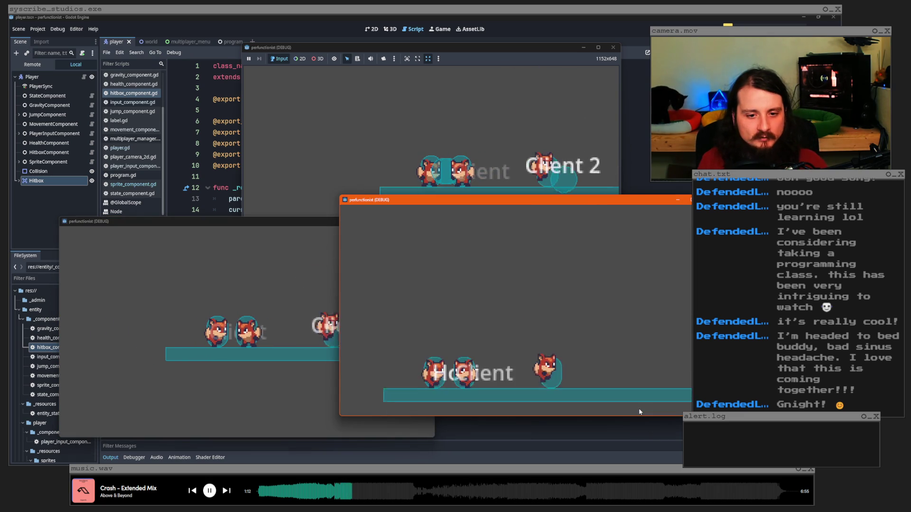
{"action": "key", "text": "Left"}
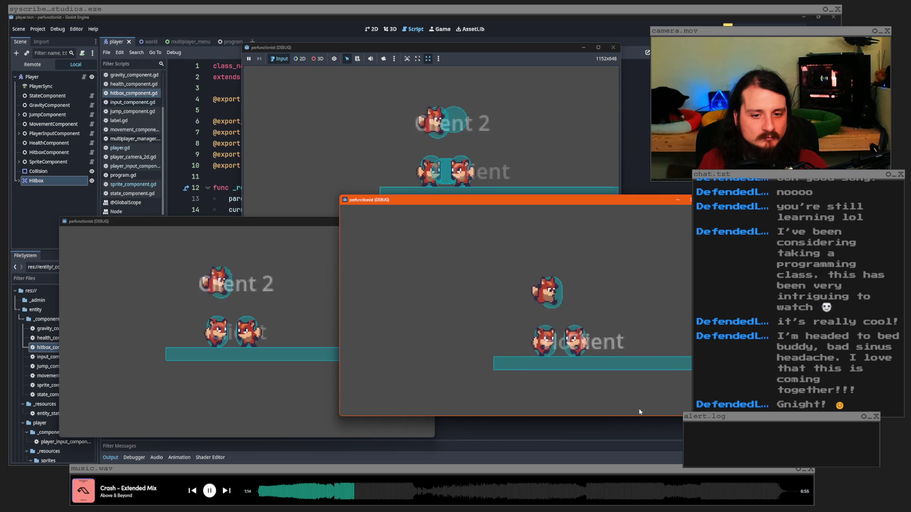
Switch between the game windows, moving foxes right and jumping to check all three stay in sync.
{"action": "left_click", "coordinate": [237, 396]}
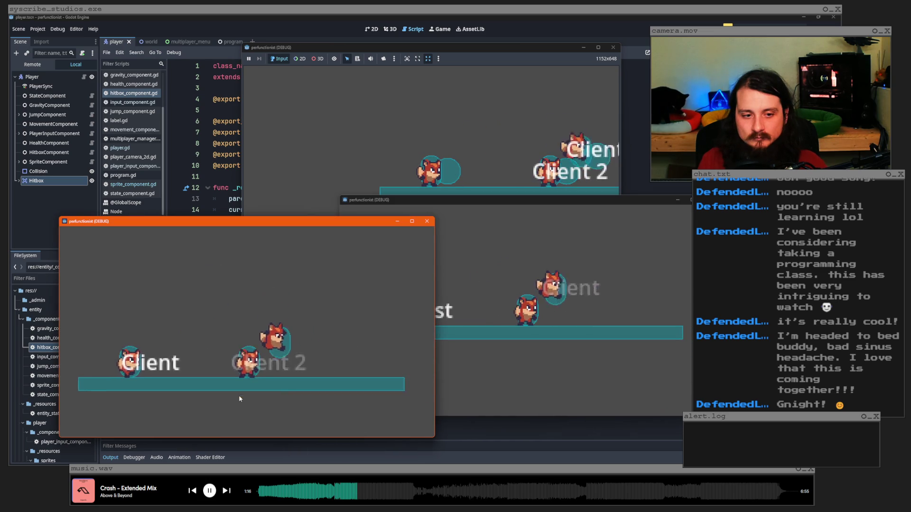
{"action": "left_click", "coordinate": [393, 134]}
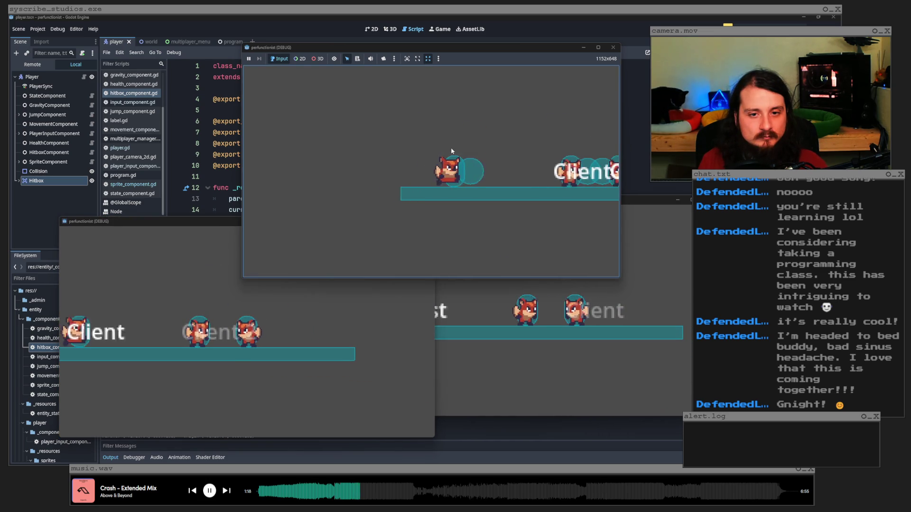
{"action": "key", "text": "Right"}
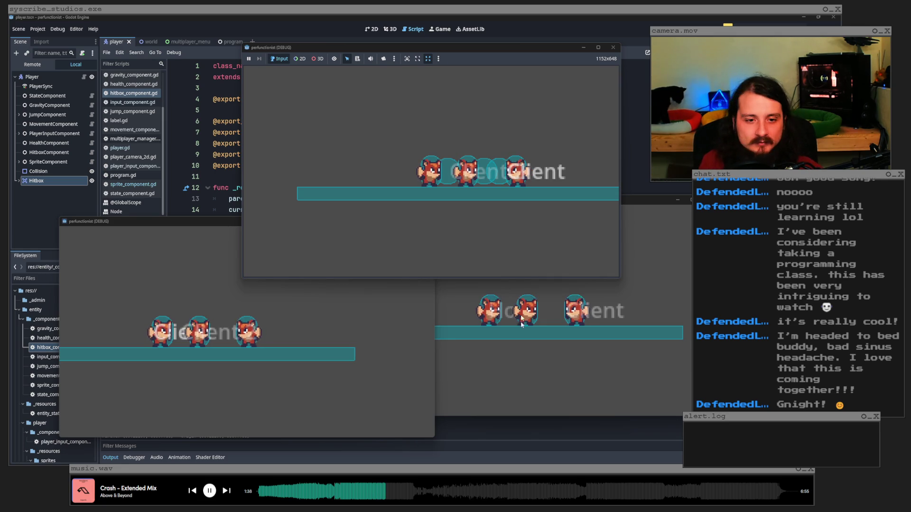
{"action": "left_click", "coordinate": [523, 301]}
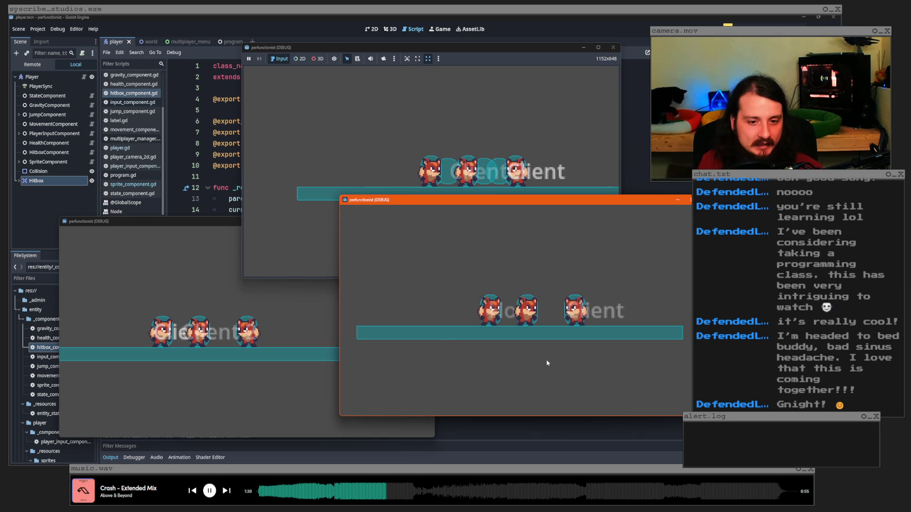
{"action": "left_click", "coordinate": [547, 141]}
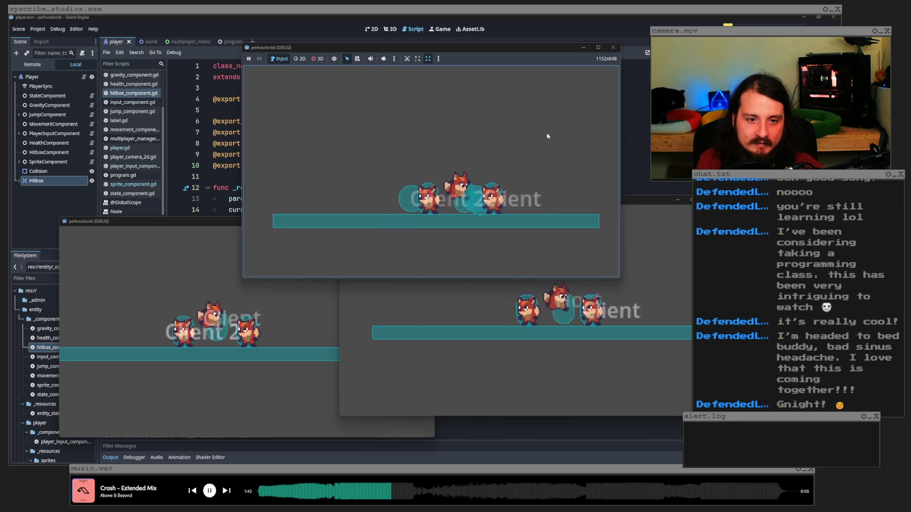
{"action": "left_click", "coordinate": [590, 337]}
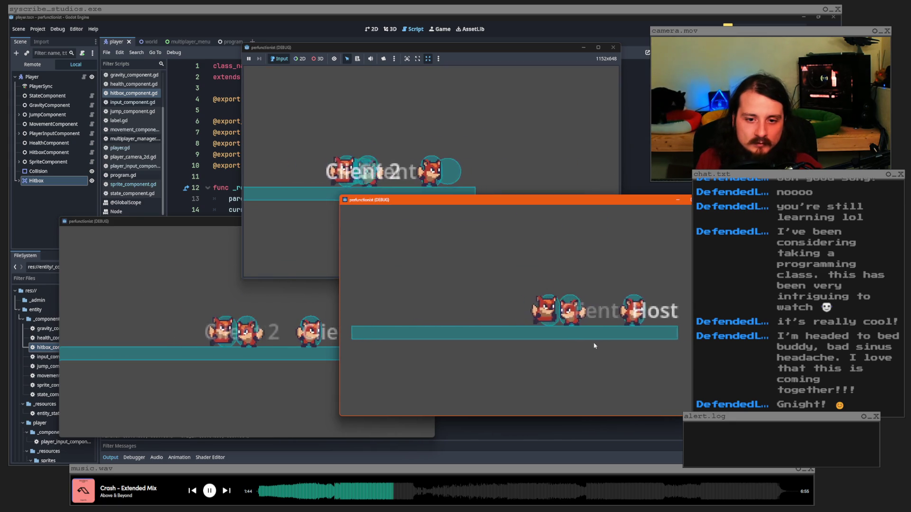
{"action": "key", "text": "Right"}
{"action": "key", "text": "Right"}
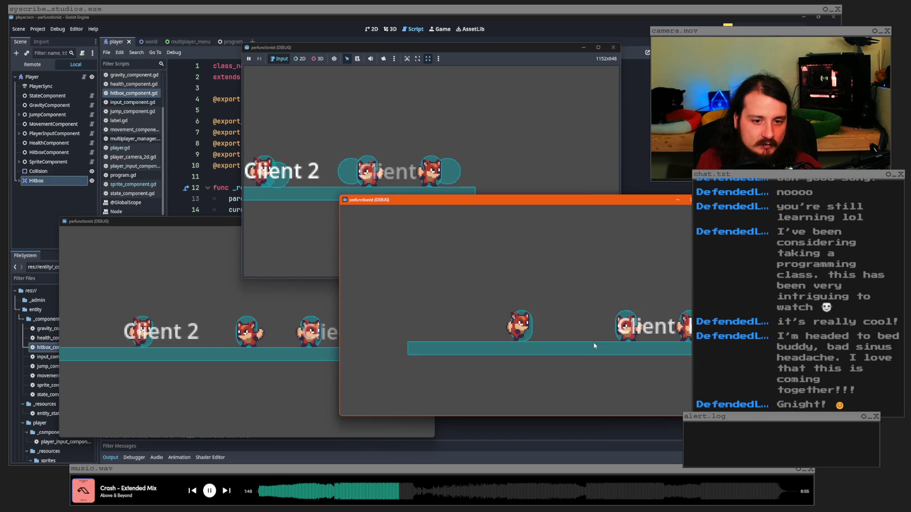
{"action": "key", "text": "space"}
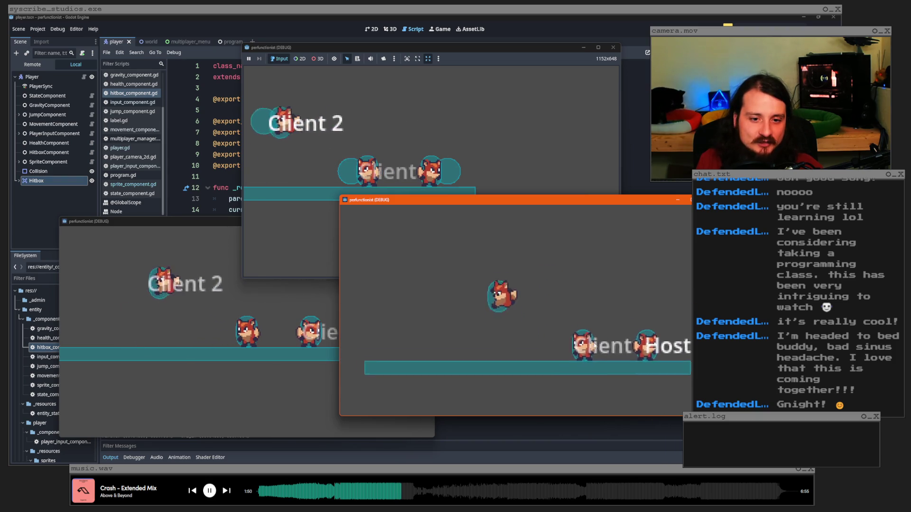
{"action": "key", "text": "Right"}
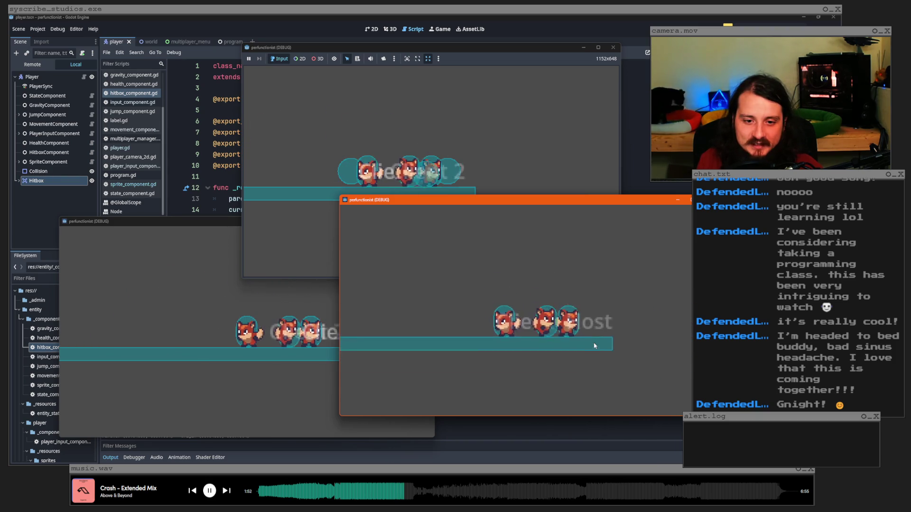